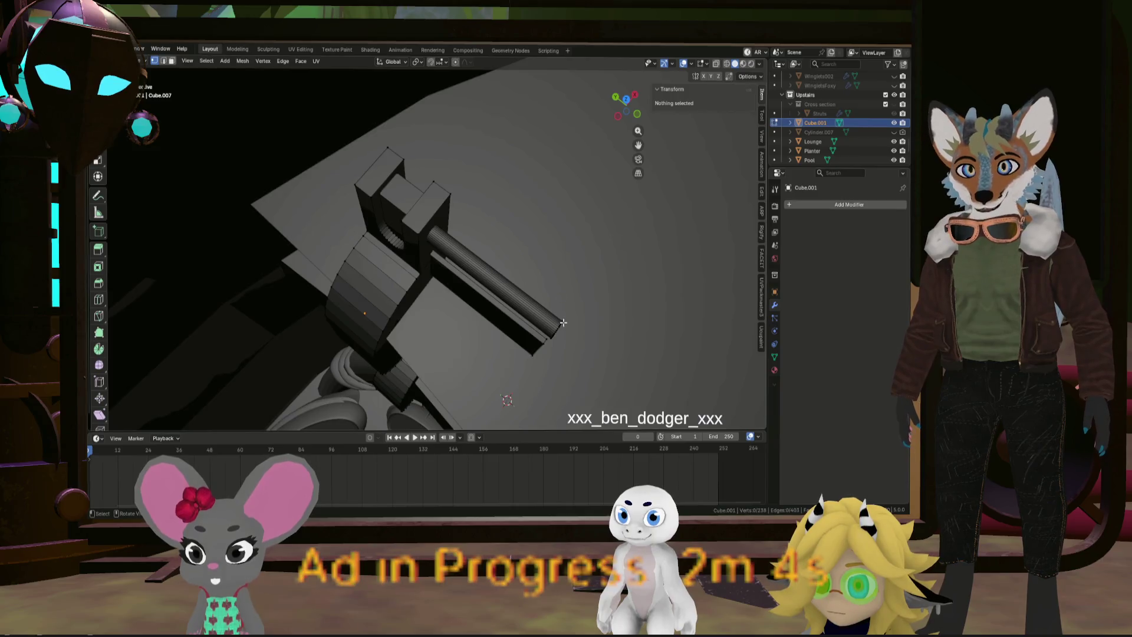
Bevel the post's connected edges with a 0.05 m width
key(ctrl+l)
mouse_move(534, 348)
middle_down()
mouse_move(477, 257)
mouse_move(577, 178)
middle_up()
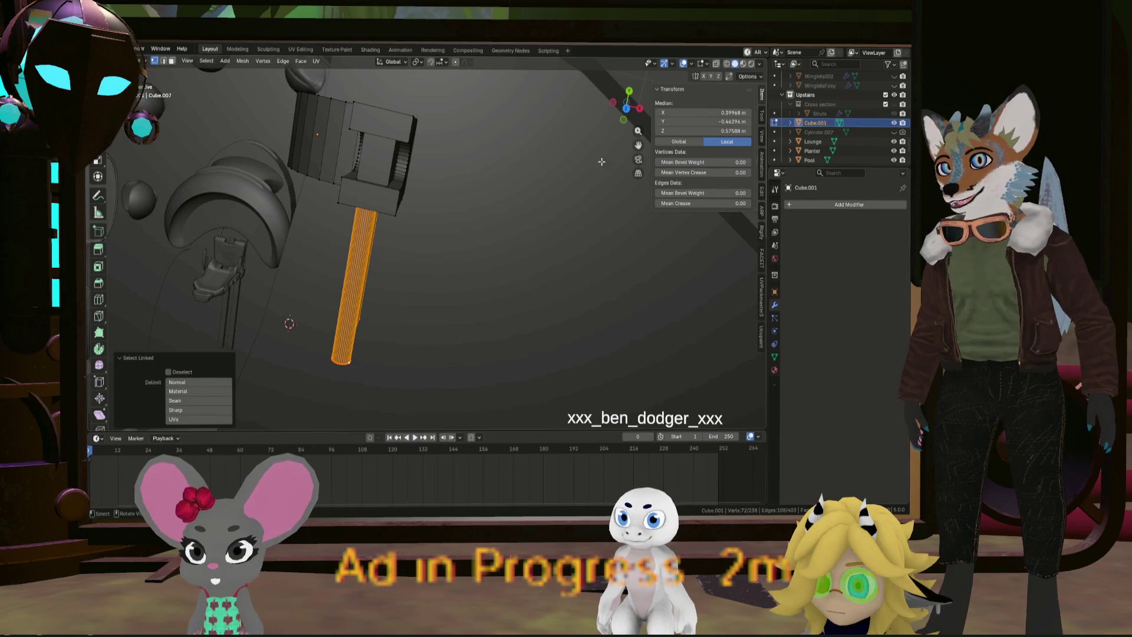
click(627, 112)
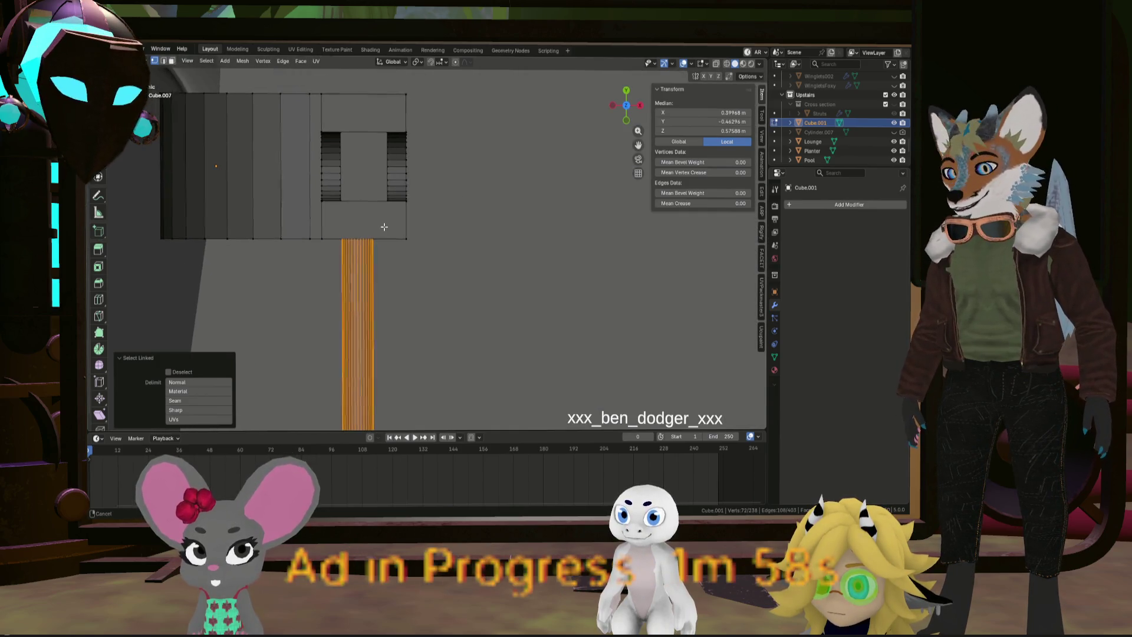
key(g)
key(x)
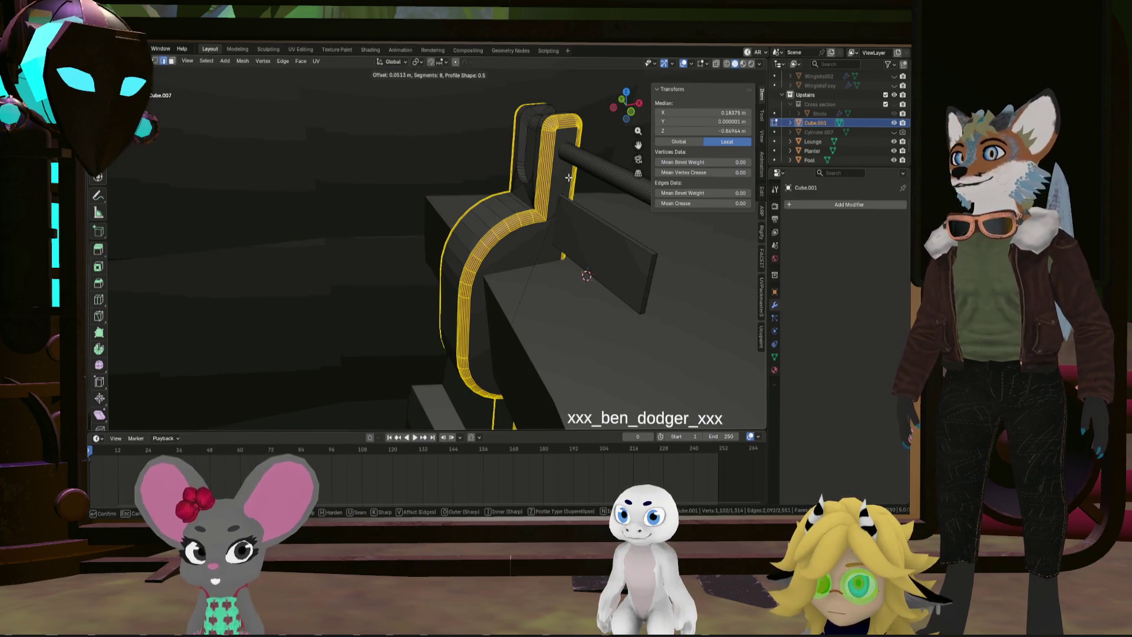
text(00)
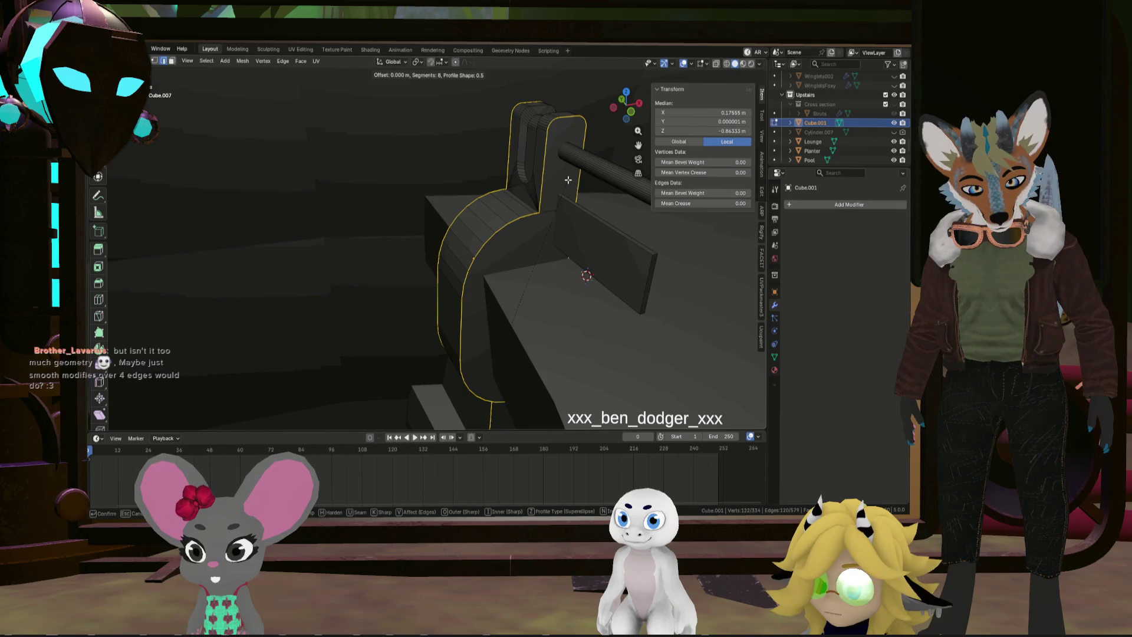
text(.05)
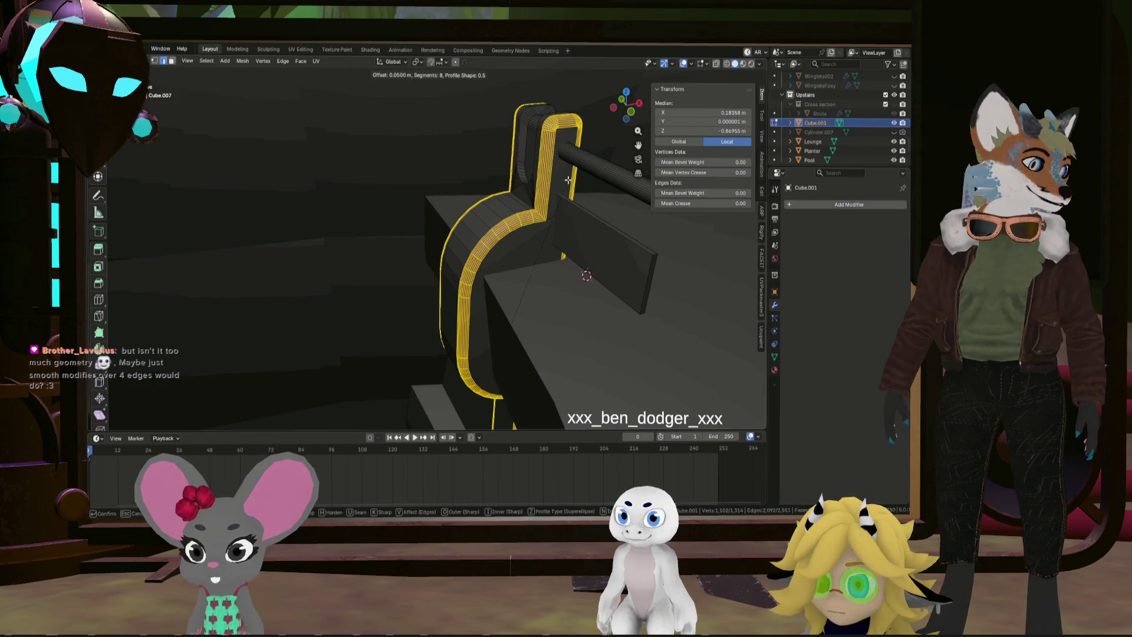
key(Return)
Reduce the bevel's segment count, deselect the edges and return to Object Mode
mouse_move(565, 179)
middle_down()
mouse_move(530, 190)
mouse_move(581, 189)
middle_up()
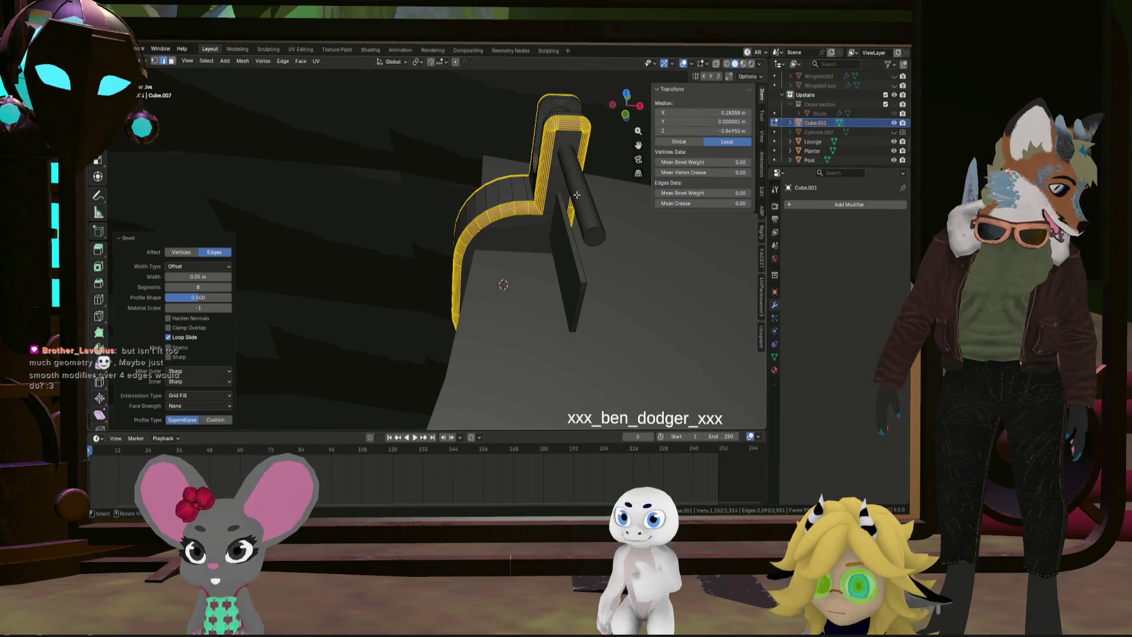
middle_drag(629, 215, 572, 222)
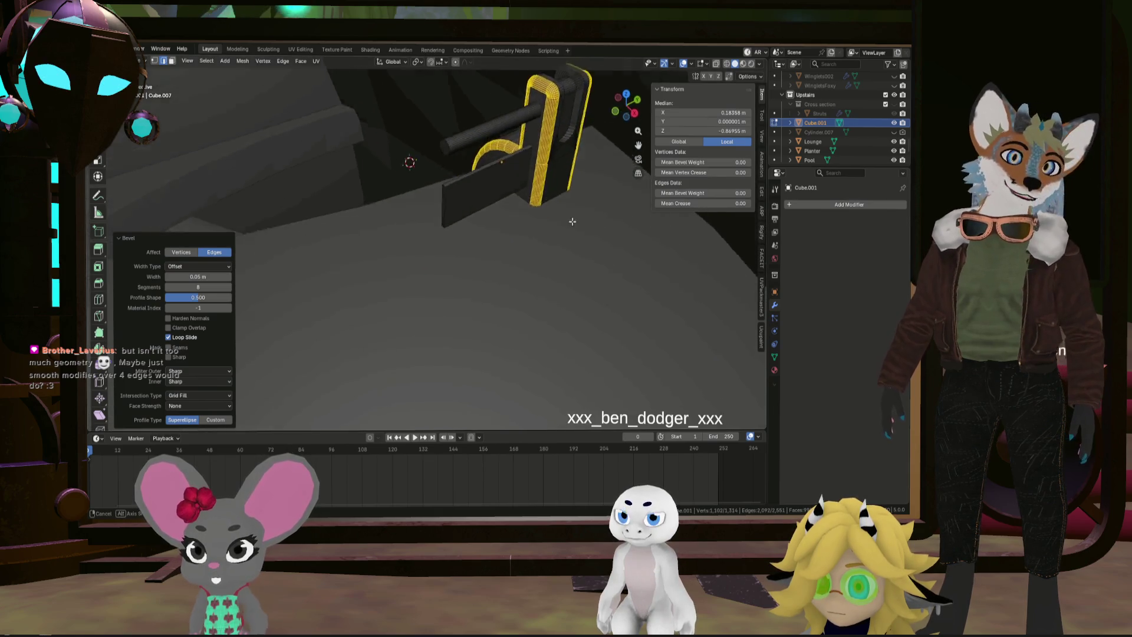
scroll(595, 230, up, 5)
scroll(620, 234, down, 5)
mouse_move(466, 194)
middle_down()
mouse_move(455, 189)
mouse_move(484, 190)
middle_up()
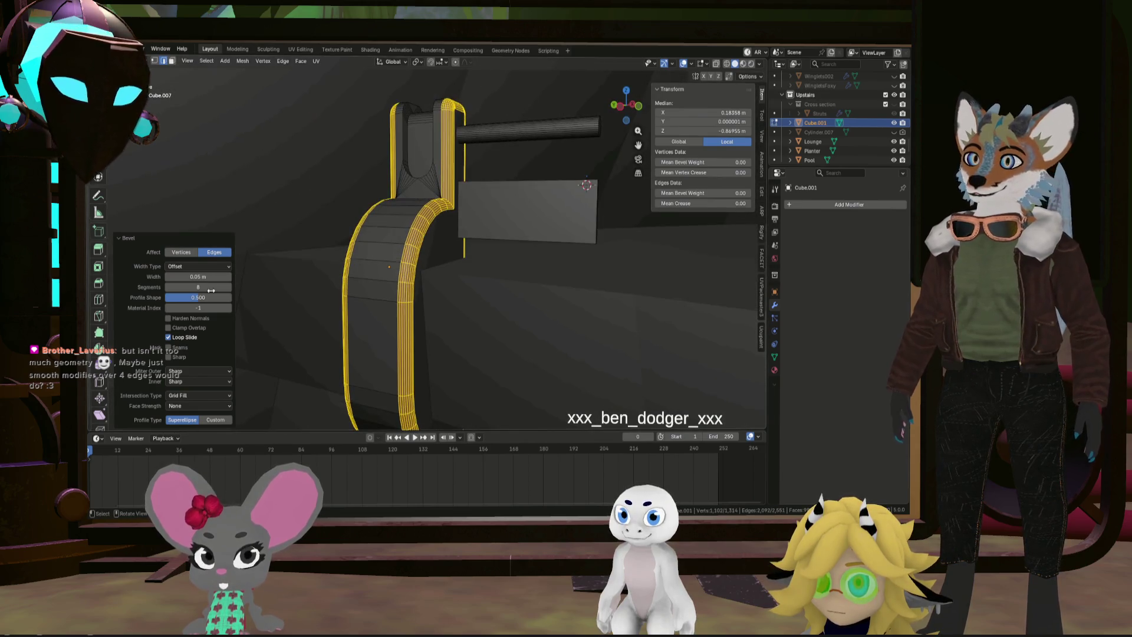
click(169, 288)
click(169, 287)
click(169, 288)
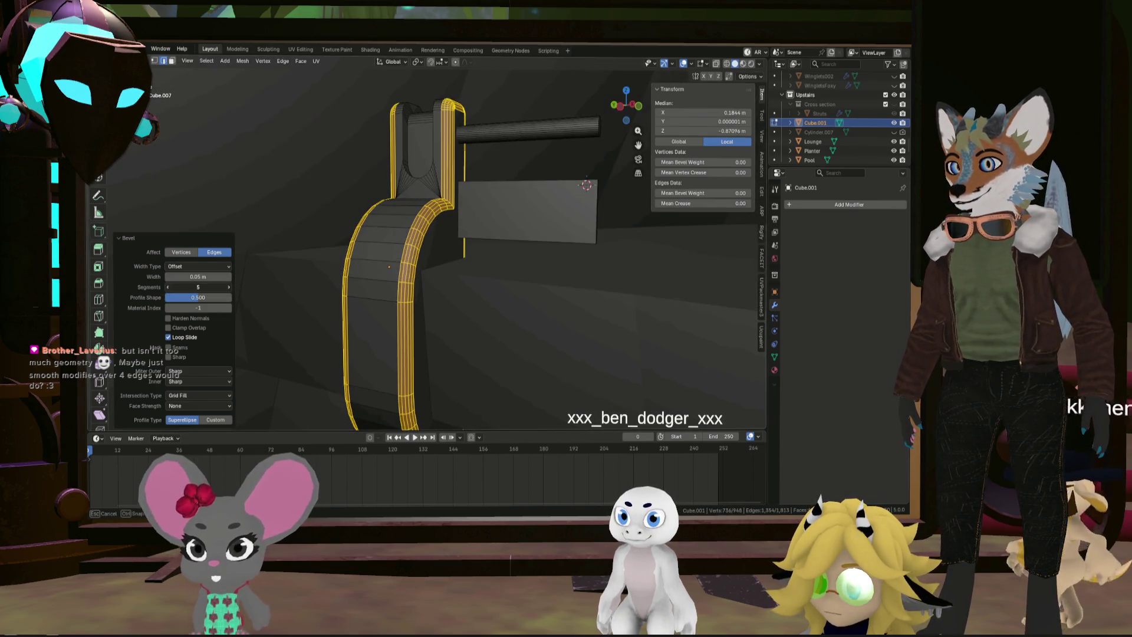
mouse_move(244, 283)
middle_down()
mouse_move(488, 273)
mouse_move(477, 290)
mouse_move(484, 248)
mouse_move(584, 171)
mouse_move(501, 195)
mouse_move(455, 184)
mouse_move(470, 273)
mouse_move(426, 265)
mouse_move(479, 278)
mouse_move(500, 271)
mouse_move(496, 231)
mouse_move(430, 182)
middle_up()
click(468, 270)
key(Tab)
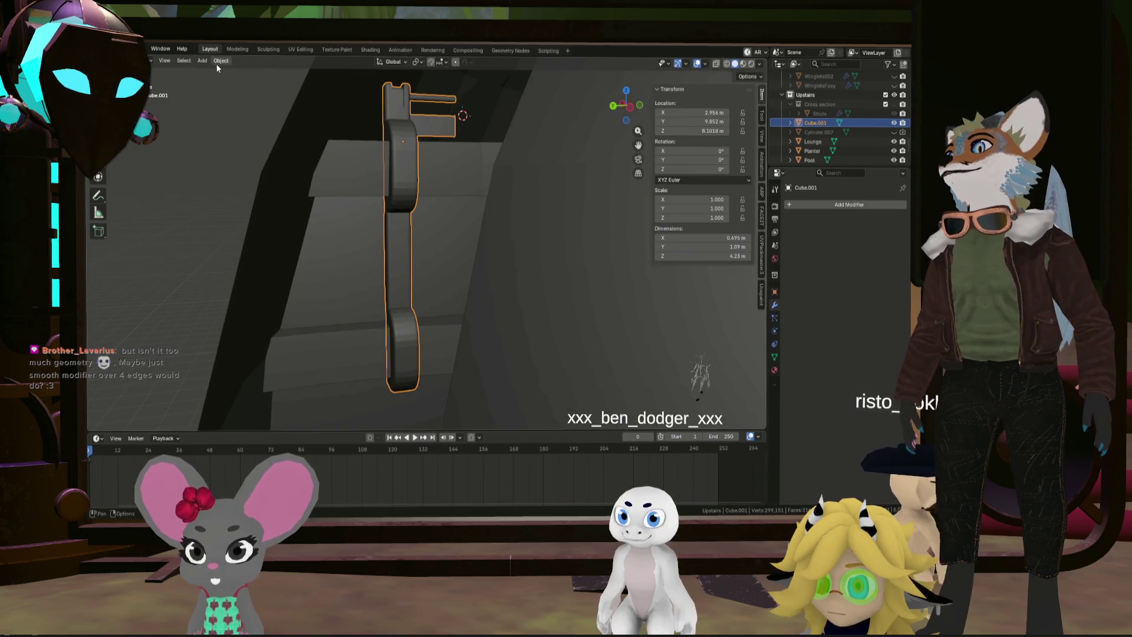
Apply Shade Auto Smooth to the post, adding a 30° Smooth by Angle modifier
click(220, 61)
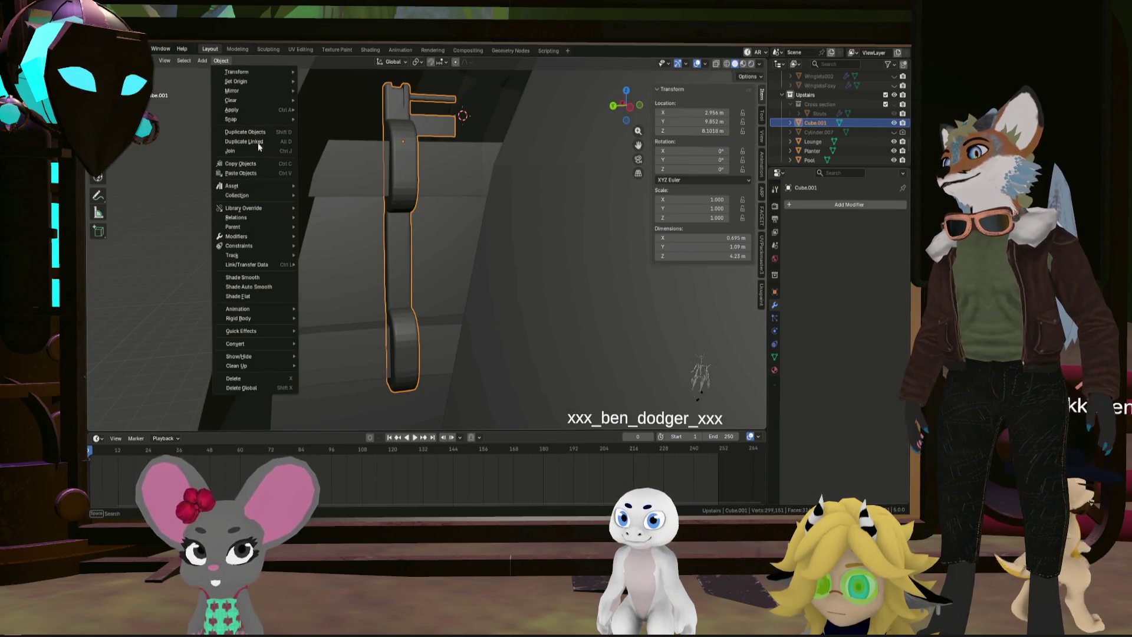
click(253, 287)
mouse_move(305, 278)
middle_down()
mouse_move(440, 227)
mouse_move(414, 258)
mouse_move(431, 258)
mouse_move(438, 231)
mouse_move(438, 250)
mouse_move(391, 210)
mouse_move(342, 197)
mouse_move(378, 200)
mouse_move(367, 227)
middle_up()
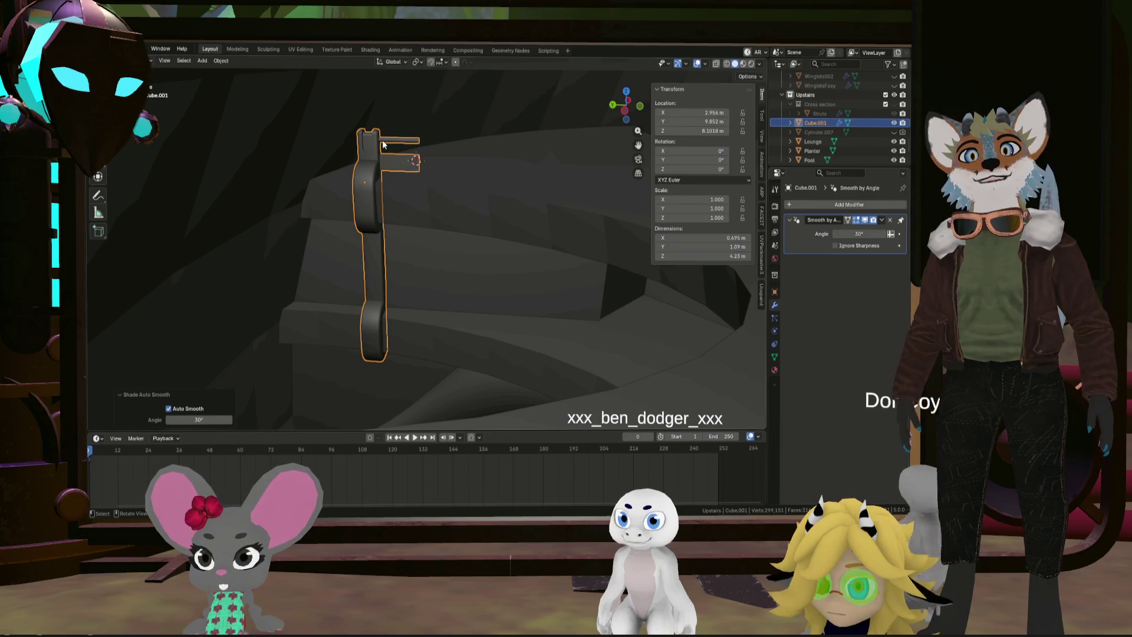
mouse_move(413, 190)
middle_down()
mouse_move(310, 194)
mouse_move(425, 195)
middle_up()
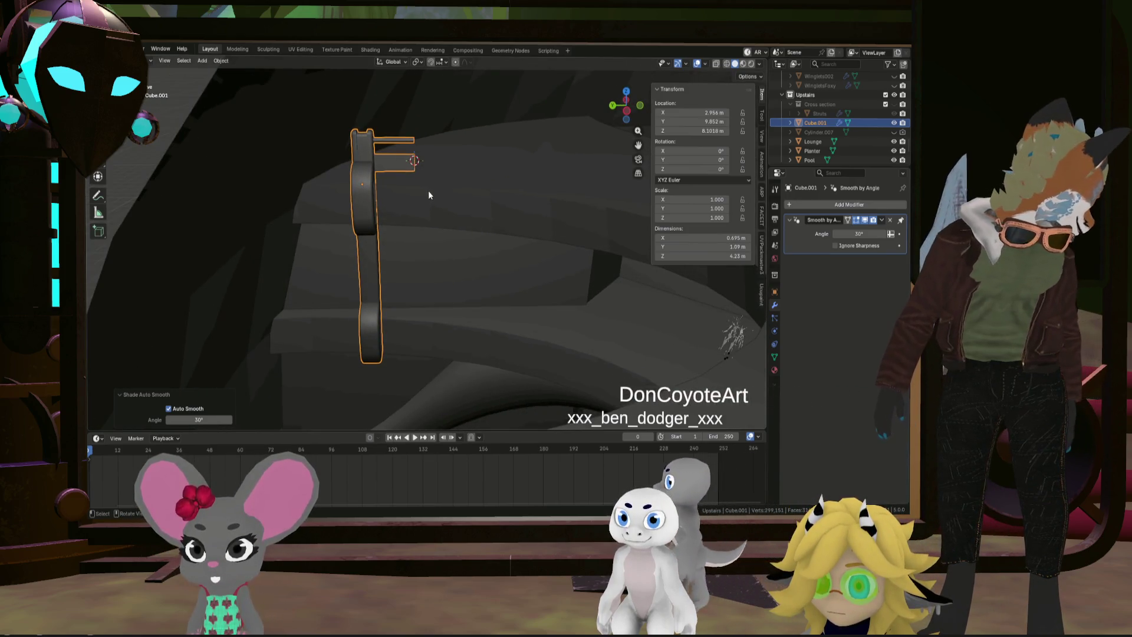
middle_drag(428, 221, 432, 218)
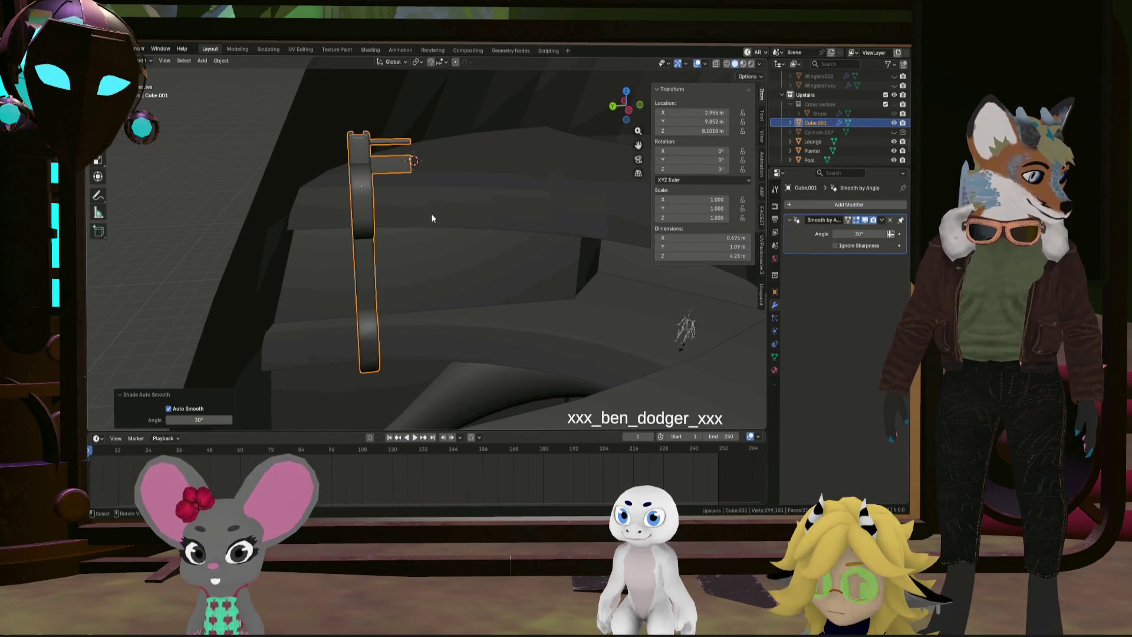
mouse_move(429, 216)
middle_down()
mouse_move(354, 245)
mouse_move(390, 226)
mouse_move(449, 220)
mouse_move(530, 234)
mouse_move(498, 254)
mouse_move(507, 253)
mouse_move(462, 253)
mouse_move(422, 221)
middle_up()
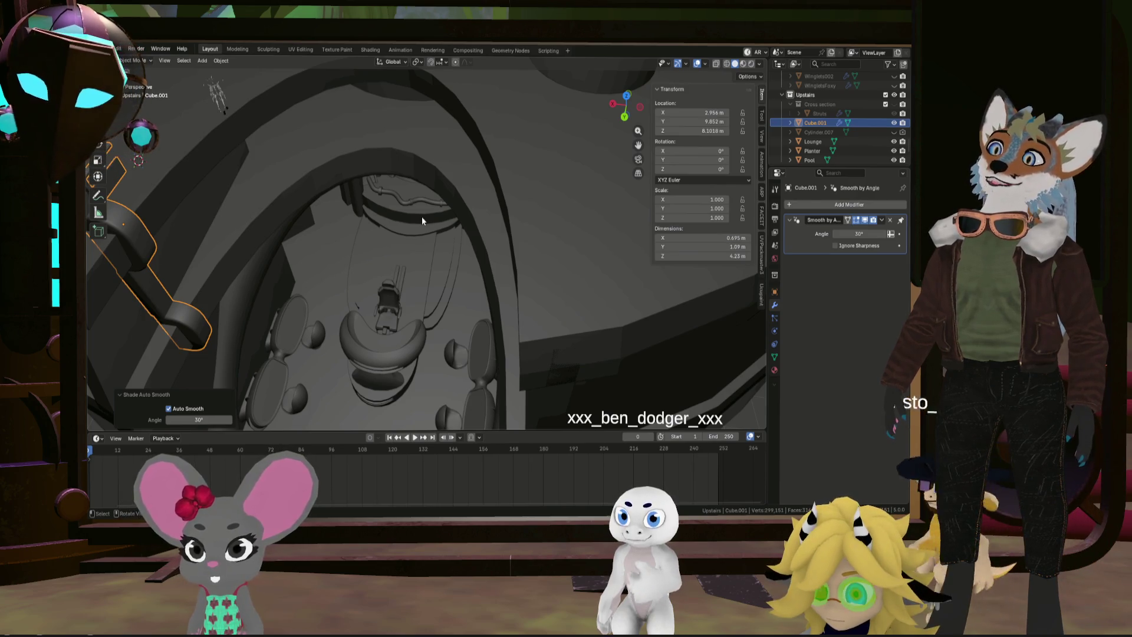
mouse_move(422, 221)
middle_down()
mouse_move(398, 219)
mouse_move(498, 221)
mouse_move(437, 207)
mouse_move(371, 222)
mouse_move(249, 158)
mouse_move(308, 178)
mouse_move(313, 205)
mouse_move(302, 166)
mouse_move(312, 161)
middle_up()
mouse_move(353, 227)
middle_down()
mouse_move(310, 286)
mouse_move(351, 264)
middle_up()
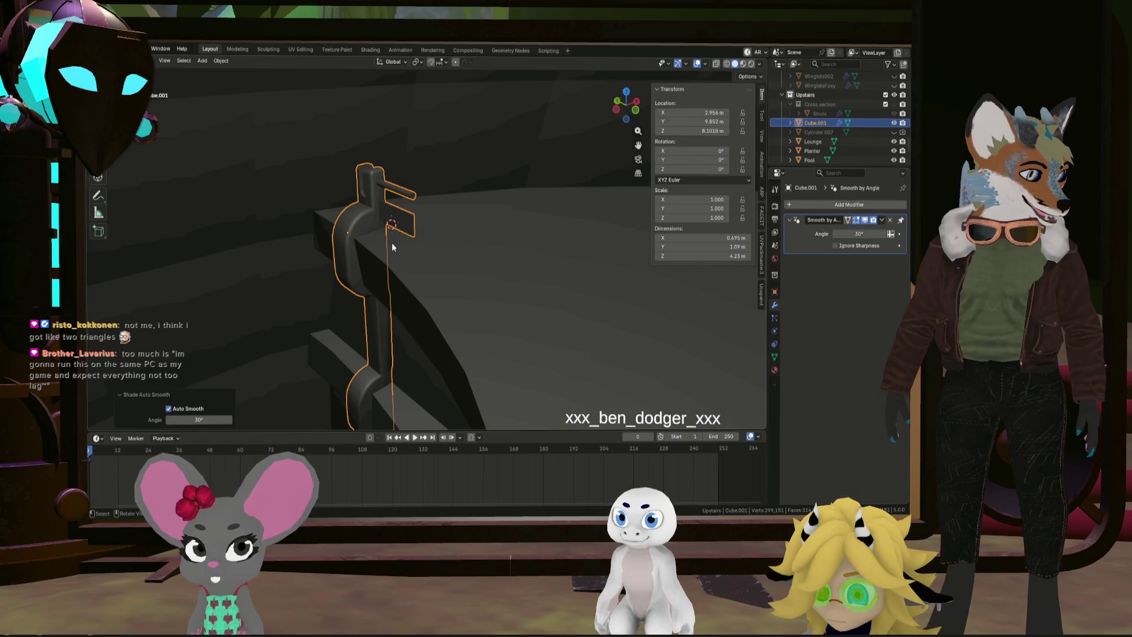
mouse_move(391, 247)
middle_down()
mouse_move(475, 270)
mouse_move(419, 257)
mouse_move(447, 195)
mouse_move(500, 247)
mouse_move(321, 194)
mouse_move(481, 231)
mouse_move(483, 256)
mouse_move(530, 262)
mouse_move(357, 109)
mouse_move(378, 154)
mouse_move(411, 182)
mouse_move(397, 151)
mouse_move(430, 287)
mouse_move(421, 238)
mouse_move(462, 283)
mouse_move(479, 277)
mouse_move(454, 254)
middle_up()
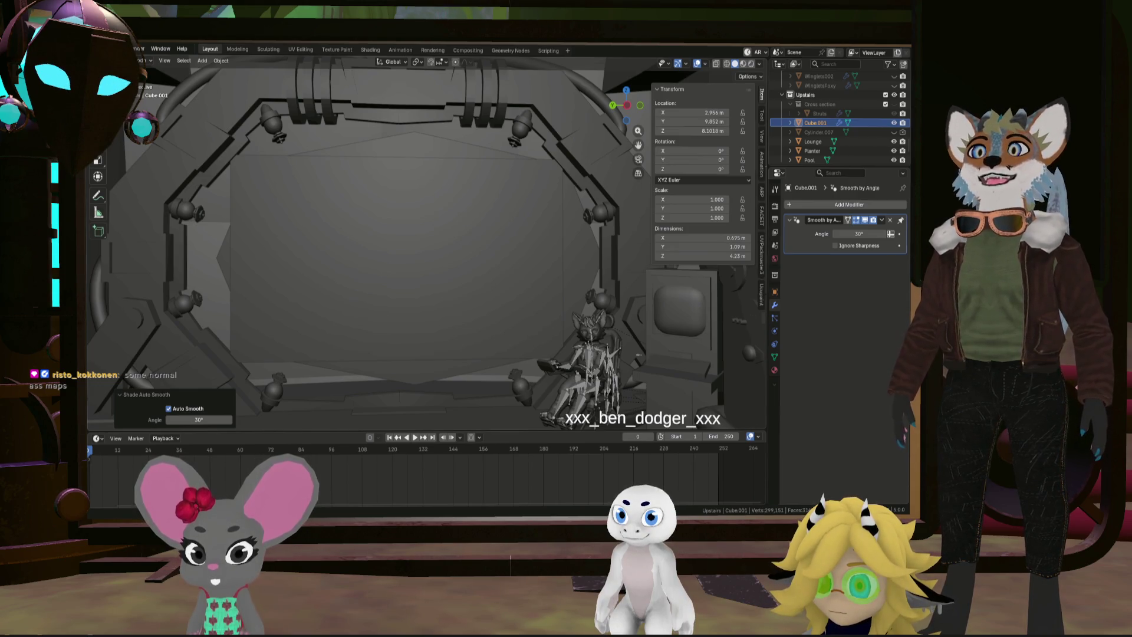
key(KP_Decimal)
scroll(242, 234, up, 5)
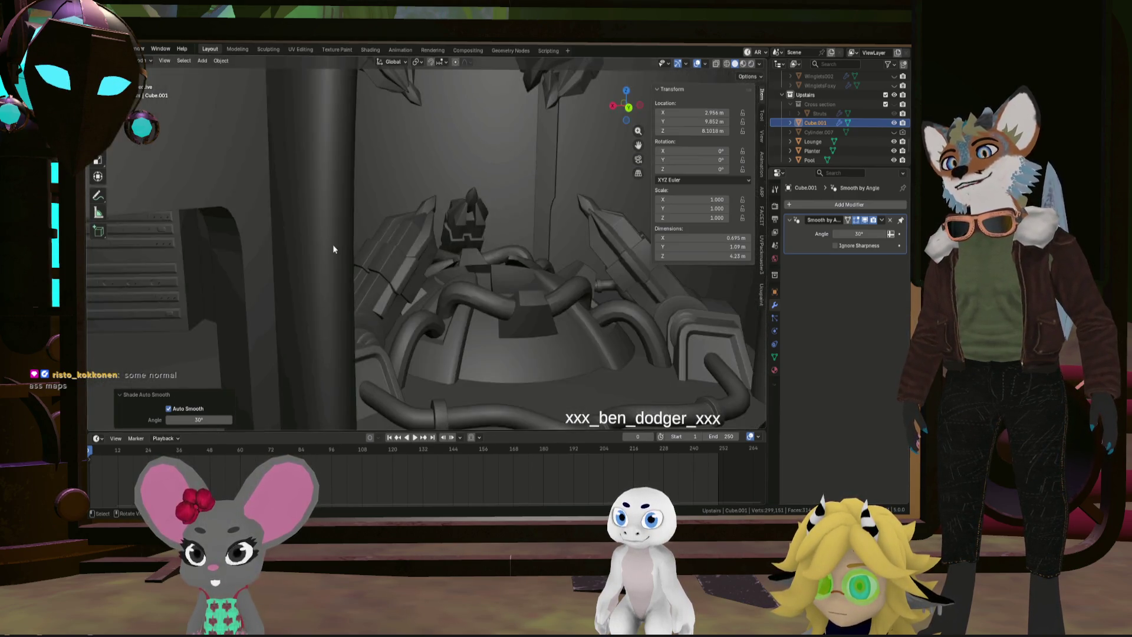
scroll(331, 243, down, 6)
mouse_move(323, 241)
middle_down()
mouse_move(316, 267)
mouse_move(291, 253)
mouse_move(306, 245)
mouse_move(321, 274)
mouse_move(392, 294)
middle_up()
scroll(305, 245, up, 8)
mouse_move(545, 282)
middle_down()
mouse_move(498, 208)
mouse_move(503, 220)
middle_up()
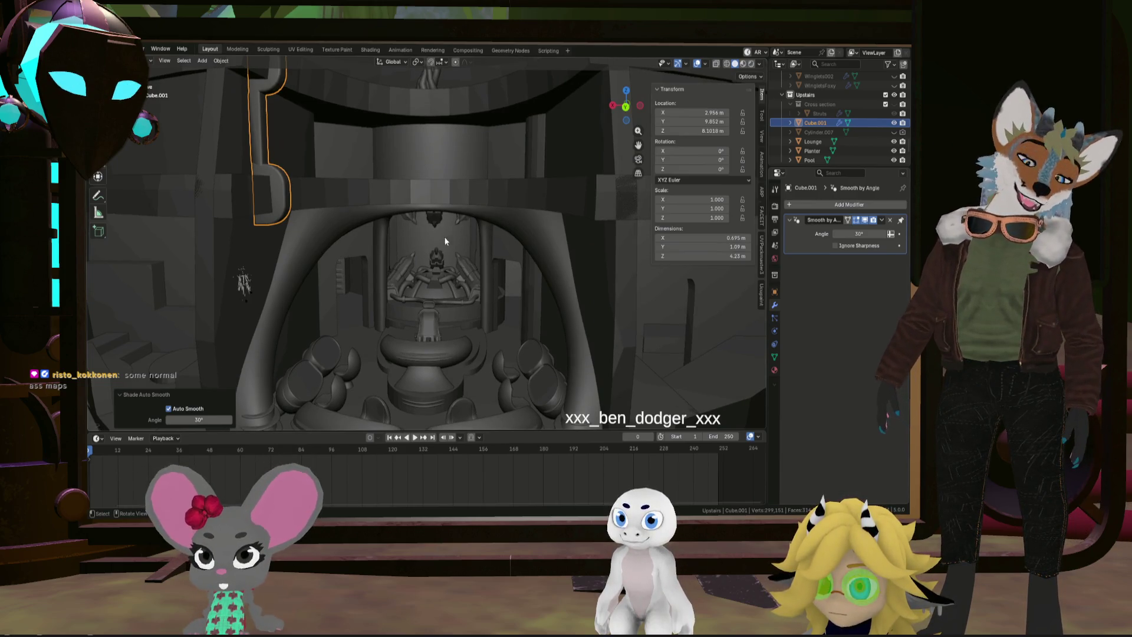
mouse_move(362, 258)
middle_down()
mouse_move(286, 278)
mouse_move(461, 315)
mouse_move(405, 277)
mouse_move(378, 283)
mouse_move(411, 272)
mouse_move(455, 287)
mouse_move(282, 207)
mouse_move(383, 245)
mouse_move(356, 263)
mouse_move(373, 270)
middle_up()
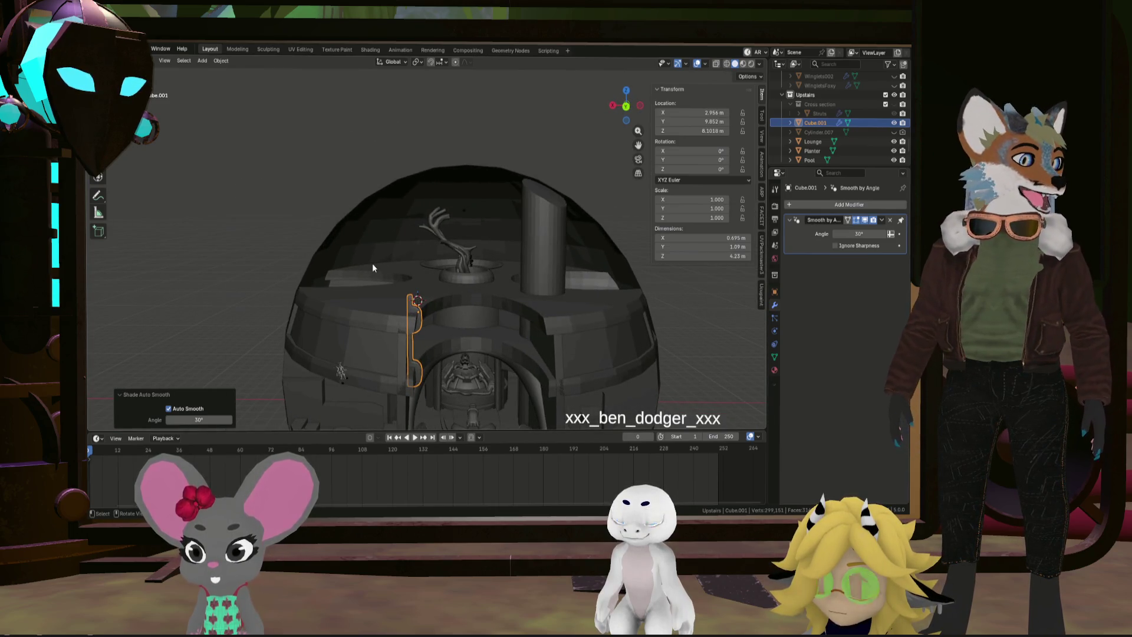
mouse_move(372, 271)
middle_down()
mouse_move(418, 314)
mouse_move(369, 330)
mouse_move(444, 328)
mouse_move(417, 336)
mouse_move(436, 317)
middle_up()
scroll(423, 316, up, 2)
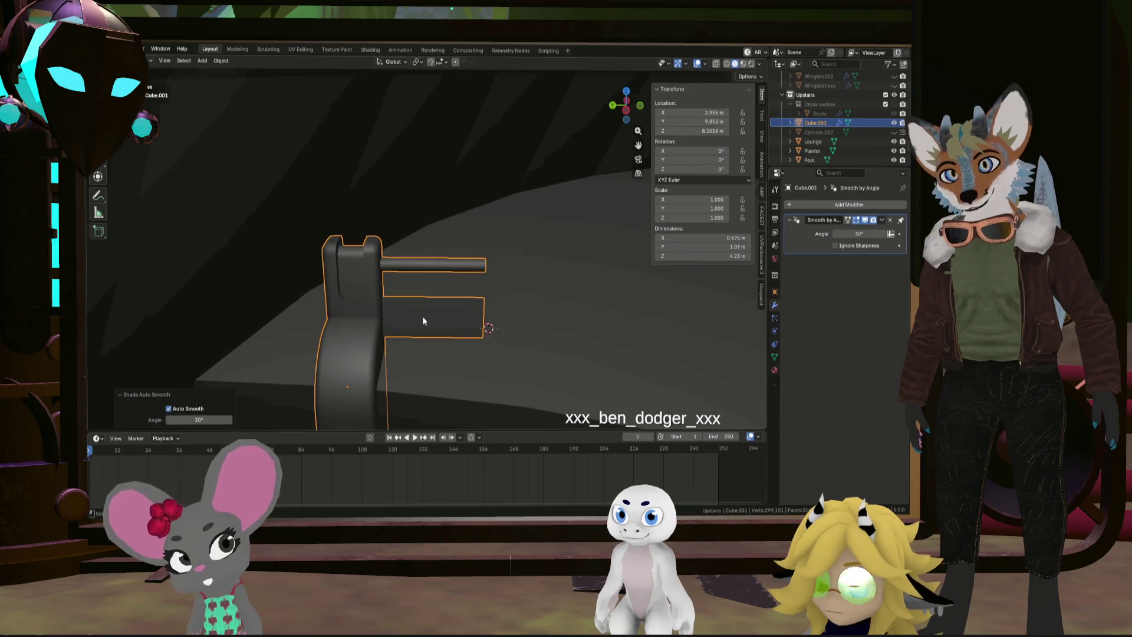
key(Tab)
Select the post's connected mesh and zoom out to see it within the dome
mouse_move(430, 320)
middle_down()
mouse_move(396, 302)
mouse_move(380, 311)
middle_up()
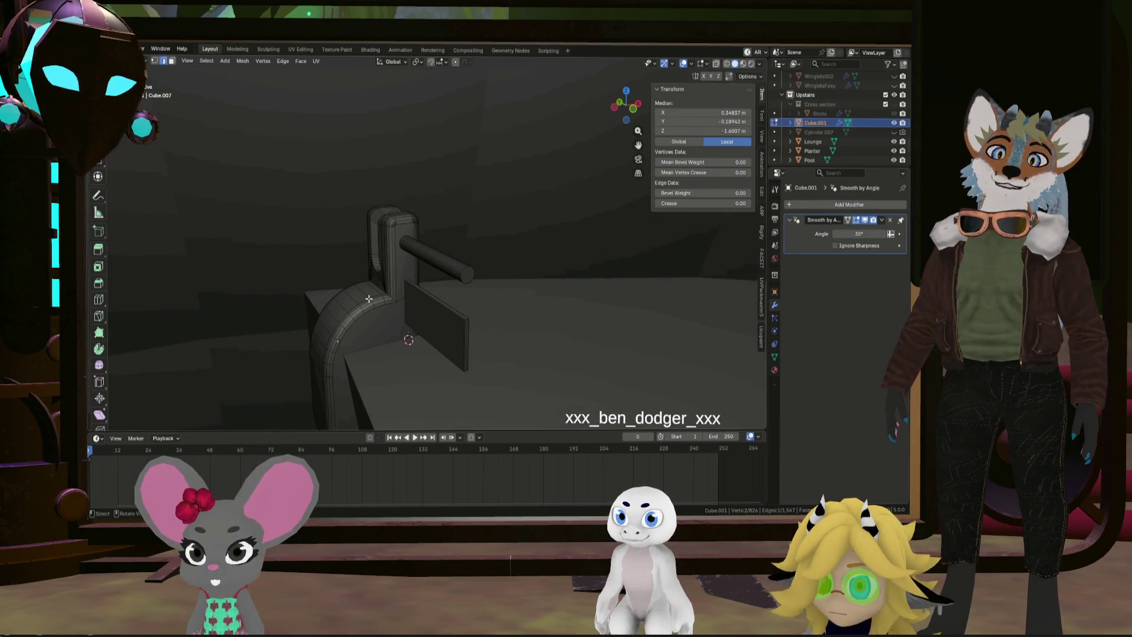
mouse_move(376, 284)
middle_down()
mouse_move(445, 227)
mouse_move(383, 258)
mouse_move(394, 268)
middle_up()
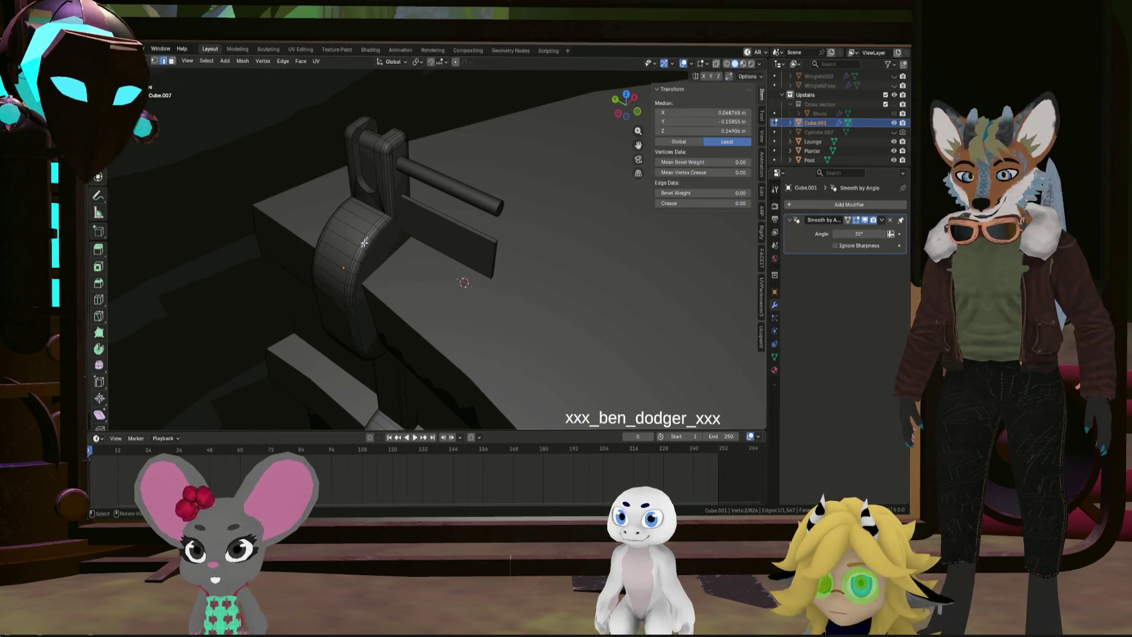
key(l)
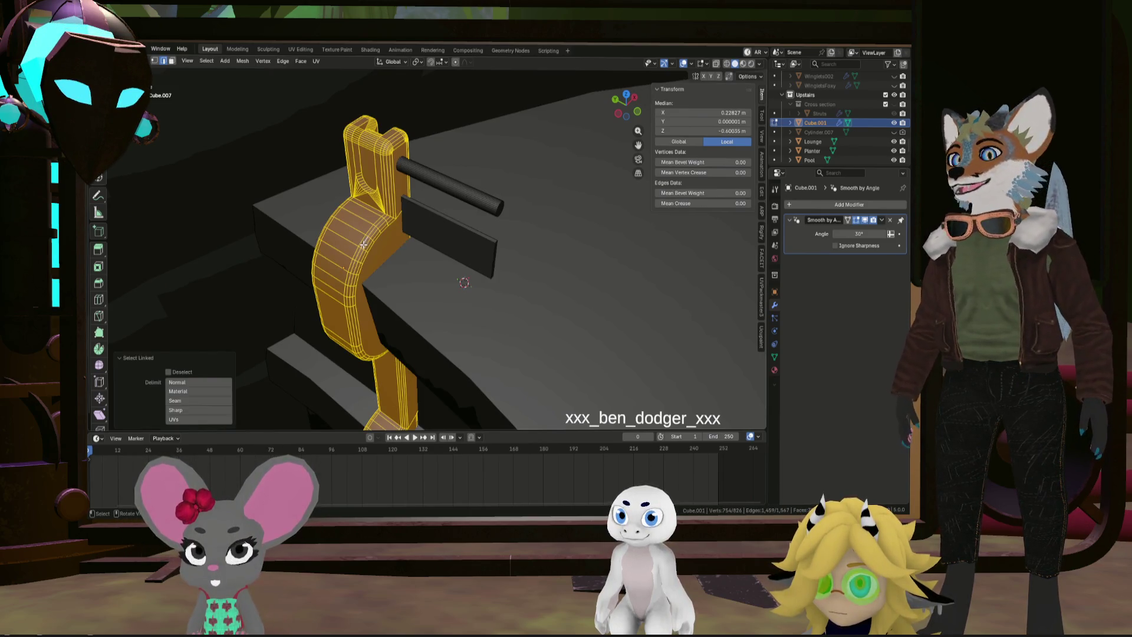
middle_drag(364, 244, 464, 286)
scroll(451, 271, down, 8)
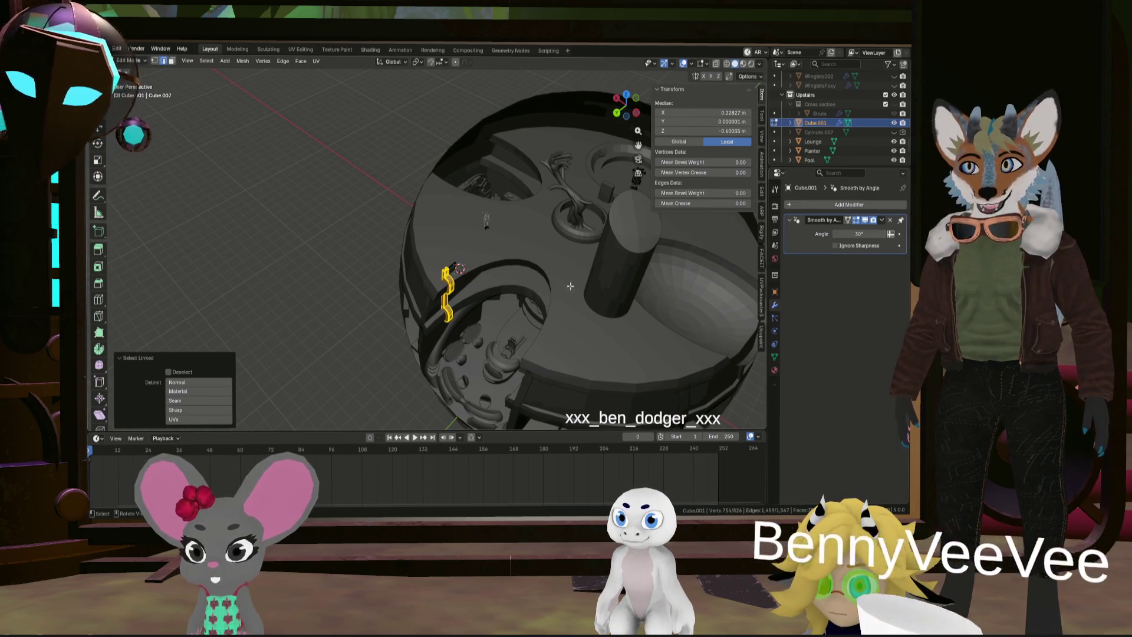
scroll(555, 311, up, 5)
scroll(556, 311, down, 5)
Zoom in on the post, pick a single edge and switch to face select mode
mouse_move(555, 311)
middle_down()
mouse_move(590, 318)
mouse_move(500, 327)
middle_up()
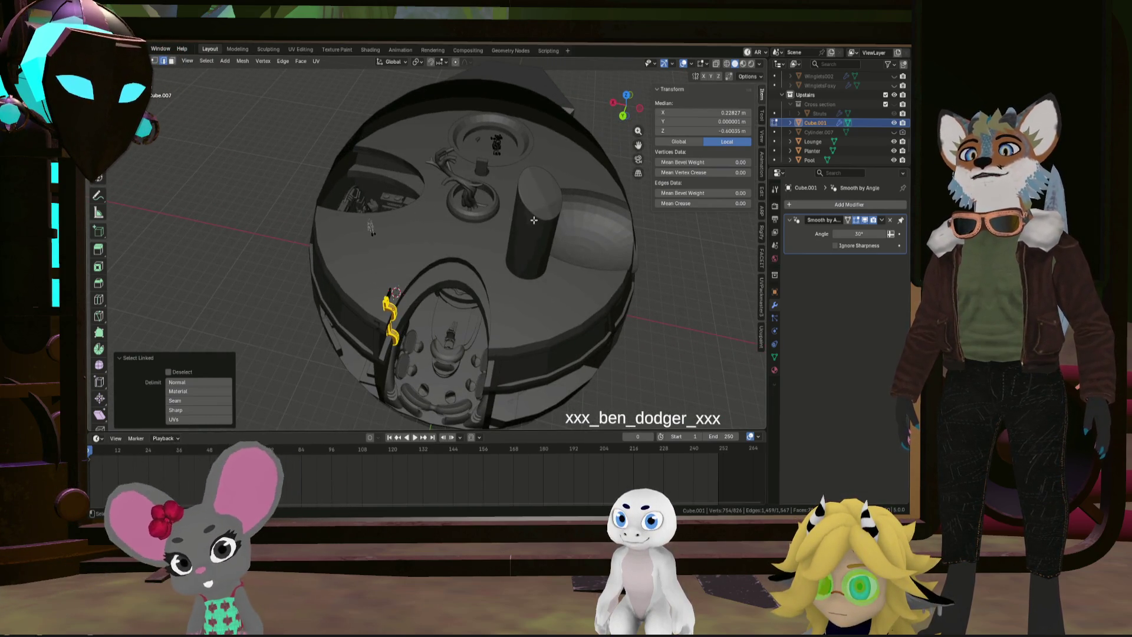
mouse_move(425, 238)
ctrl+middle_down()
mouse_move(434, 291)
mouse_move(421, 235)
mouse_move(377, 242)
mouse_move(399, 259)
ctrl+middle_up()
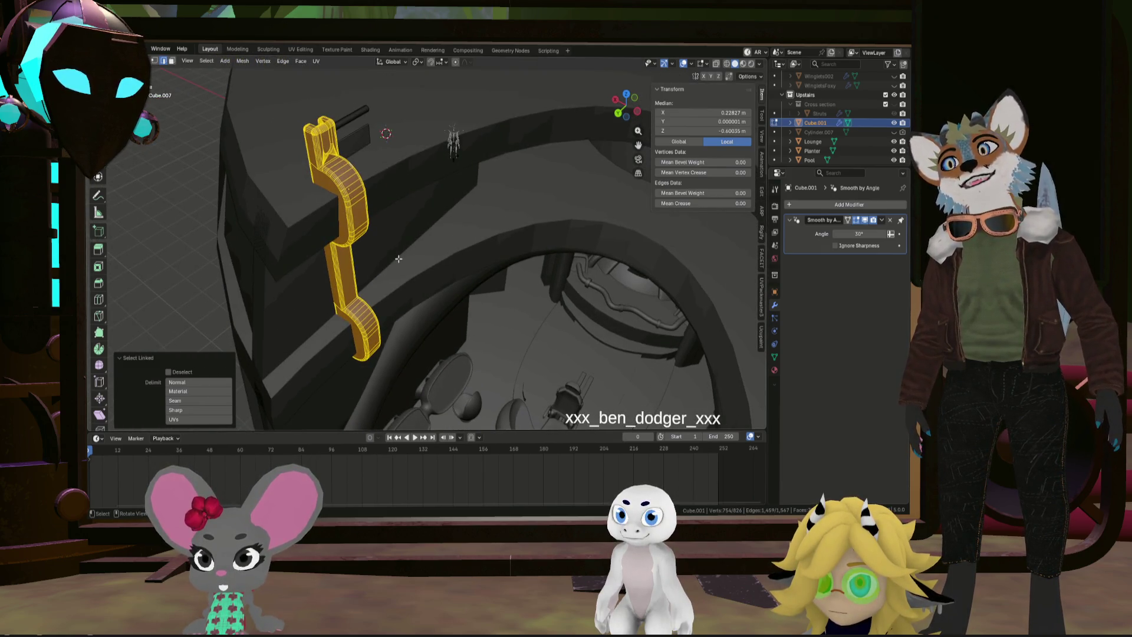
mouse_move(393, 243)
middle_down()
mouse_move(313, 185)
mouse_move(419, 177)
mouse_move(389, 207)
mouse_move(351, 209)
middle_up()
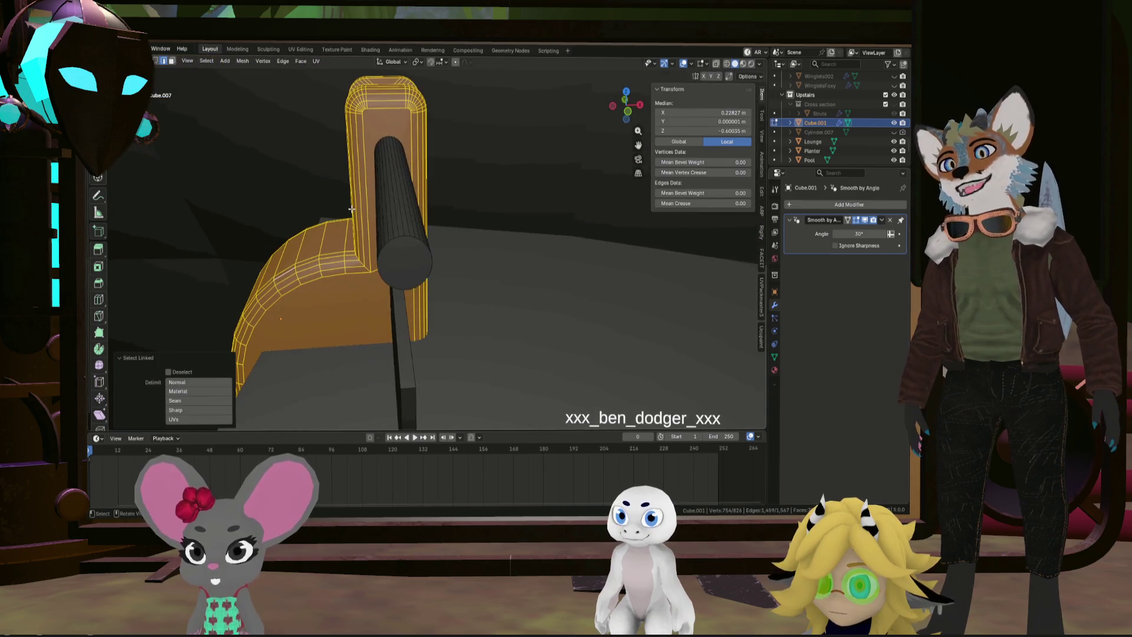
click(424, 257)
key(Tab)
key(Tab)
click(170, 61)
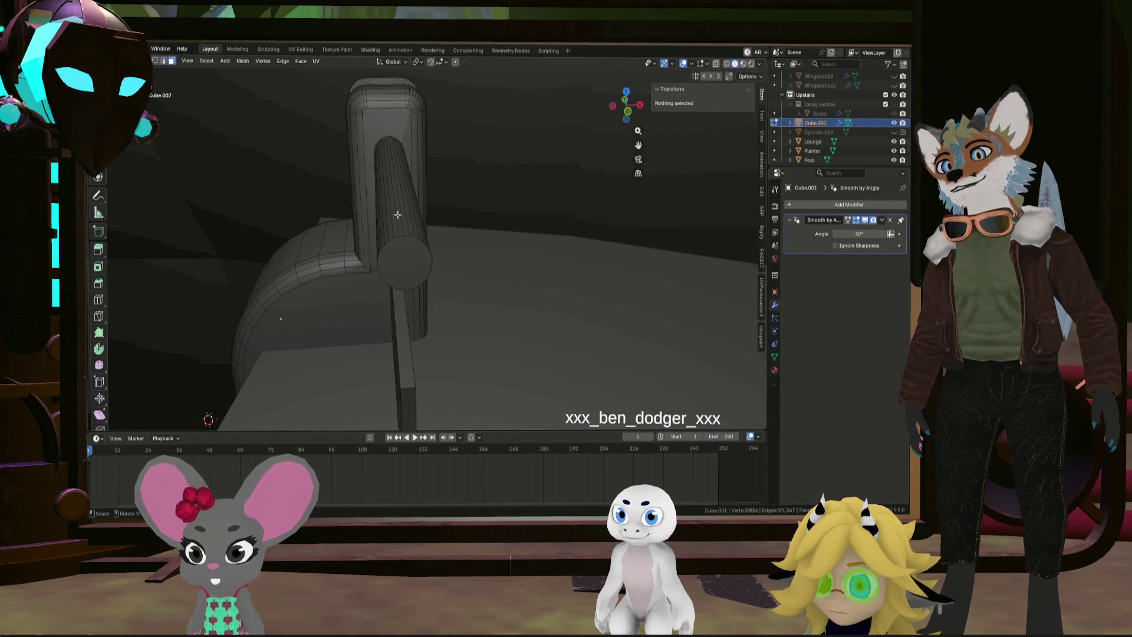
Select the rod's end cap and the strip's end face and stretch them about 0.8 m outward
click(423, 282)
shift+click(409, 418)
mouse_move(408, 419)
middle_down()
mouse_move(486, 346)
mouse_move(381, 314)
mouse_move(404, 320)
middle_up()
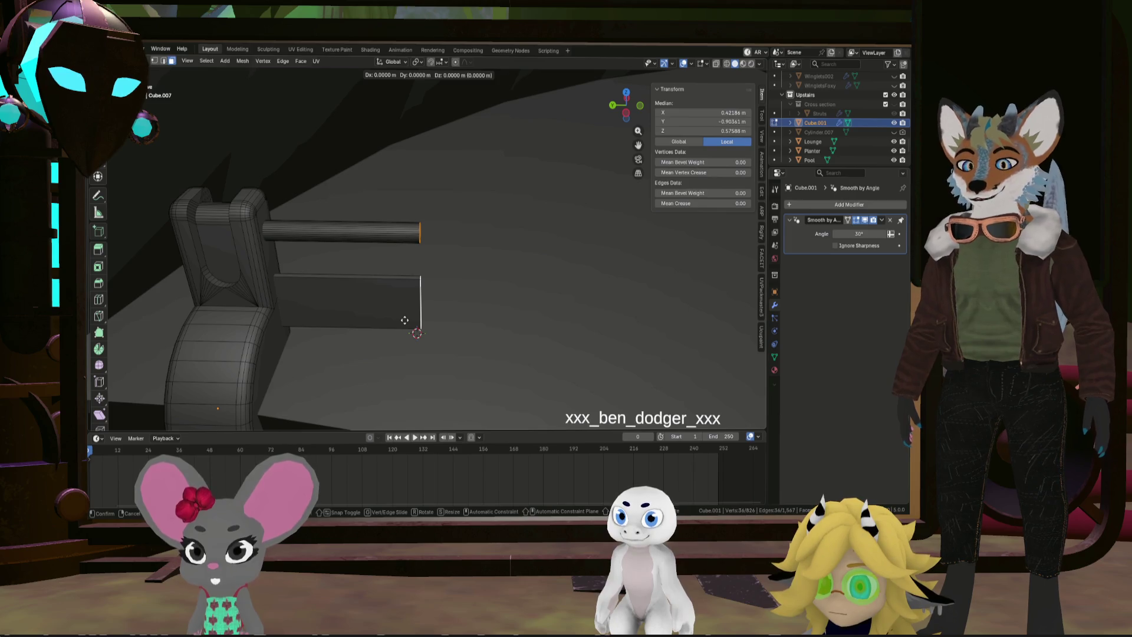
click(577, 325)
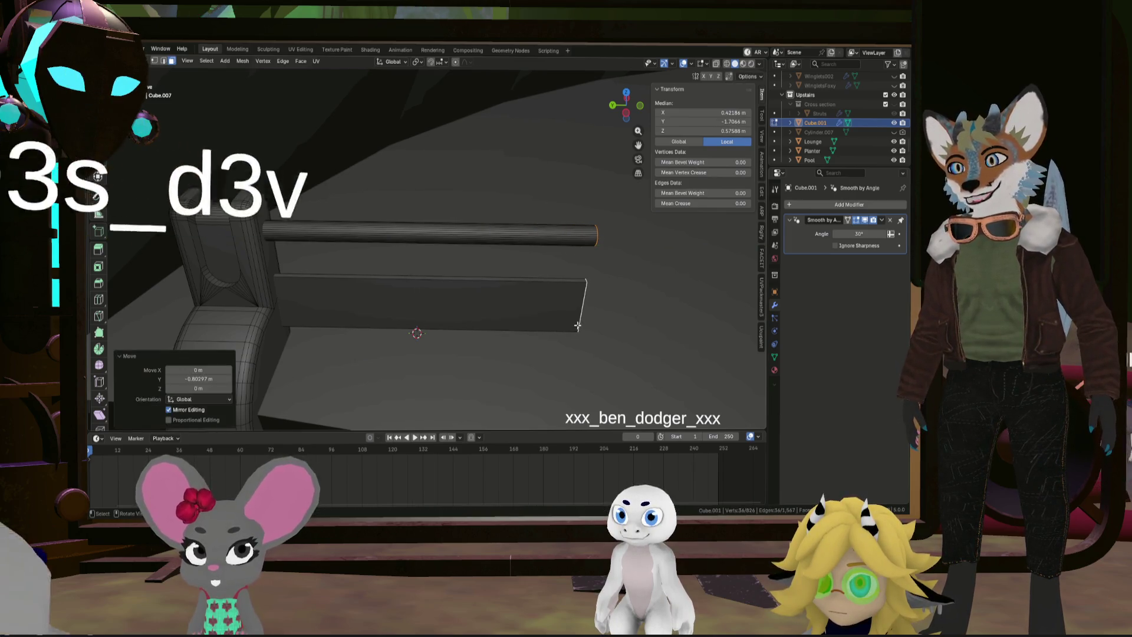
scroll(577, 325, down, 5)
mouse_move(578, 325)
middle_down()
mouse_move(565, 338)
mouse_move(443, 311)
middle_up()
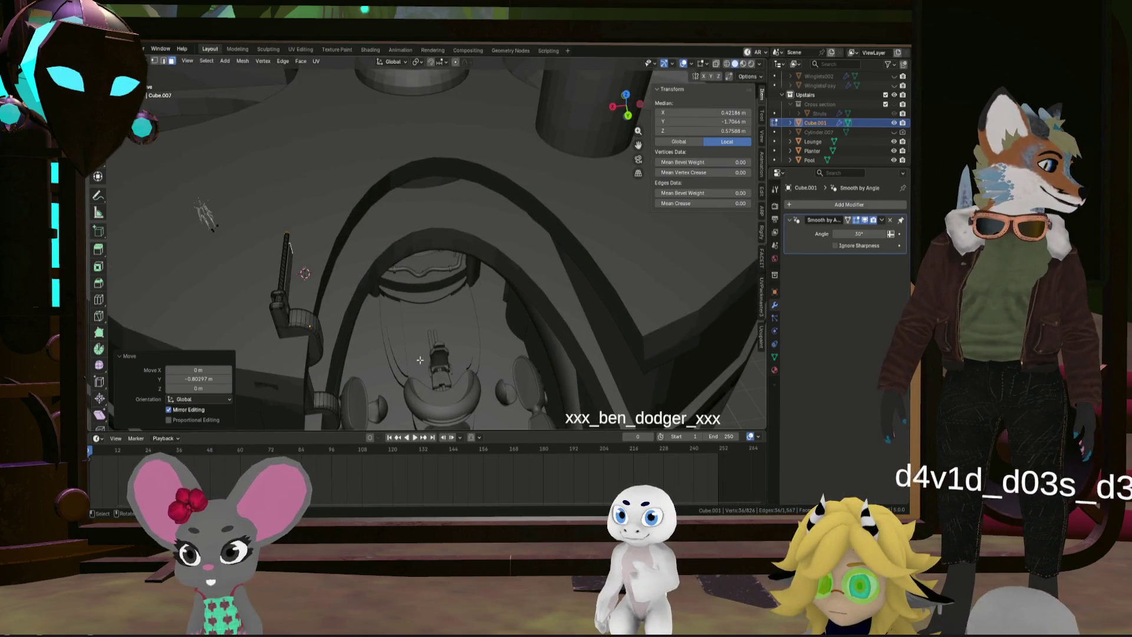
mouse_move(421, 359)
middle_down()
mouse_move(362, 349)
mouse_move(377, 336)
middle_up()
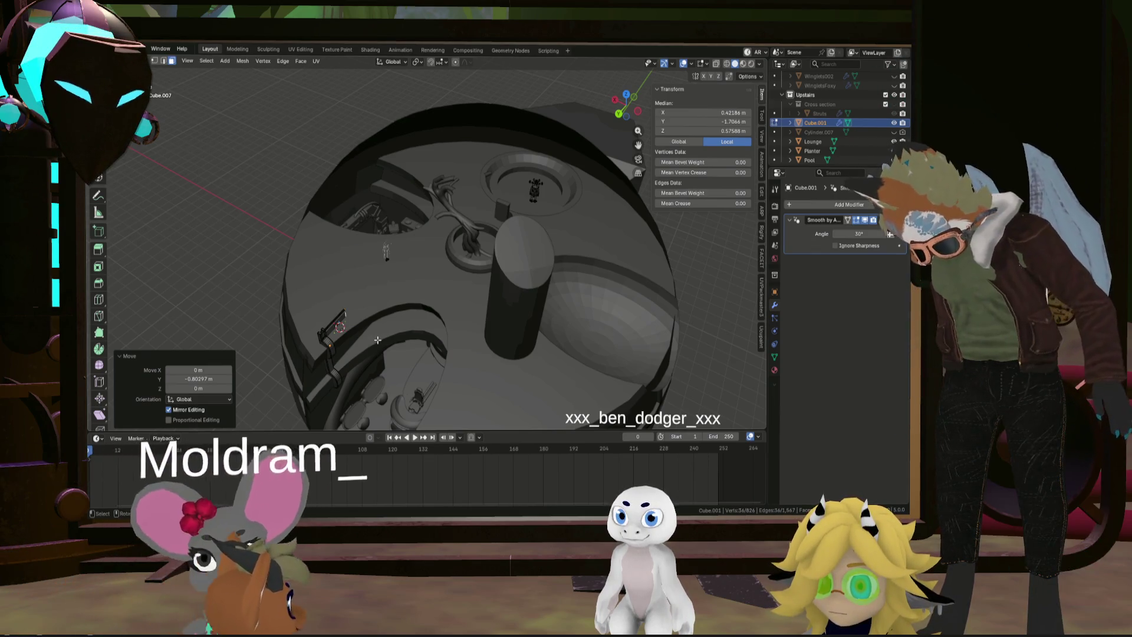
mouse_move(377, 340)
middle_down()
mouse_move(432, 369)
mouse_move(415, 302)
mouse_move(380, 312)
middle_up()
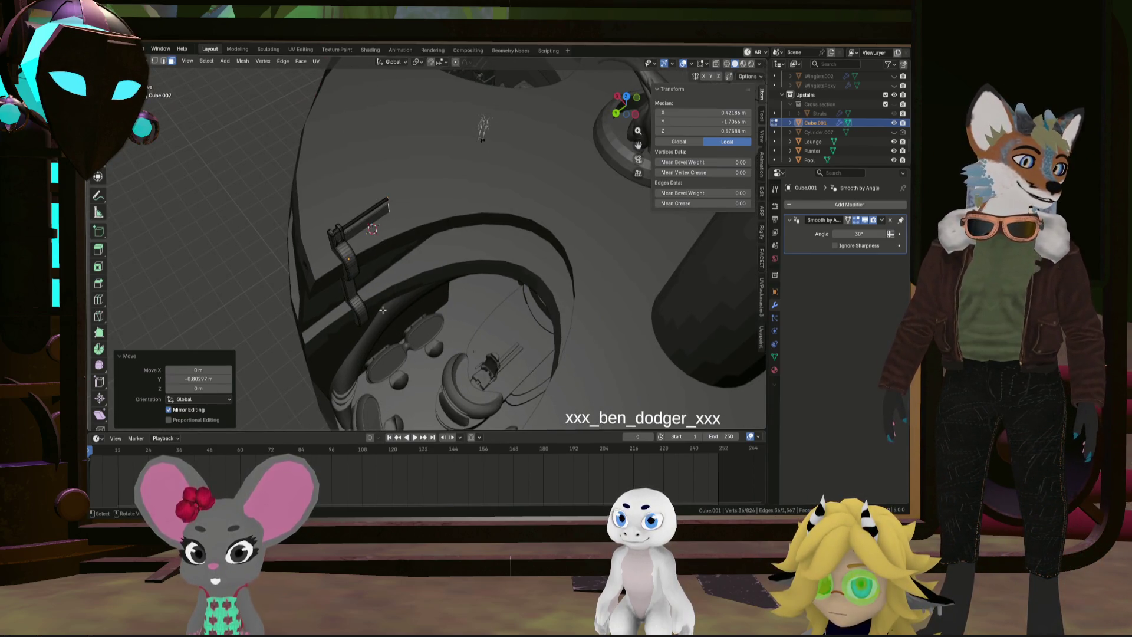
scroll(319, 325, up, 4)
middle_drag(329, 303, 320, 307)
Select the whole connected bracket and rod mesh and move it along Y
click(398, 276)
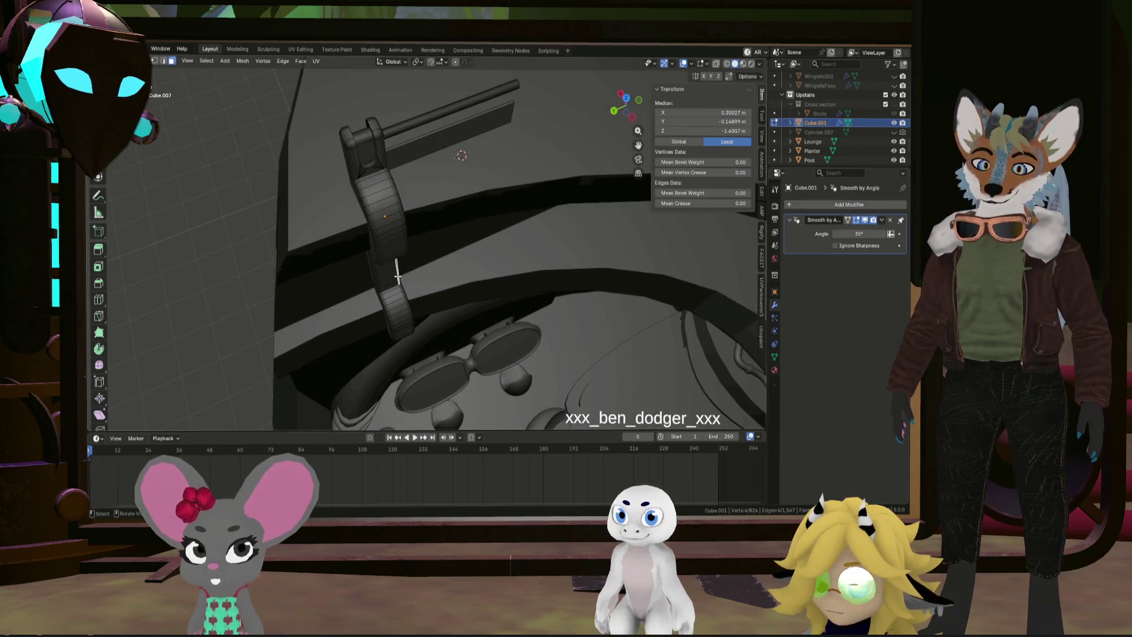
key(ctrl+l)
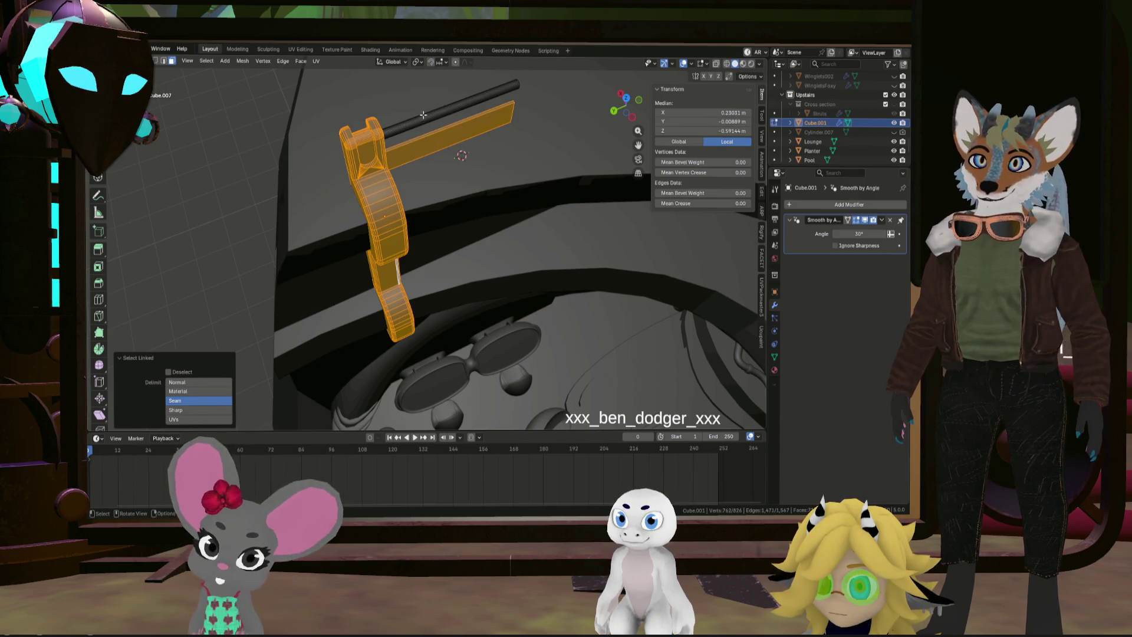
key(l)
mouse_move(465, 172)
middle_down()
mouse_move(455, 176)
mouse_move(475, 249)
middle_up()
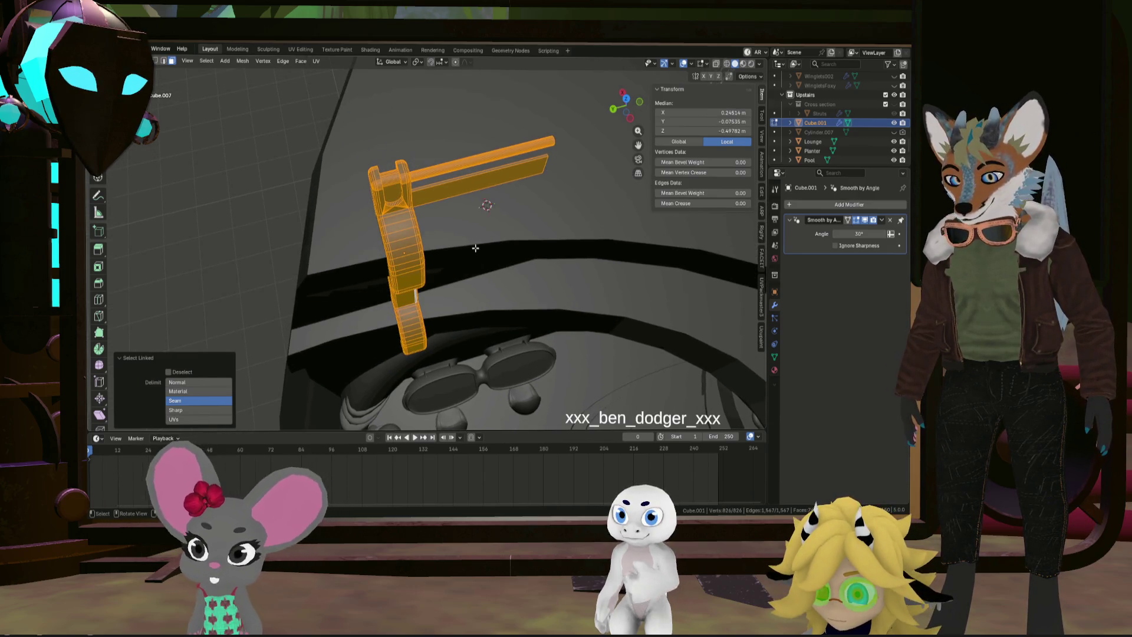
key(g)
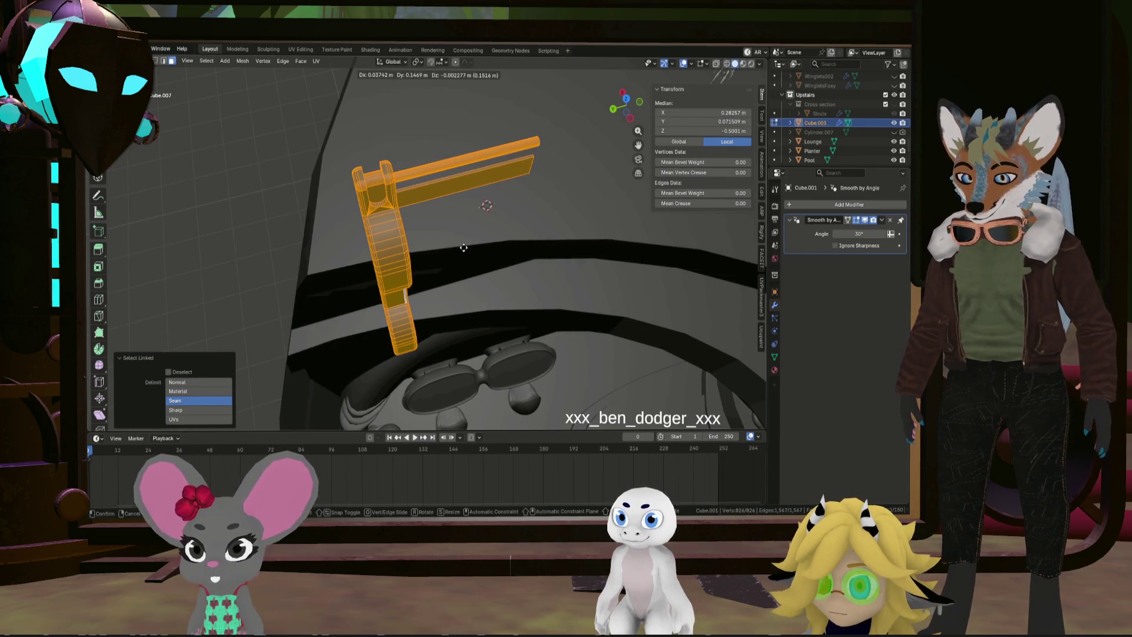
key(y)
click(447, 253)
mouse_move(447, 253)
middle_down()
mouse_move(420, 186)
mouse_move(409, 185)
middle_up()
Refine the bracket's position with a further −0.10445 m Y move and return to Object Mode
key(g)
key(y)
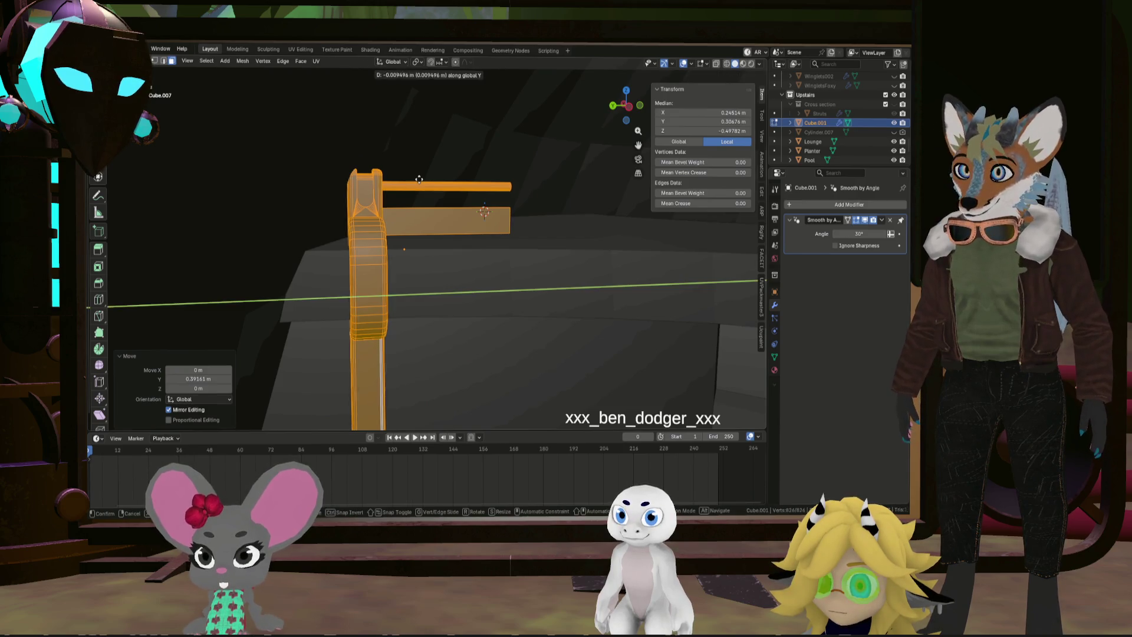
click(427, 181)
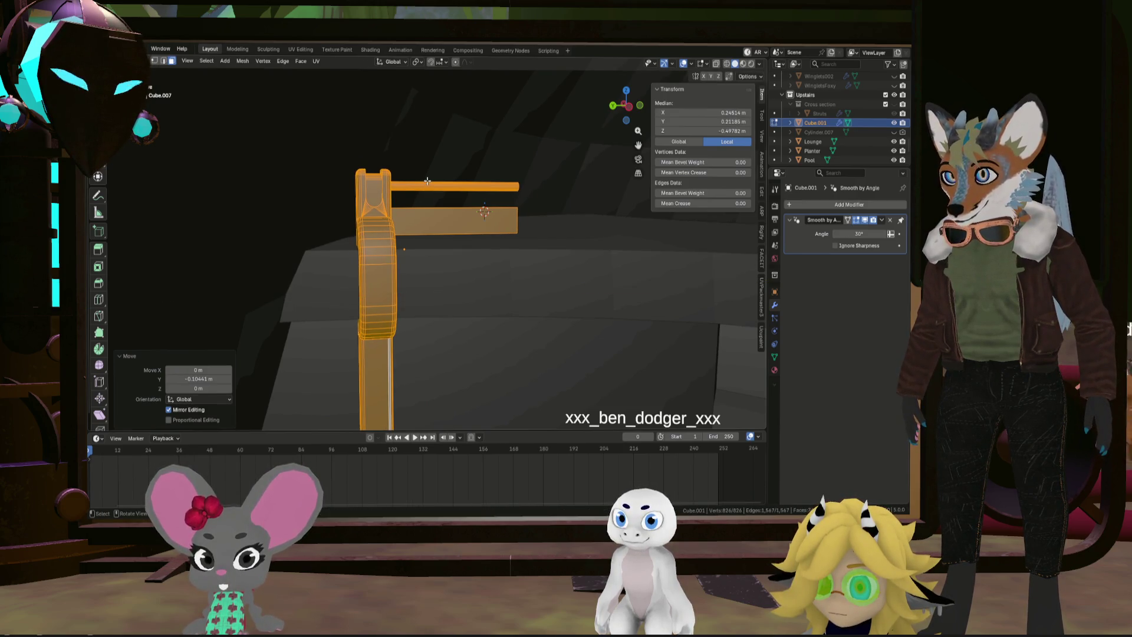
mouse_move(317, 250)
middle_down()
mouse_move(317, 261)
mouse_move(291, 260)
mouse_move(313, 260)
mouse_move(282, 276)
mouse_move(439, 262)
middle_up()
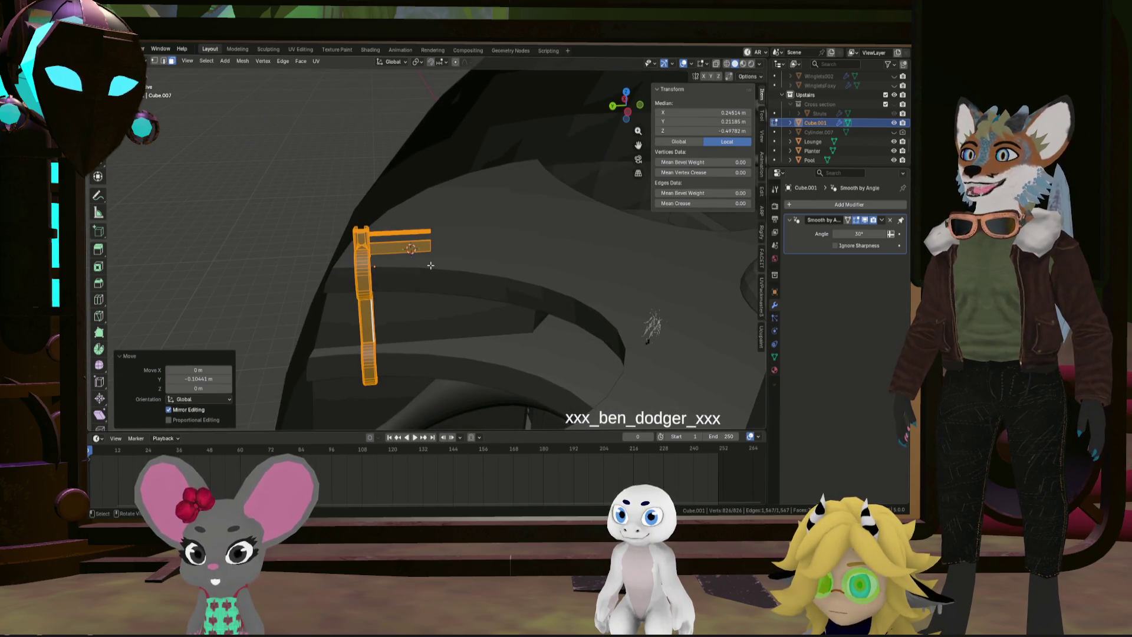
middle_drag(444, 269, 442, 277)
key(Tab)
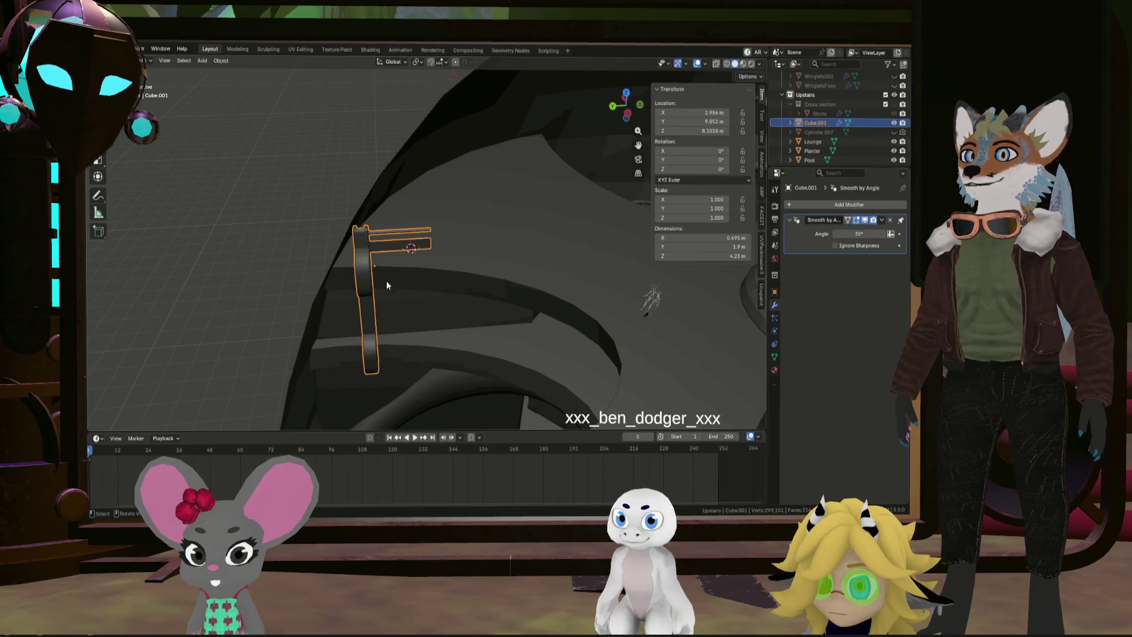
Rename Cube.001 to 'Railing' in the Outliner
double_click(814, 123)
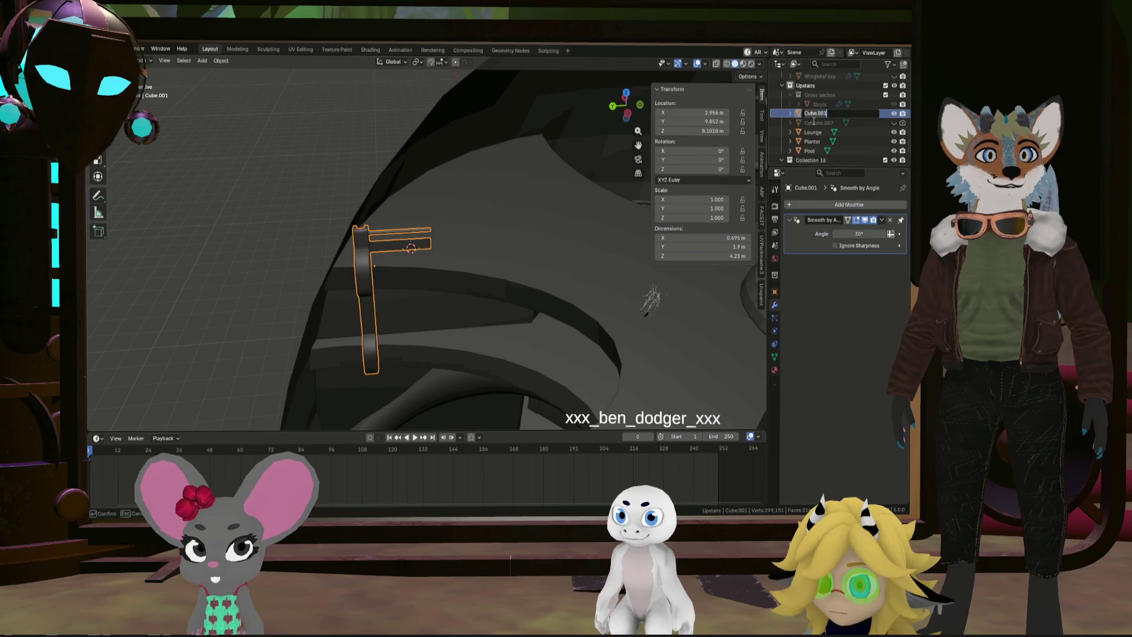
text(Fe)
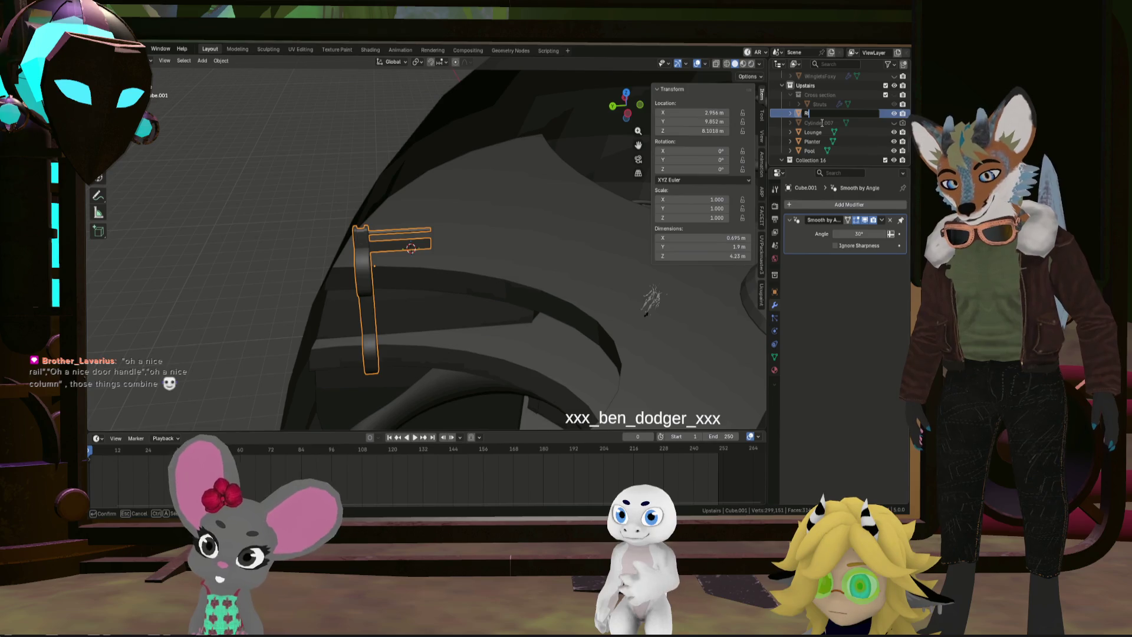
text(ing)
key(Return)
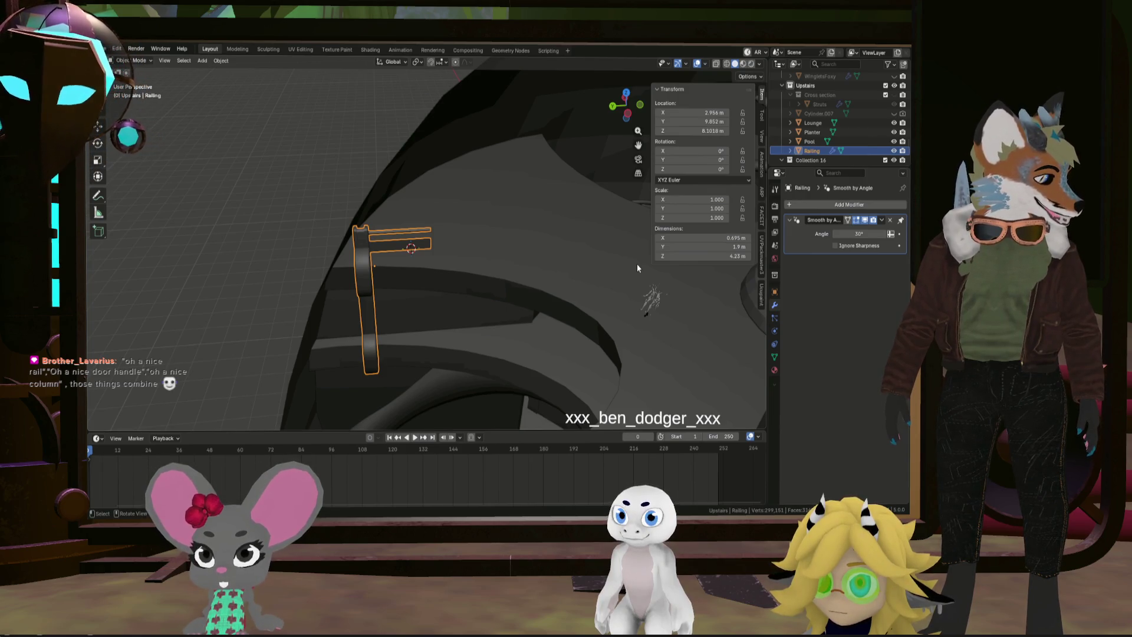
mouse_move(583, 297)
middle_down()
mouse_move(500, 299)
mouse_move(501, 279)
mouse_move(513, 285)
middle_up()
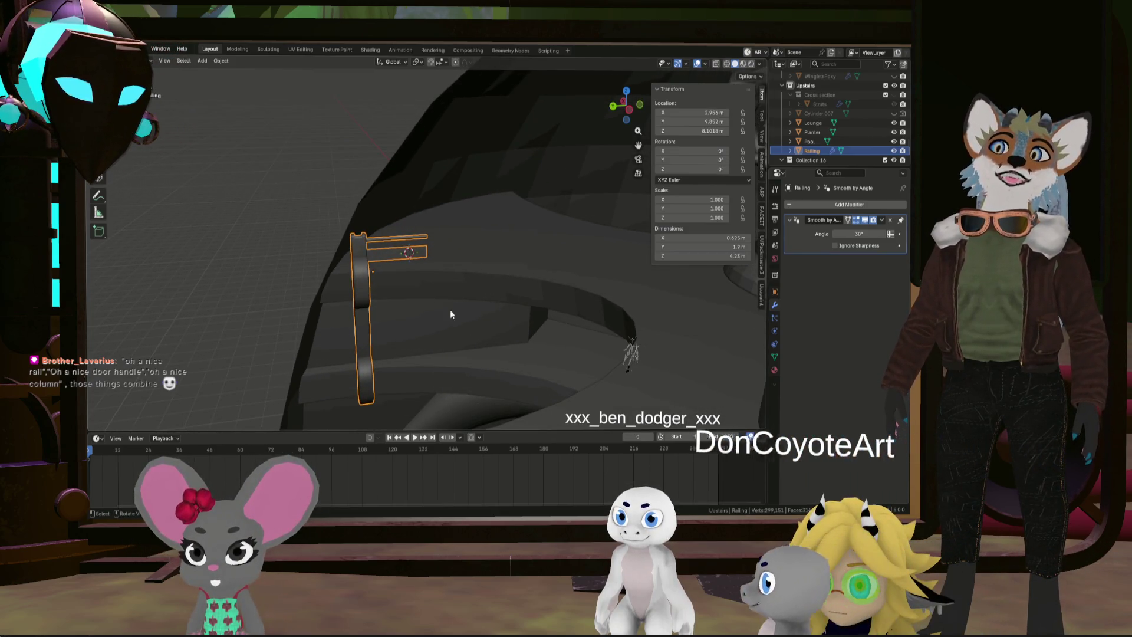
scroll(613, 335, down, 10)
mouse_move(613, 335)
middle_down()
mouse_move(637, 309)
mouse_move(638, 320)
middle_up()
mouse_move(579, 346)
middle_down()
mouse_move(550, 383)
mouse_move(438, 264)
middle_up()
mouse_move(599, 319)
middle_down()
mouse_move(567, 243)
mouse_move(543, 277)
middle_up()
scroll(521, 316, up, 5)
mouse_move(460, 381)
middle_down()
mouse_move(561, 271)
mouse_move(518, 232)
middle_up()
scroll(522, 236, up, 2)
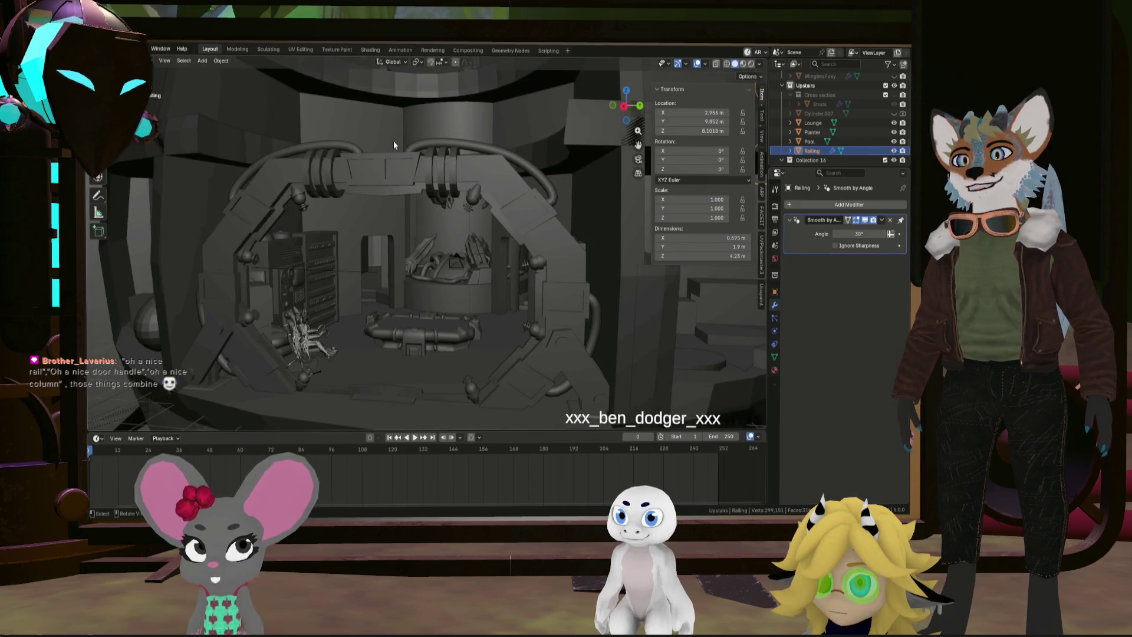
scroll(554, 309, down, 5)
mouse_move(520, 323)
middle_down()
mouse_move(620, 306)
mouse_move(475, 330)
mouse_move(489, 320)
mouse_move(472, 315)
mouse_move(469, 290)
mouse_move(419, 296)
mouse_move(435, 271)
mouse_move(488, 303)
mouse_move(482, 279)
mouse_move(515, 272)
mouse_move(478, 286)
mouse_move(463, 331)
middle_up()
key(KP_Decimal)
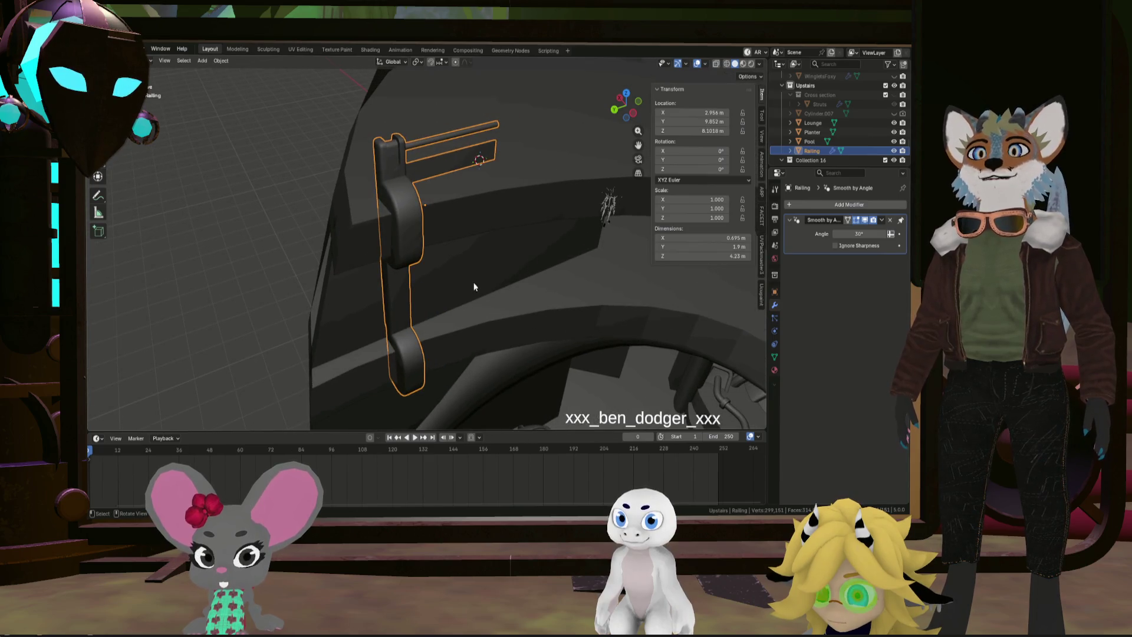
middle_drag(477, 285, 461, 291)
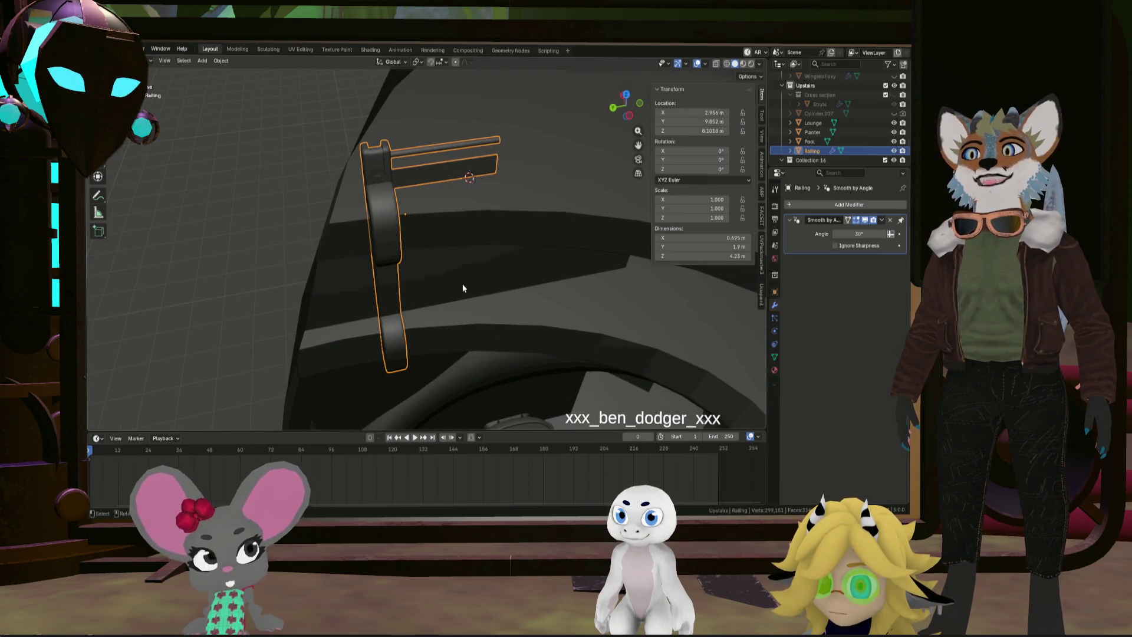
Add an Array modifier to the Railing object and inspect the repeated copies
click(849, 205)
mouse_move(848, 206)
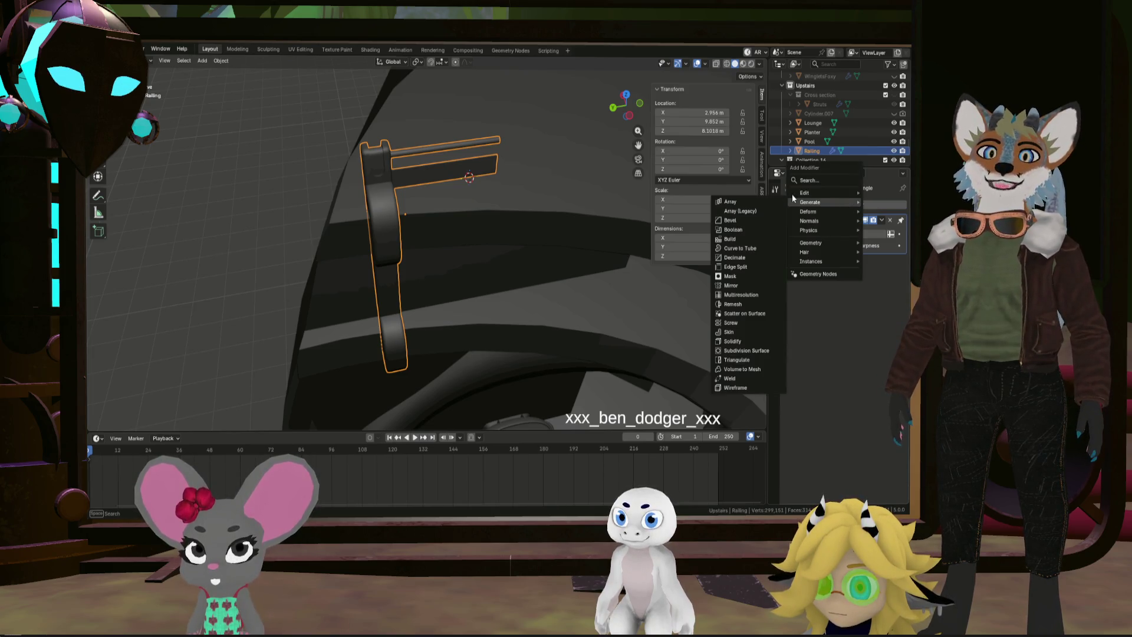
click(737, 202)
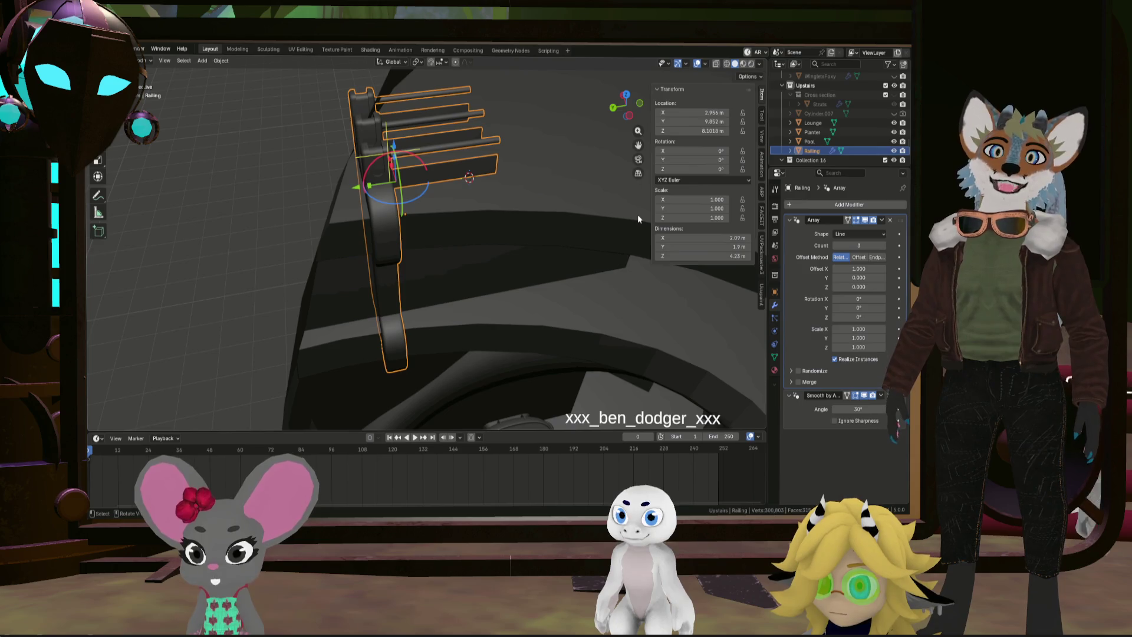
mouse_move(638, 220)
middle_down()
mouse_move(656, 281)
mouse_move(650, 250)
mouse_move(620, 255)
mouse_move(617, 236)
mouse_move(572, 232)
mouse_move(511, 256)
mouse_move(508, 283)
mouse_move(548, 280)
middle_up()
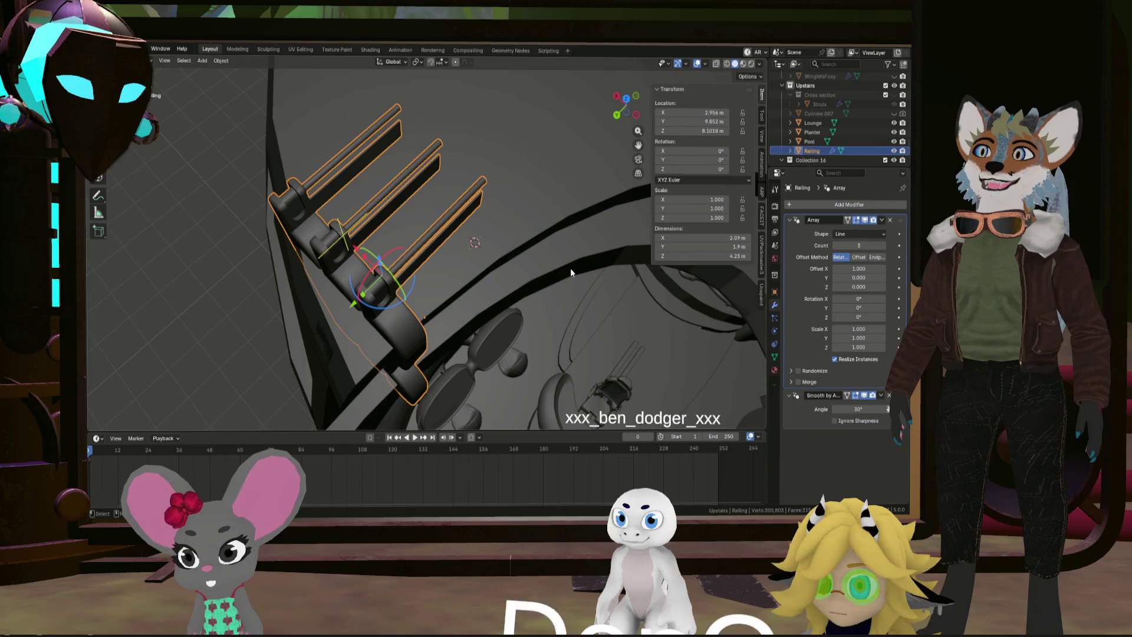
middle_drag(571, 269, 544, 272)
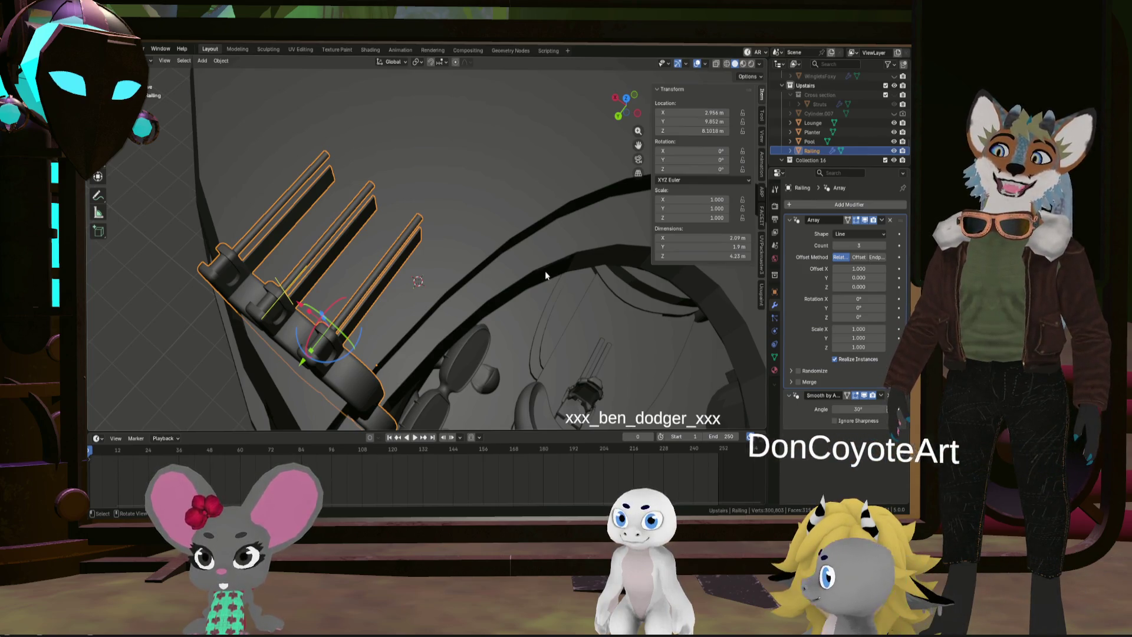
mouse_move(526, 271)
middle_down()
mouse_move(469, 271)
mouse_move(362, 206)
mouse_move(405, 161)
mouse_move(380, 180)
mouse_move(413, 232)
mouse_move(296, 235)
mouse_move(306, 186)
mouse_move(193, 180)
middle_up()
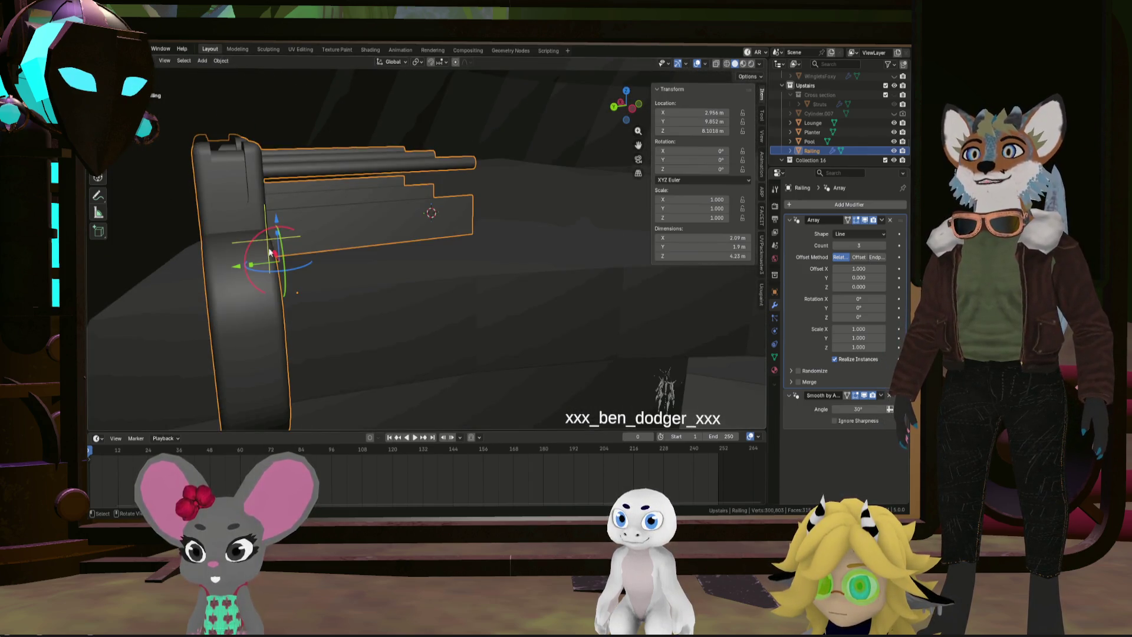
mouse_move(342, 191)
middle_down()
mouse_move(311, 235)
mouse_move(411, 204)
middle_up()
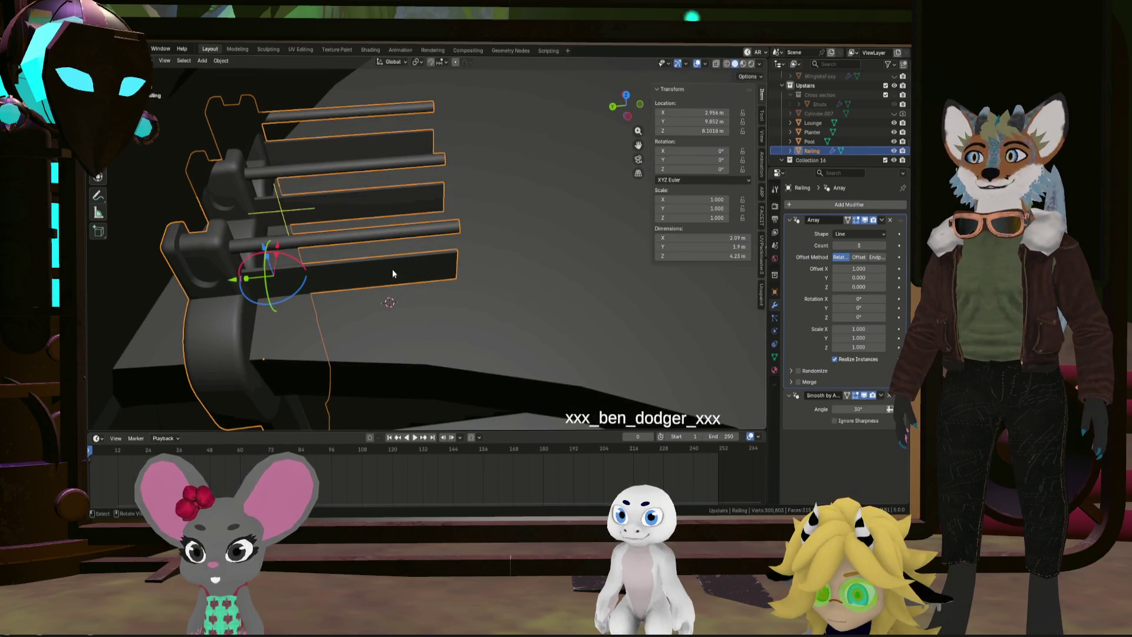
mouse_move(470, 289)
middle_down()
mouse_move(363, 242)
mouse_move(403, 251)
mouse_move(366, 228)
mouse_move(359, 237)
middle_up()
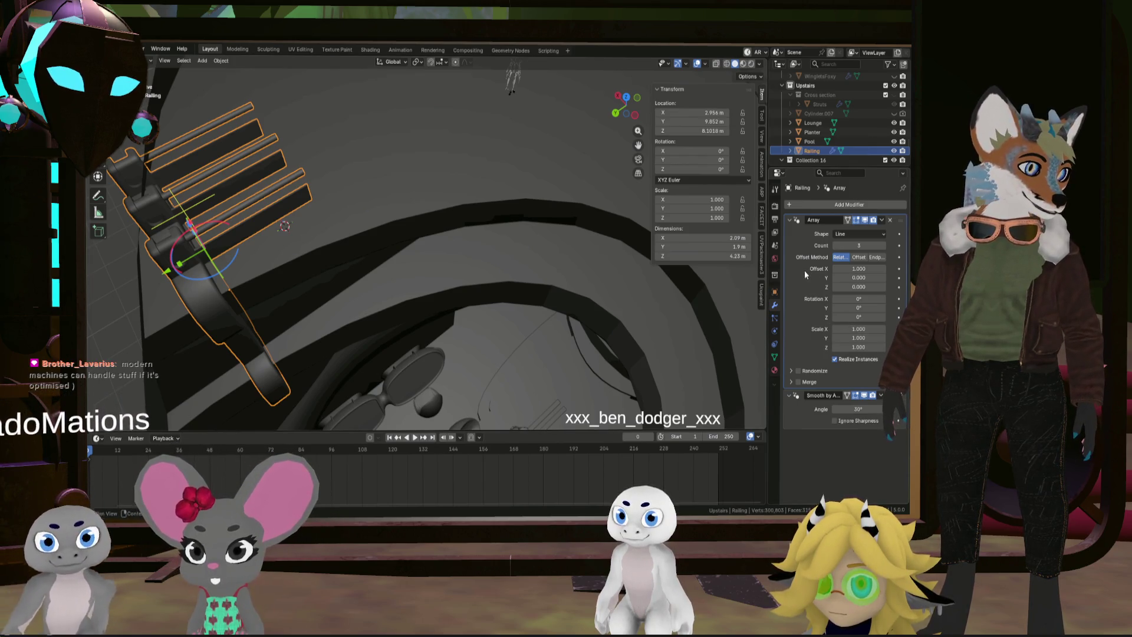
Set the Array modifier's shape to Curve
click(882, 234)
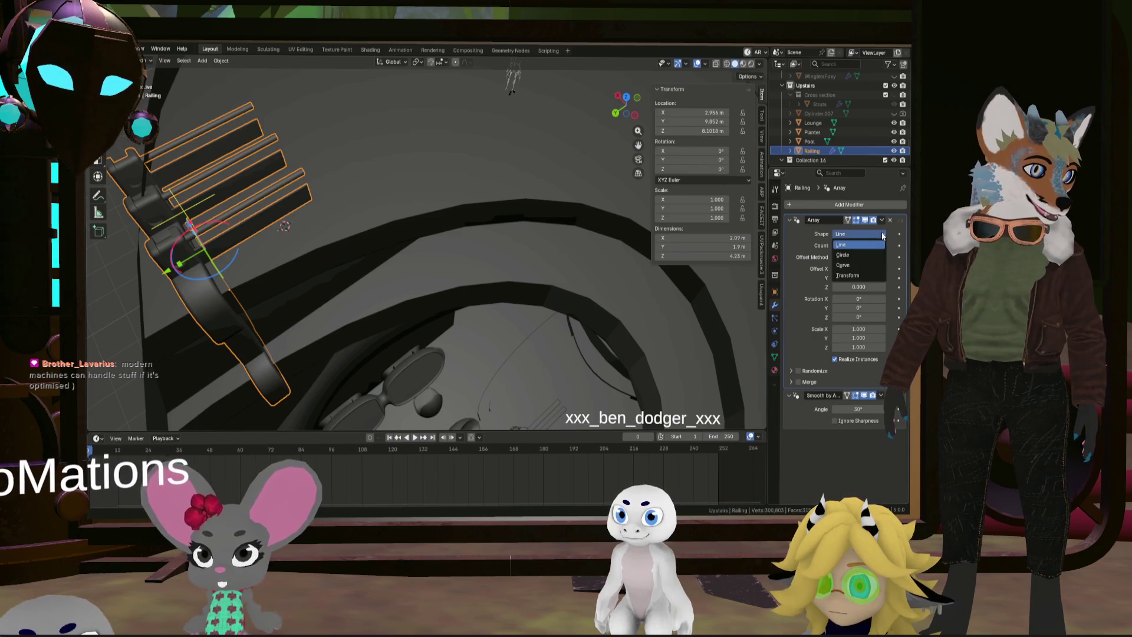
click(873, 264)
mouse_move(566, 247)
middle_down()
mouse_move(536, 230)
mouse_move(573, 233)
middle_up()
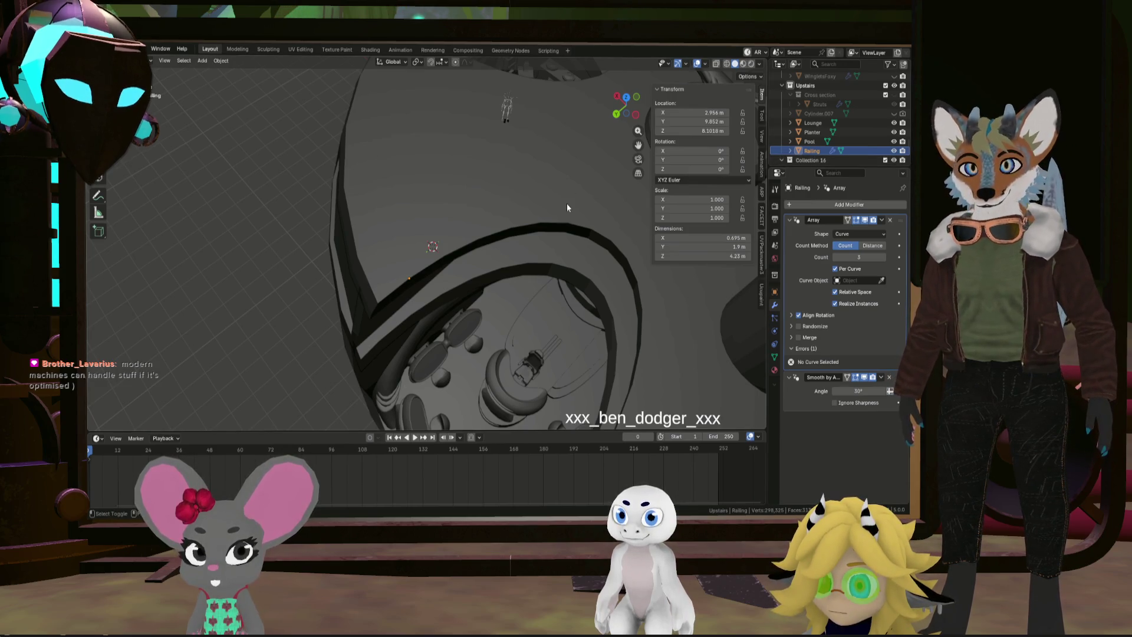
key(shift+a)
Add a Bézier curve and roughly reshape its control points and handles in Edit Mode
mouse_move(571, 213)
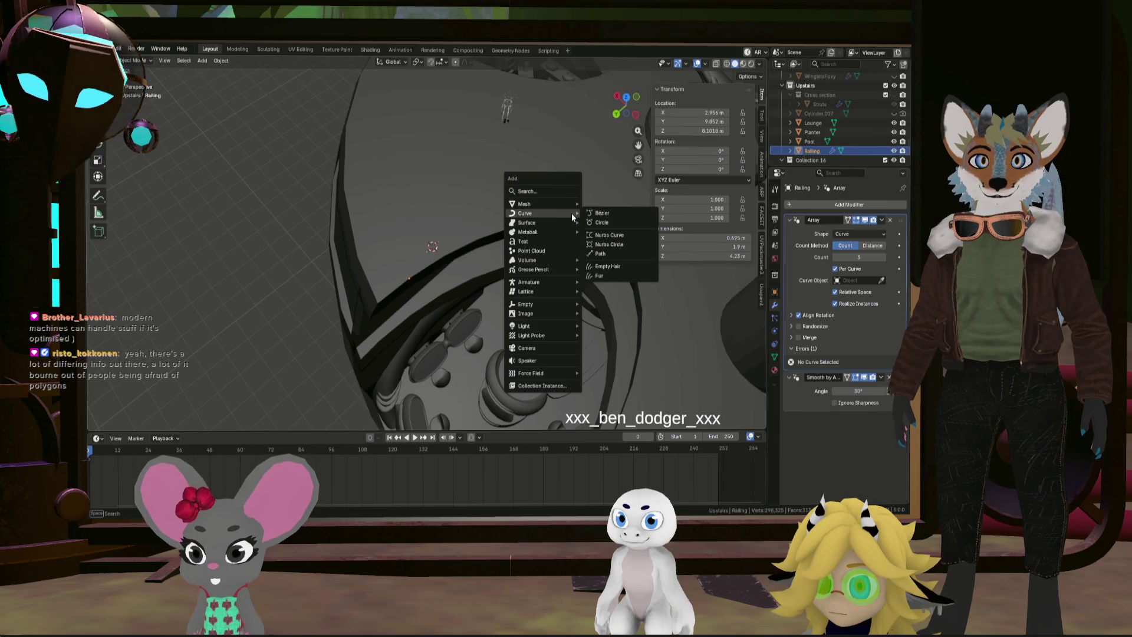
click(619, 213)
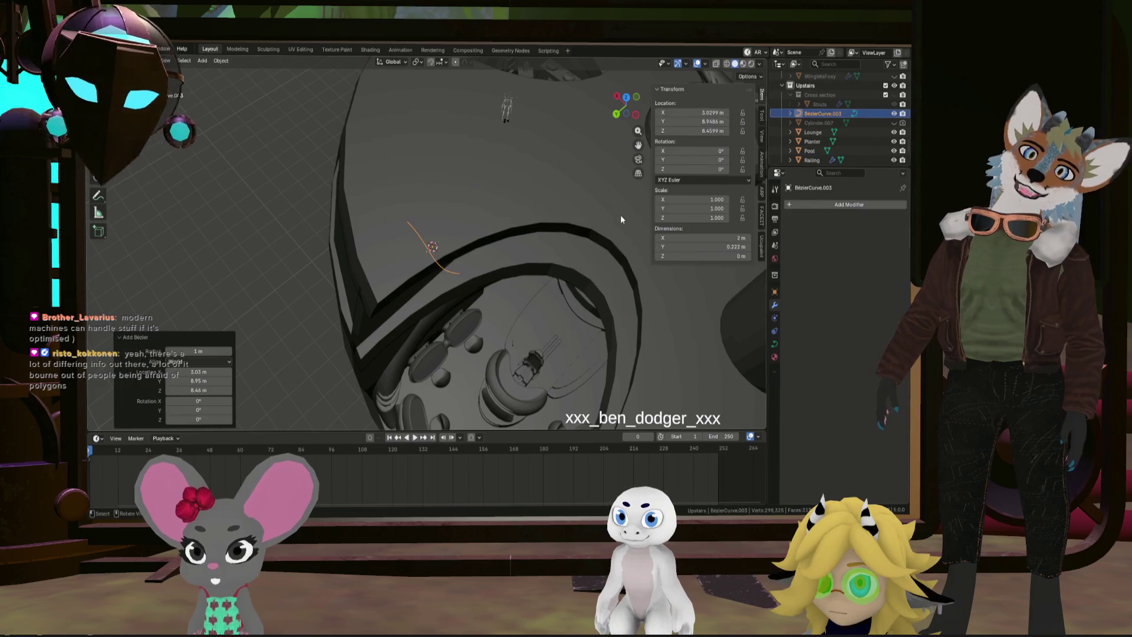
key(Tab)
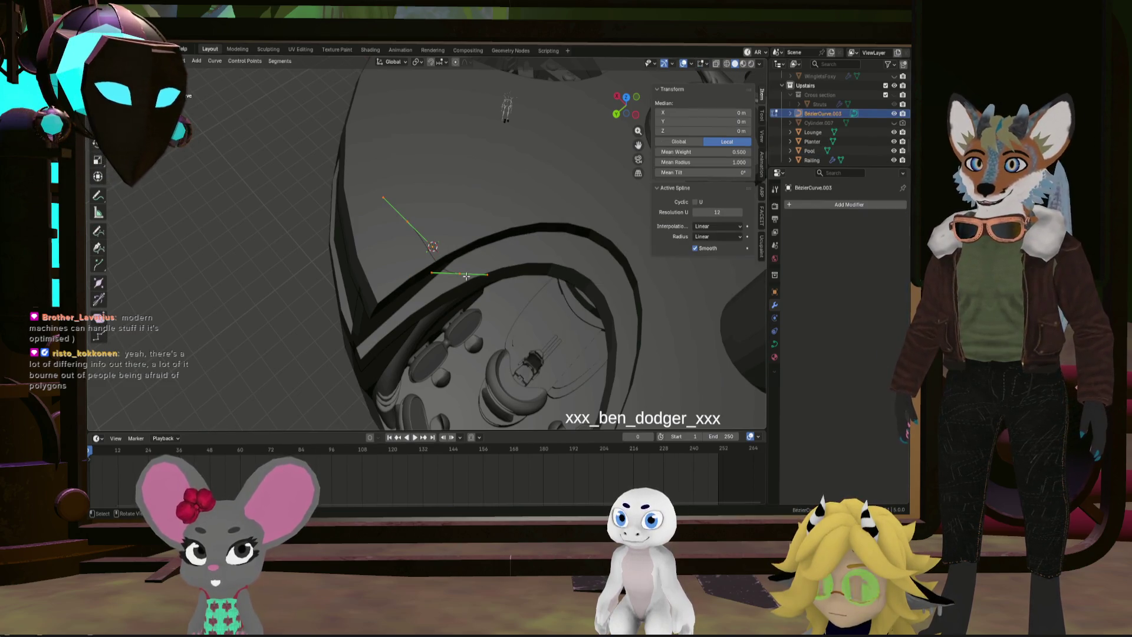
key(g)
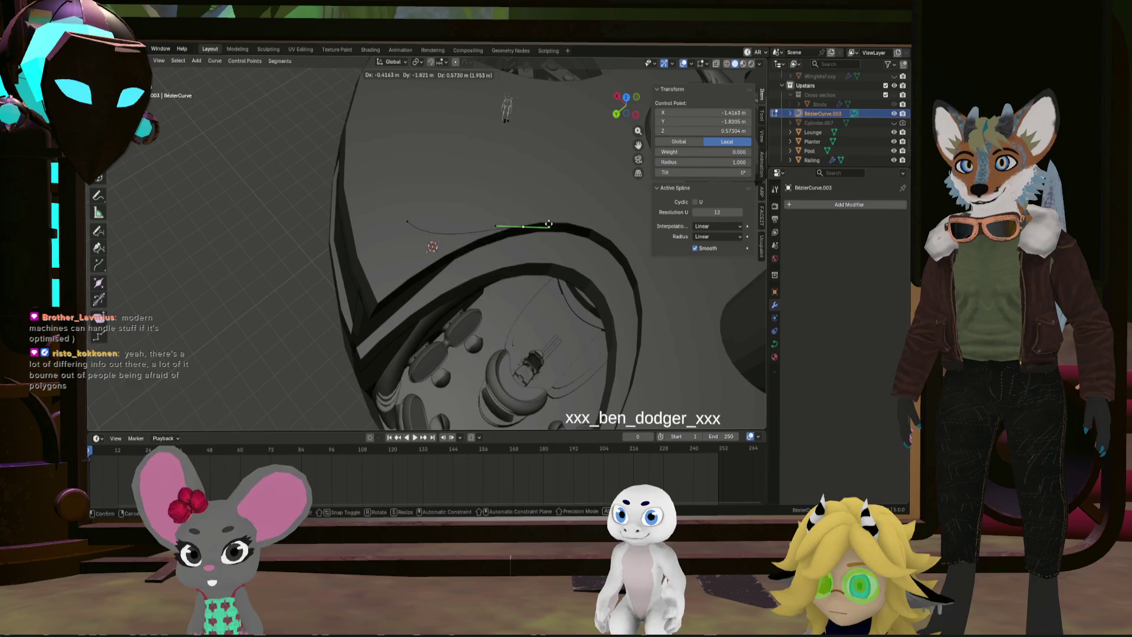
click(549, 224)
right_click(509, 234)
click(508, 235)
drag(410, 224, 419, 275)
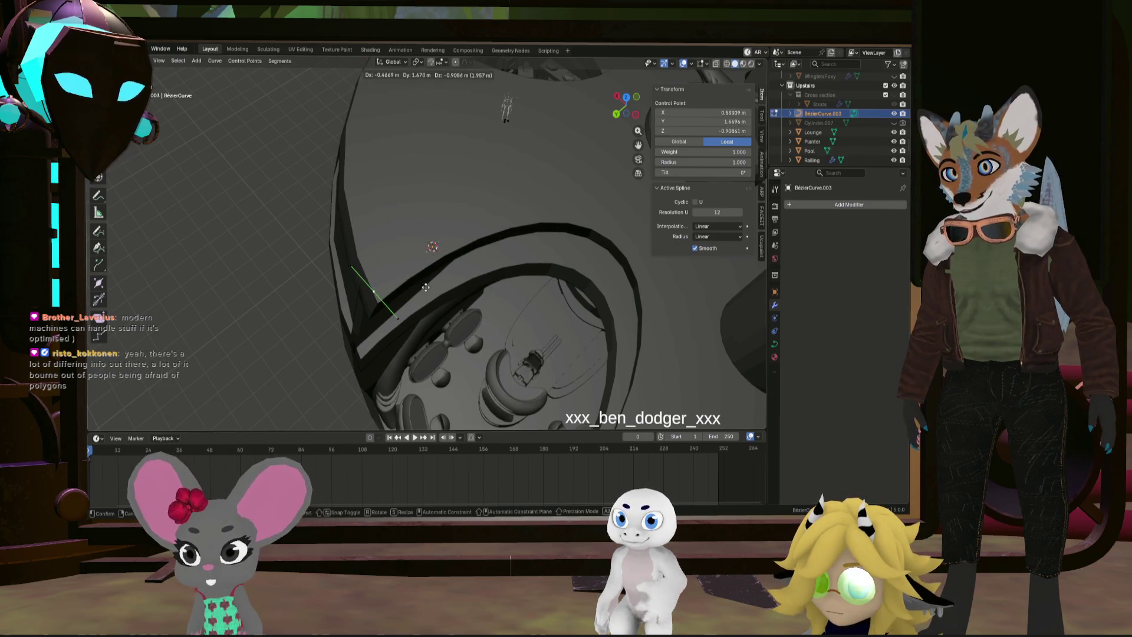
click(425, 287)
drag(396, 318, 440, 289)
click(446, 248)
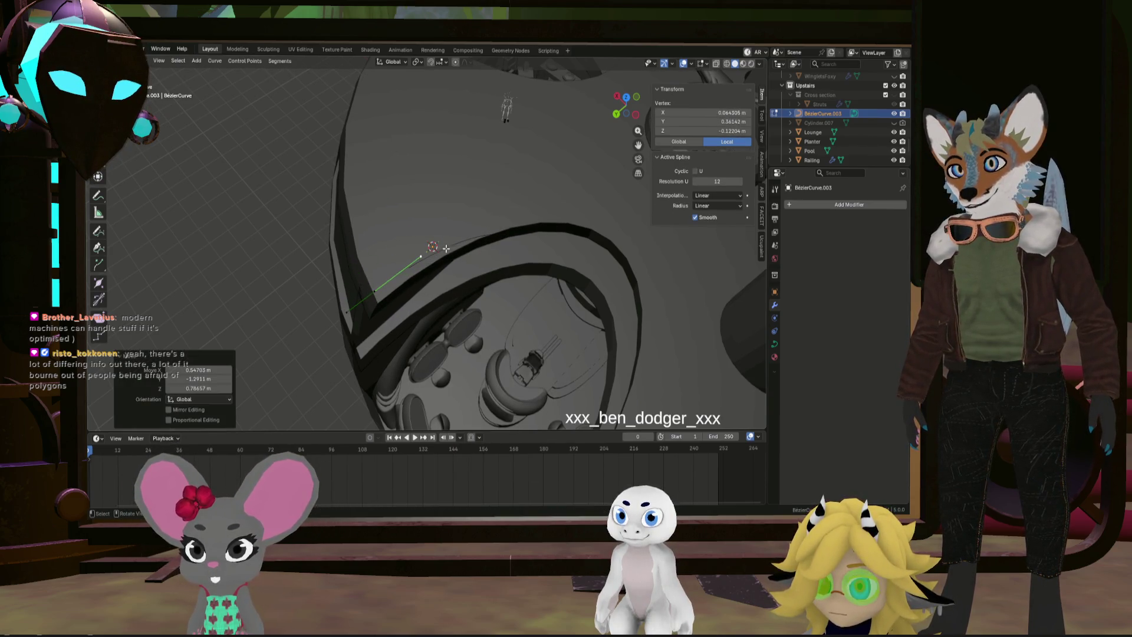
Flatten the curve's end control point by scaling it to zero on Z
middle_drag(388, 289, 412, 315)
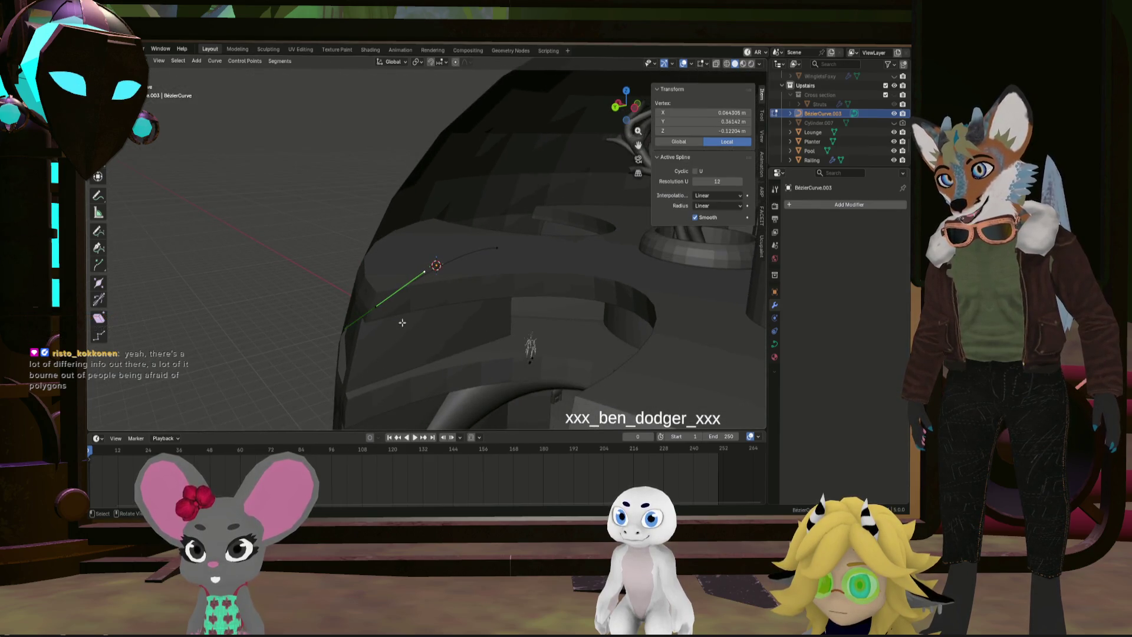
click(375, 307)
key(g)
key(z)
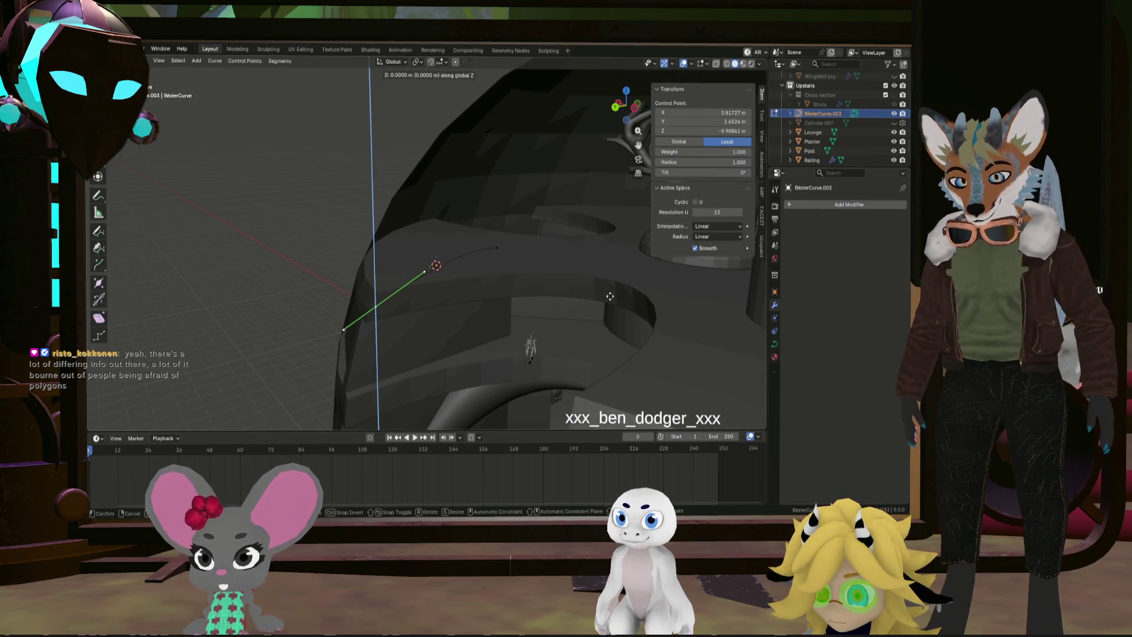
click(615, 318)
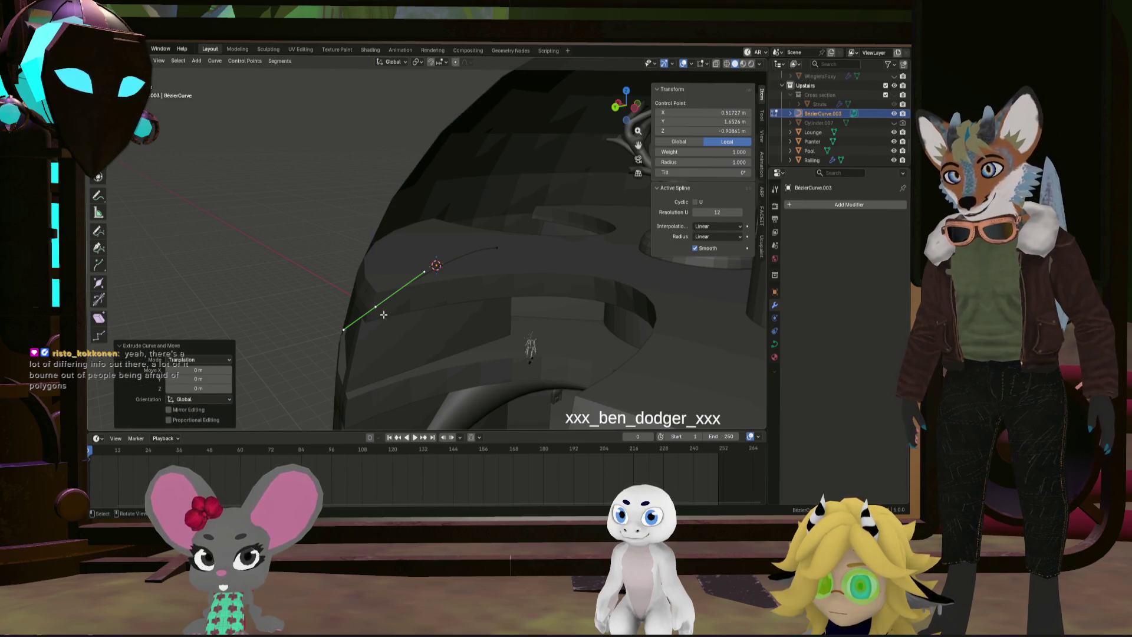
key(s)
key(z)
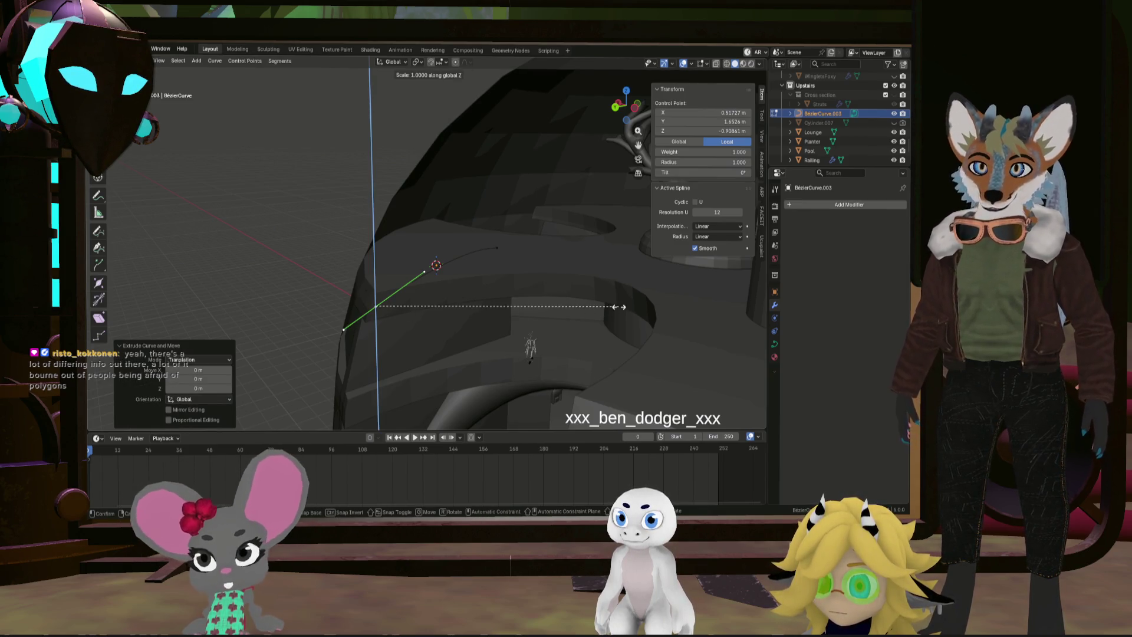
key(0)
key(Return)
key(g)
key(z)
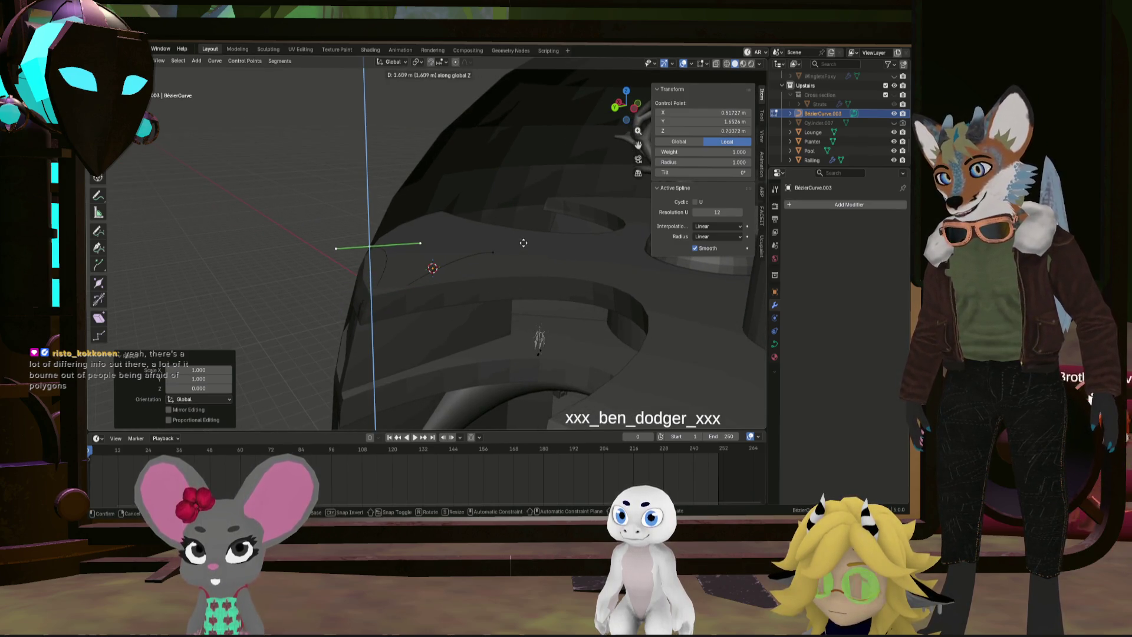
key(Escape)
key(ctrl+z)
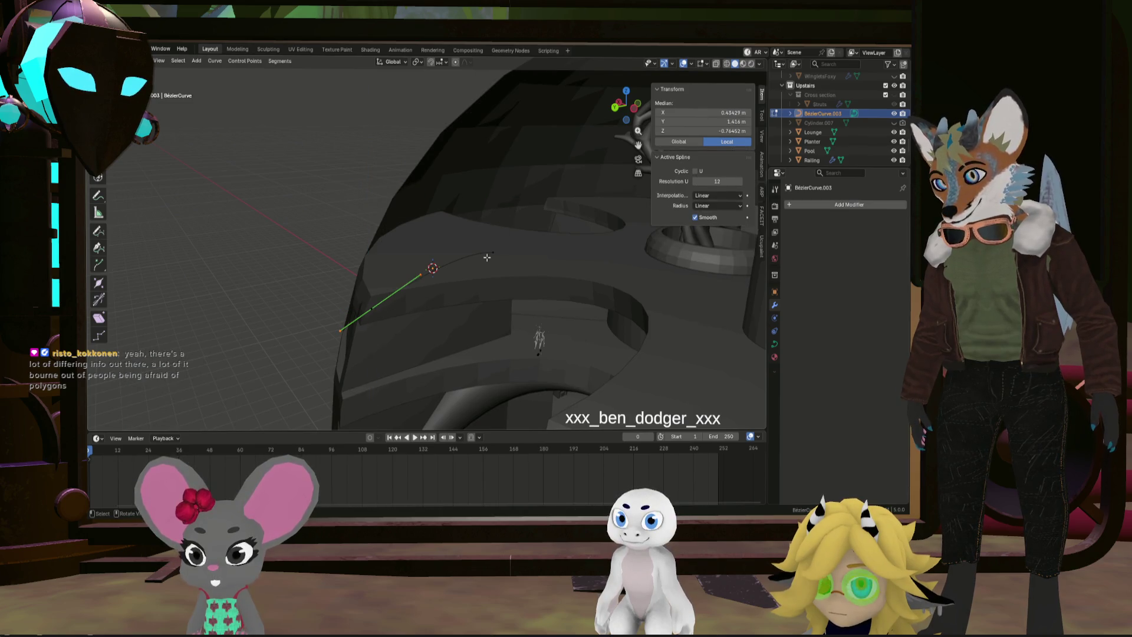
Level the handles of the middle and another control point with a zero Z scale
click(371, 311)
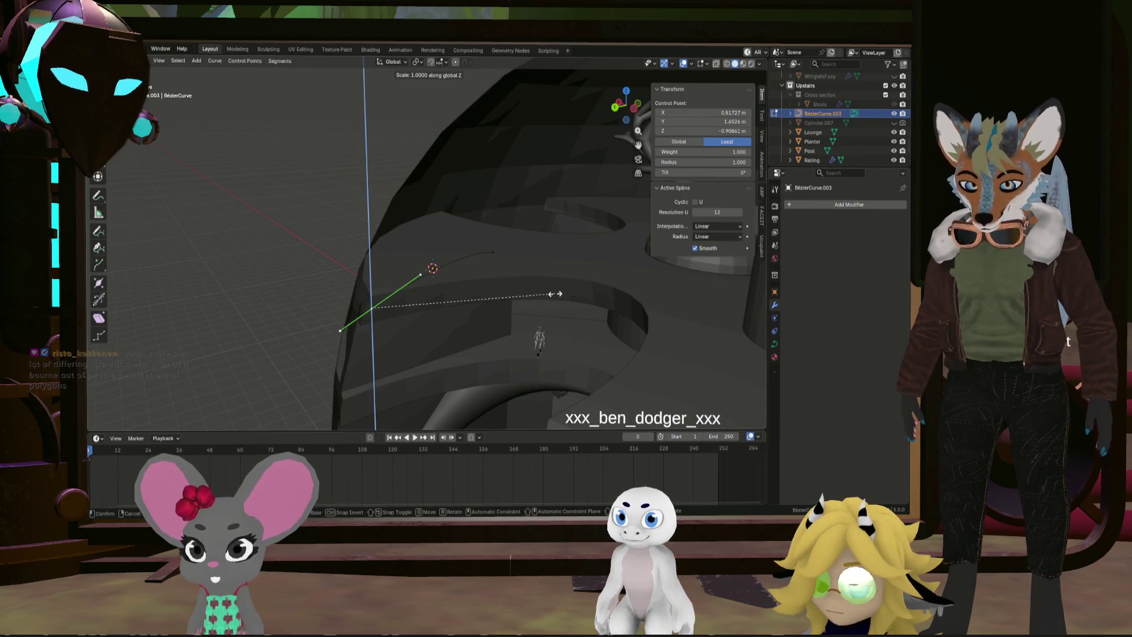
key(s)
key(z)
key(0)
key(Return)
key(g)
key(z)
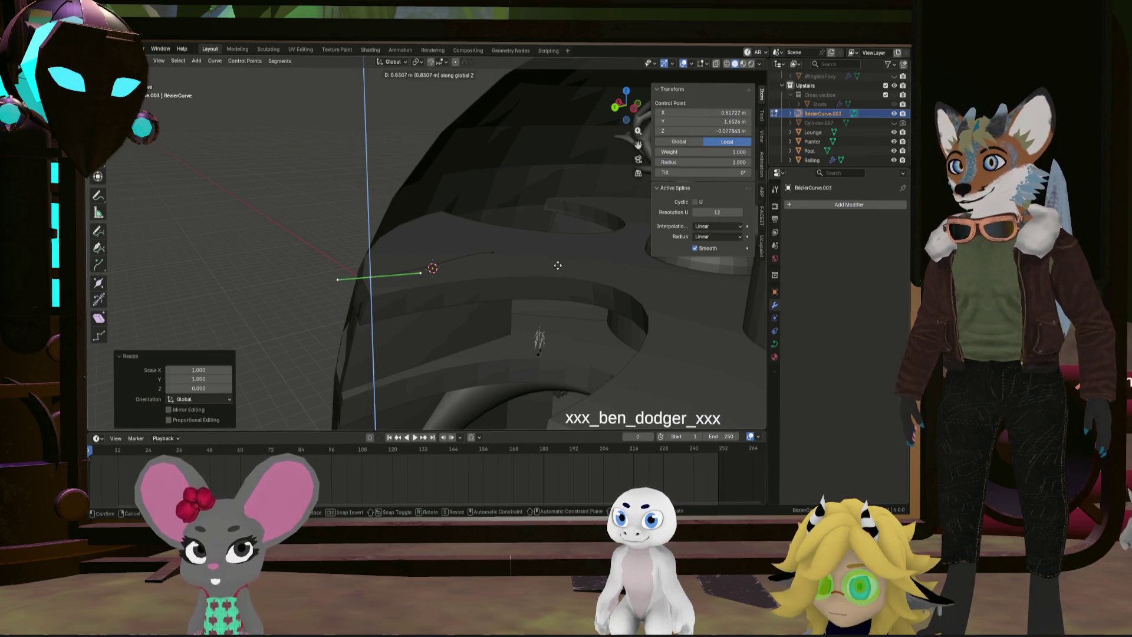
click(557, 273)
click(518, 257)
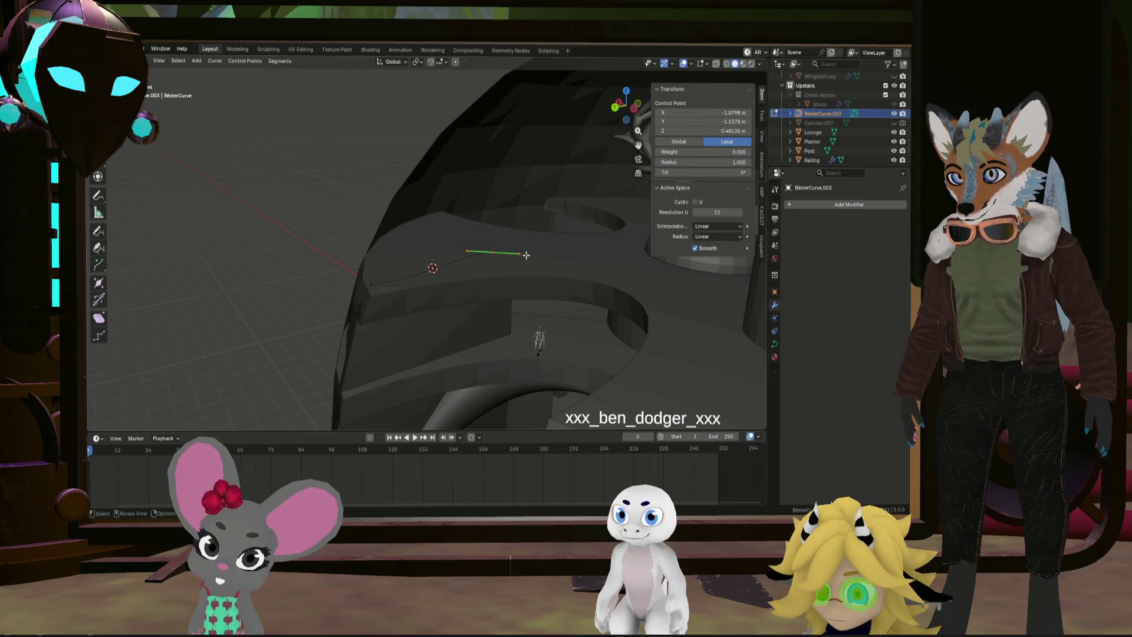
key(s)
key(z)
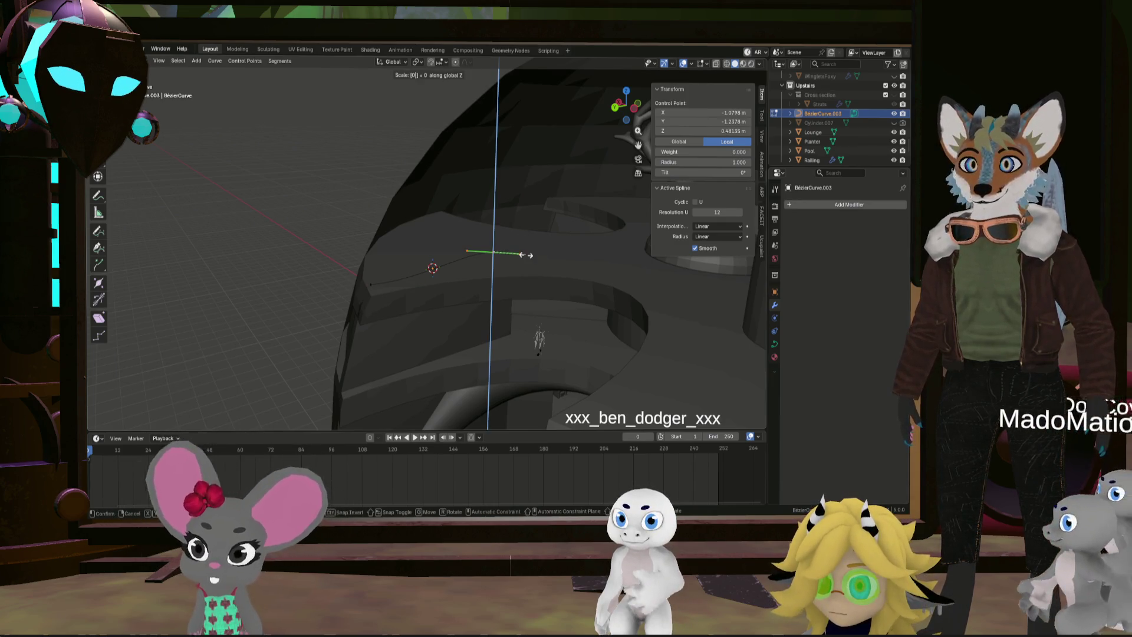
key(0)
key(Return)
Flatten the whole curve by scaling all its points to zero on Z
mouse_move(526, 255)
middle_down()
mouse_move(512, 302)
mouse_move(425, 254)
mouse_move(336, 286)
middle_up()
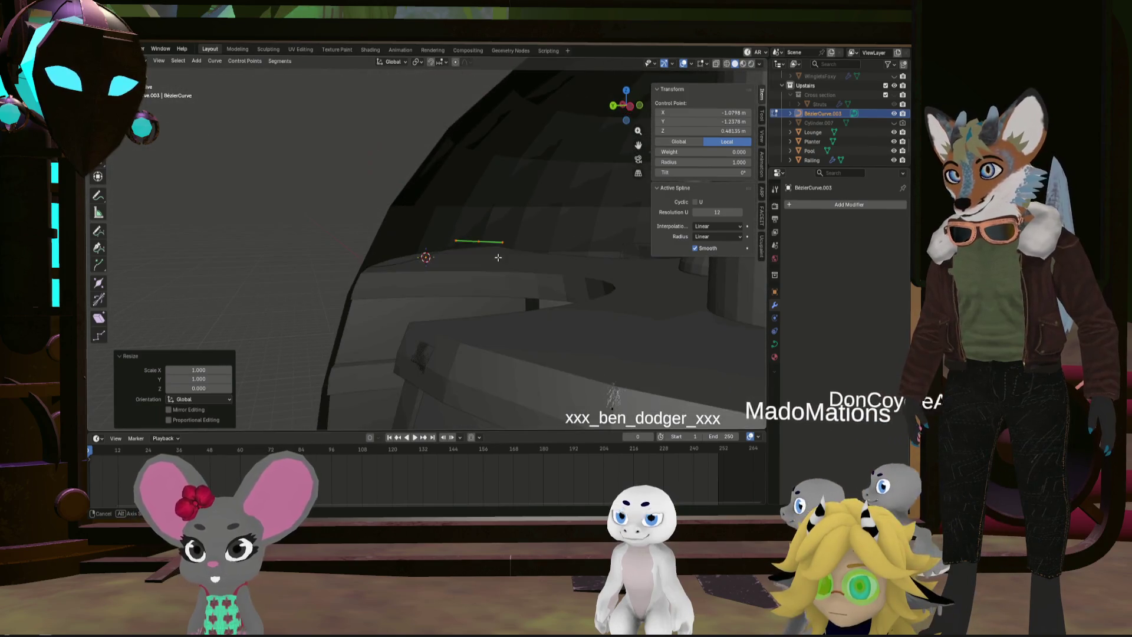
key(a)
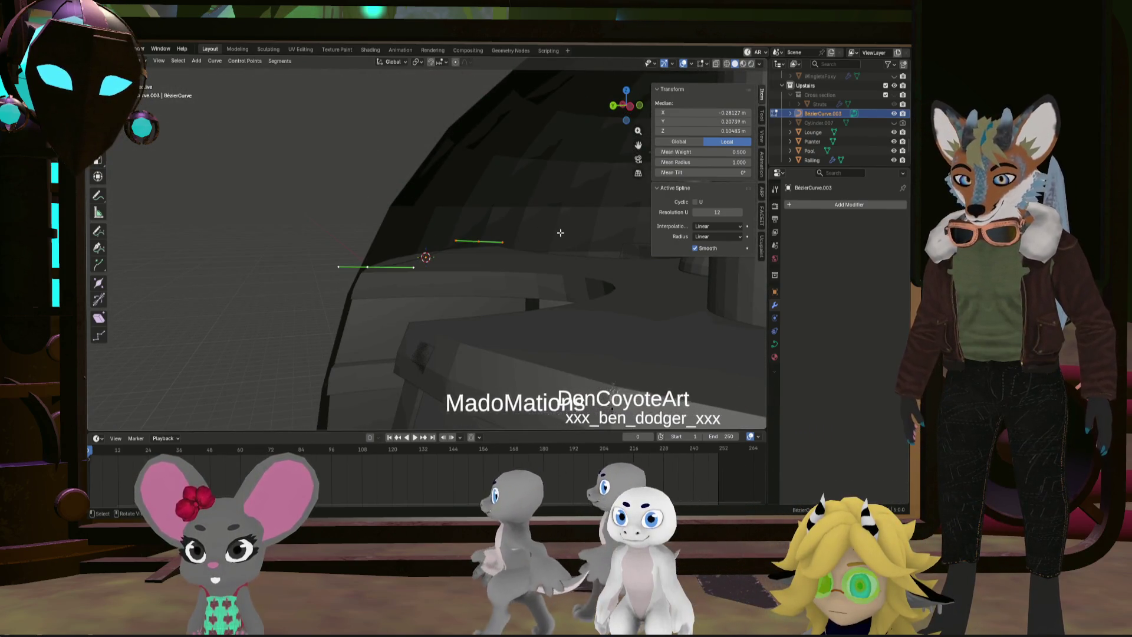
key(s)
key(z)
key(0)
key(Return)
Move control points, including the left end, along the balcony rim at their current height
middle_drag(560, 233, 480, 333)
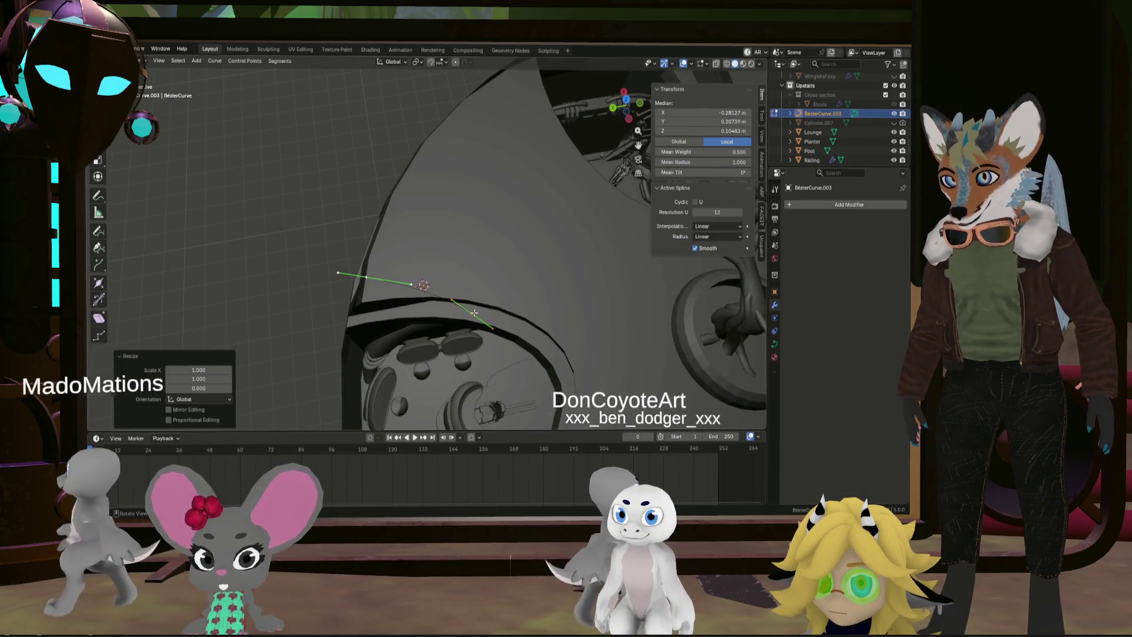
click(471, 314)
key(y)
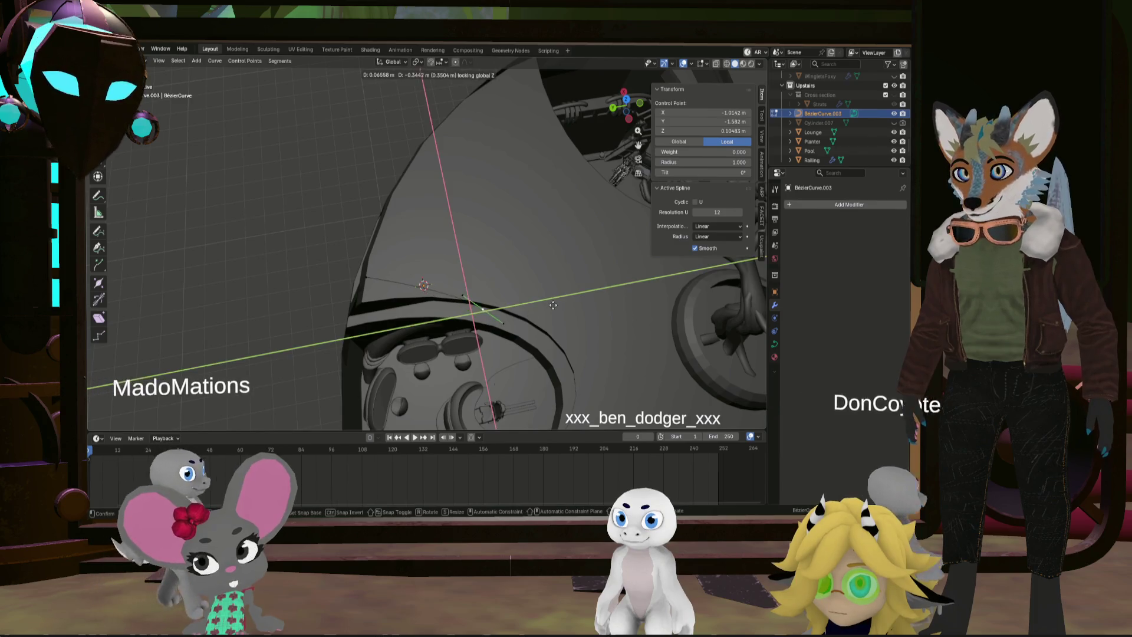
click(354, 300)
click(373, 278)
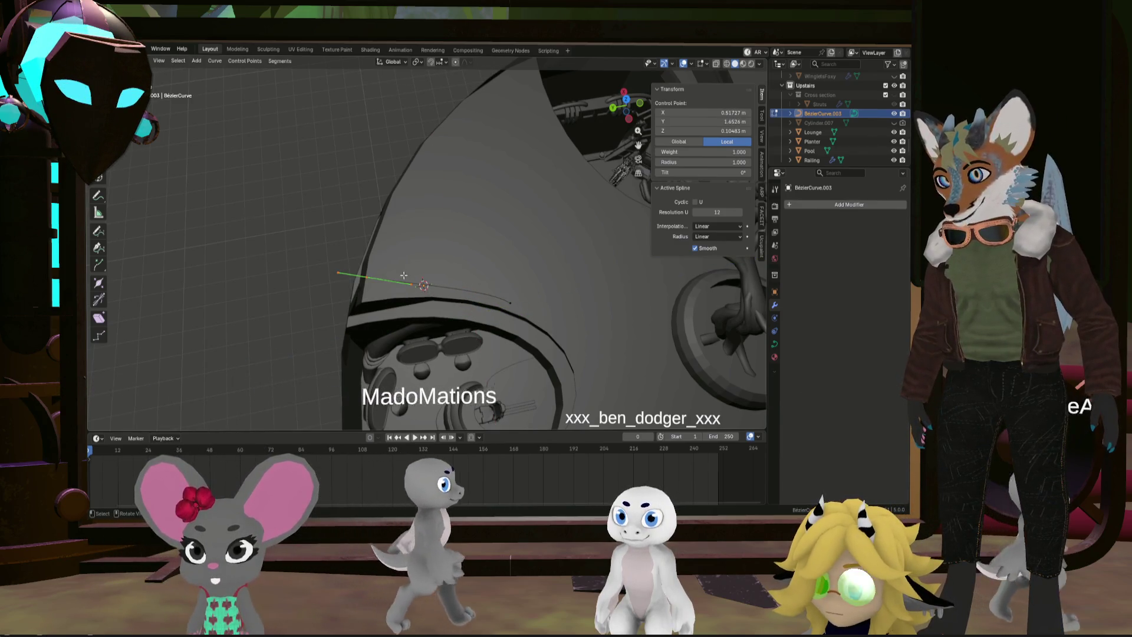
key(g)
key(shift+z)
click(400, 322)
Adjust the end handle so the curve follows the balcony rim, then leave Edit Mode
click(430, 299)
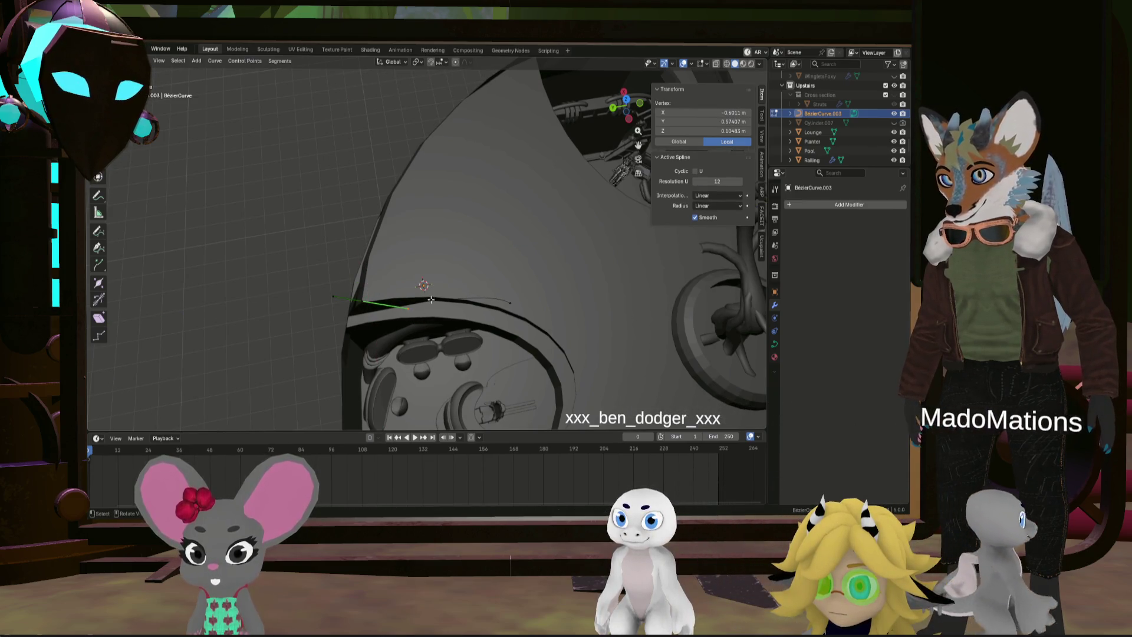
key(g)
key(shift+z)
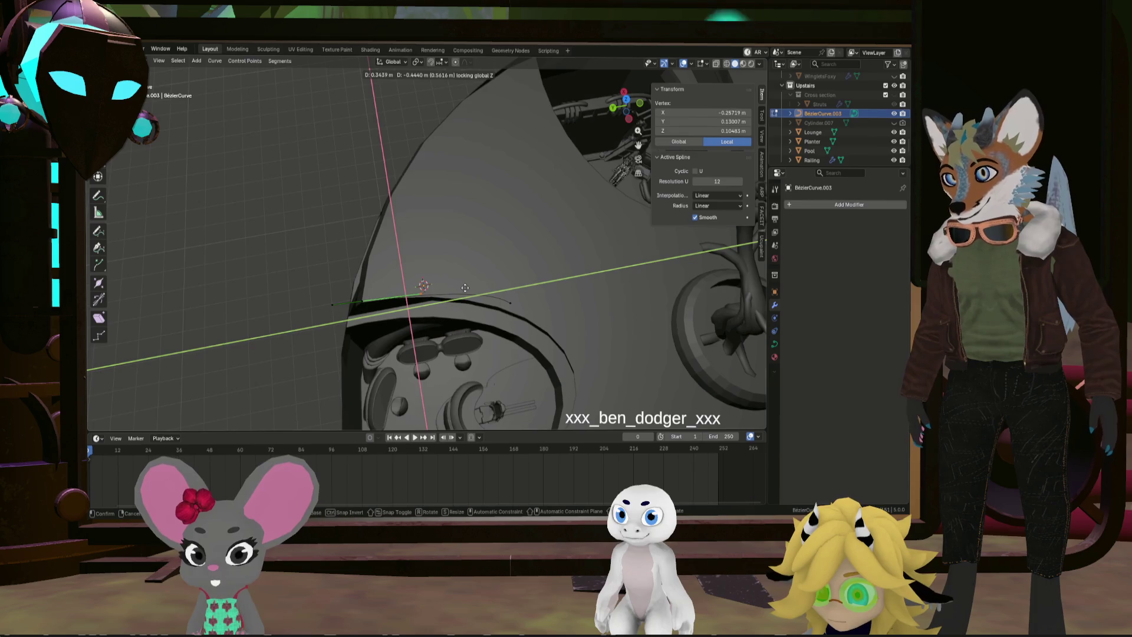
click(465, 288)
middle_drag(466, 287, 484, 247)
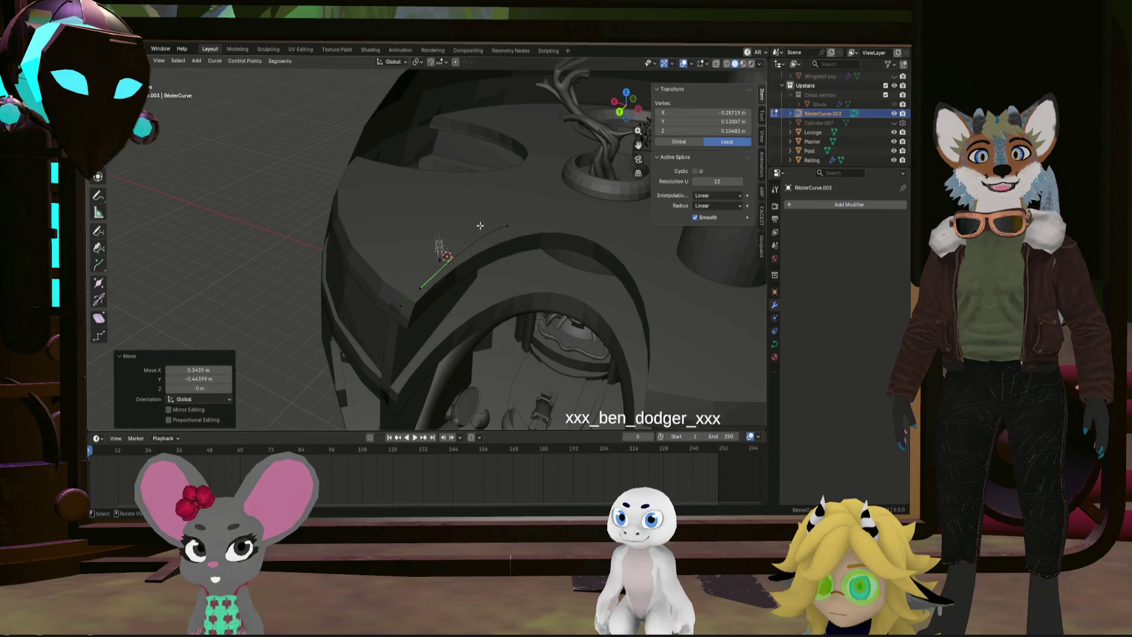
key(Tab)
scroll(812, 147, down, 1)
click(811, 142)
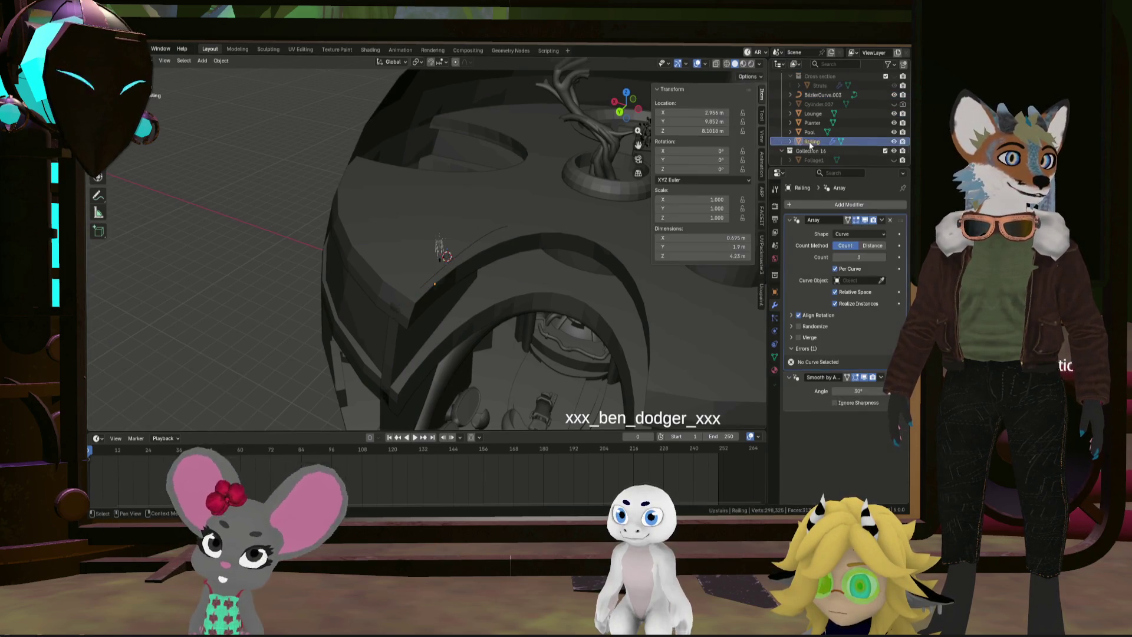
click(882, 281)
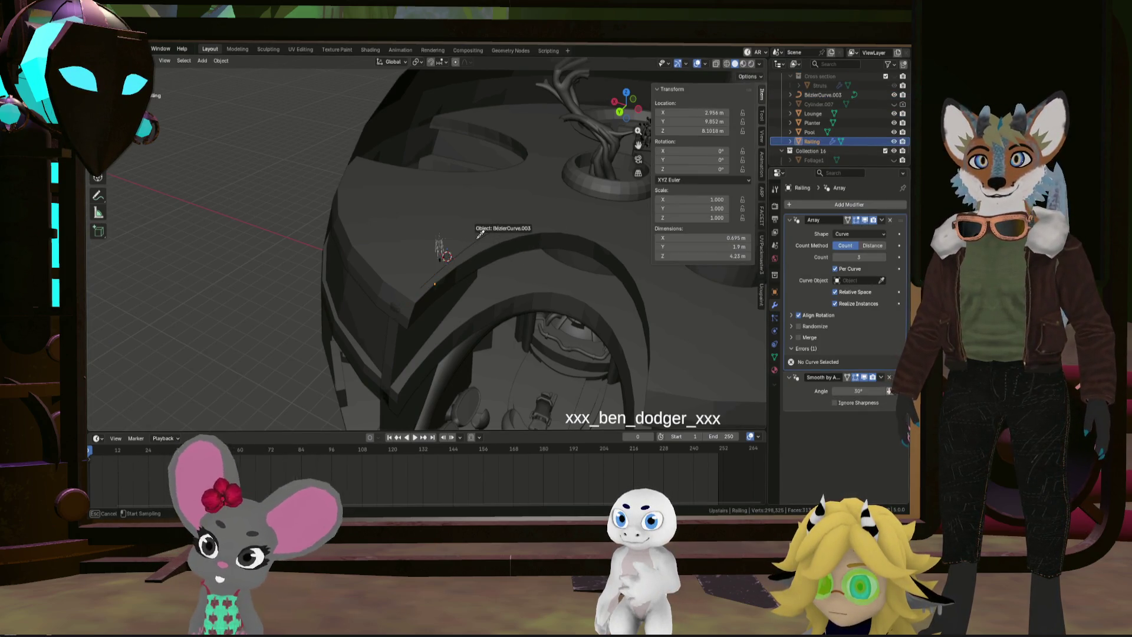
click(476, 242)
mouse_move(476, 242)
middle_down()
mouse_move(517, 226)
mouse_move(519, 235)
mouse_move(538, 208)
mouse_move(464, 251)
mouse_move(484, 248)
middle_up()
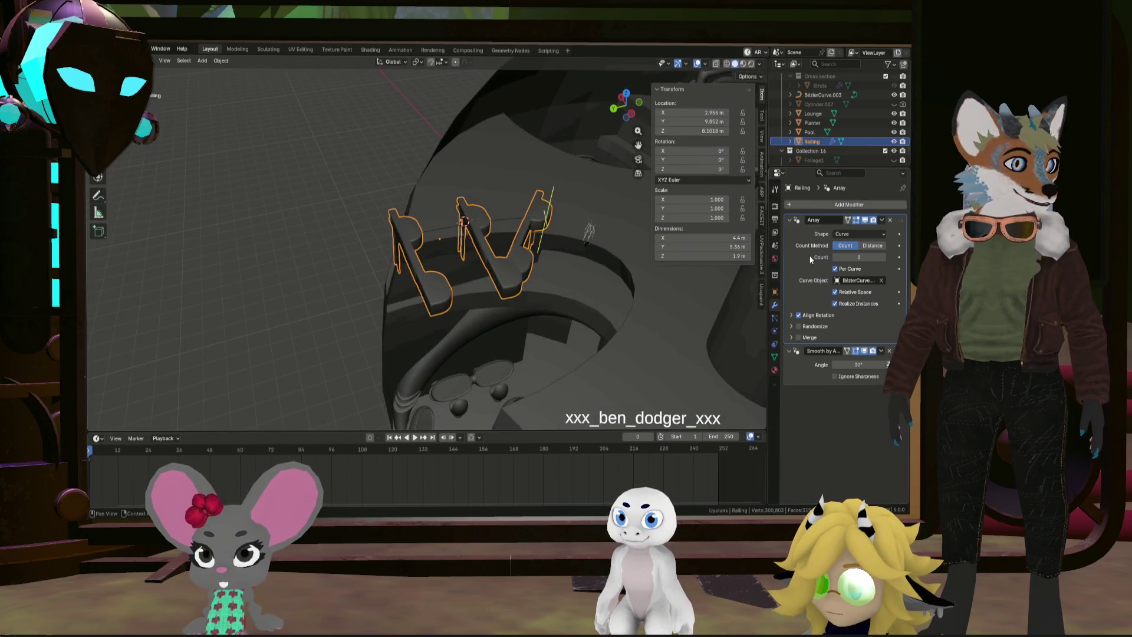
click(792, 315)
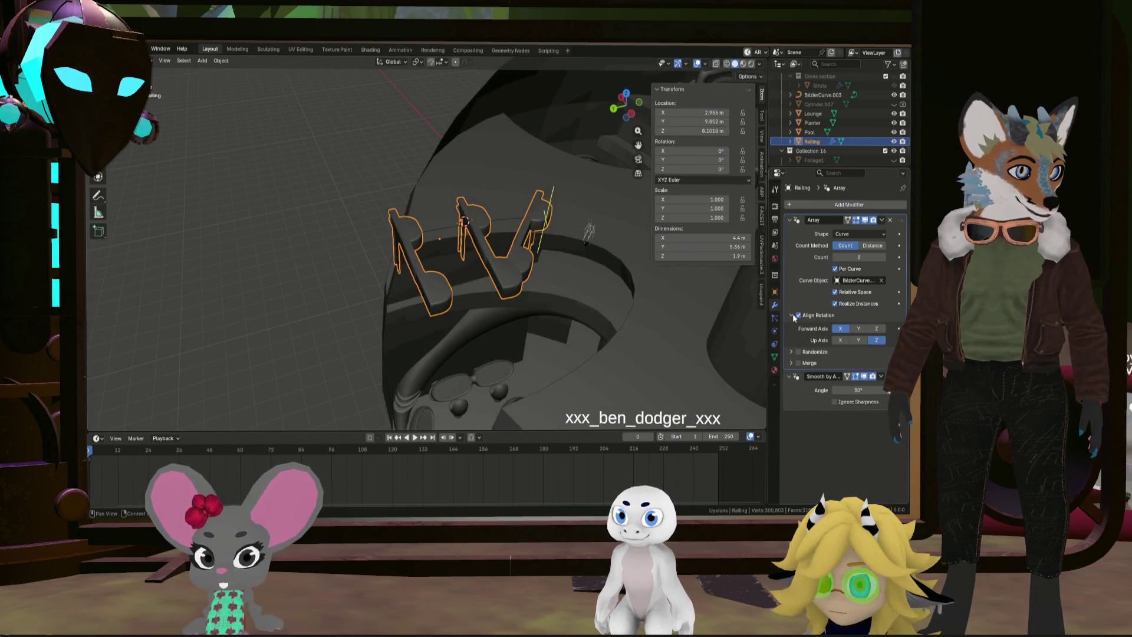
click(855, 330)
click(875, 330)
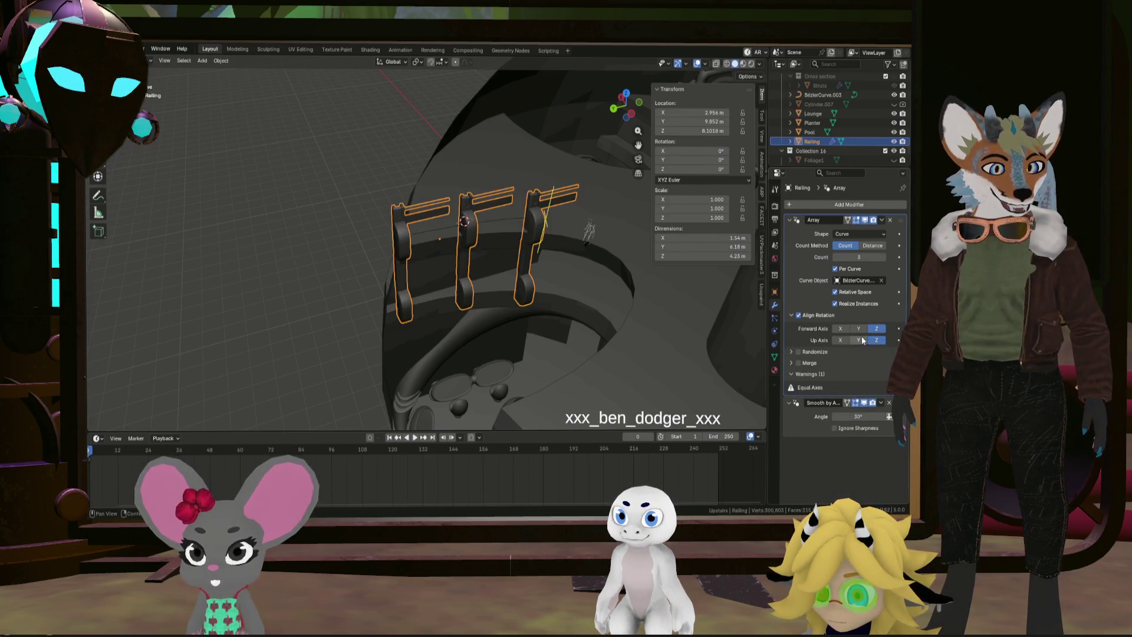
mouse_move(489, 262)
middle_down()
mouse_move(469, 235)
mouse_move(522, 226)
mouse_move(507, 228)
middle_up()
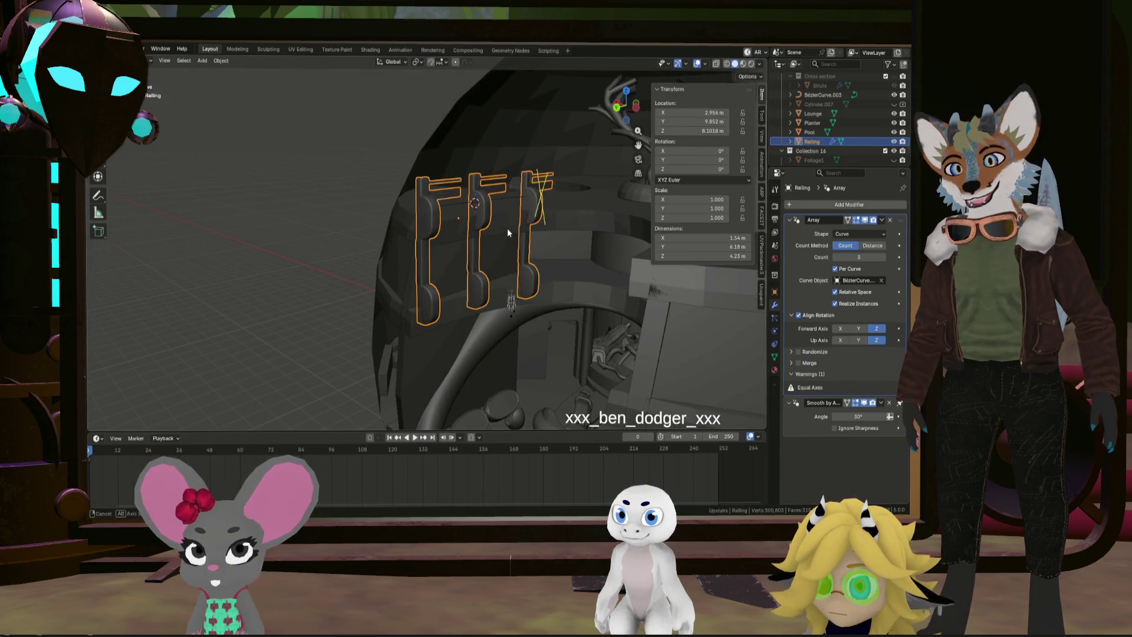
Select BézierCurve.003 and lower it about 0.46 m along Z
click(466, 205)
key(g)
key(z)
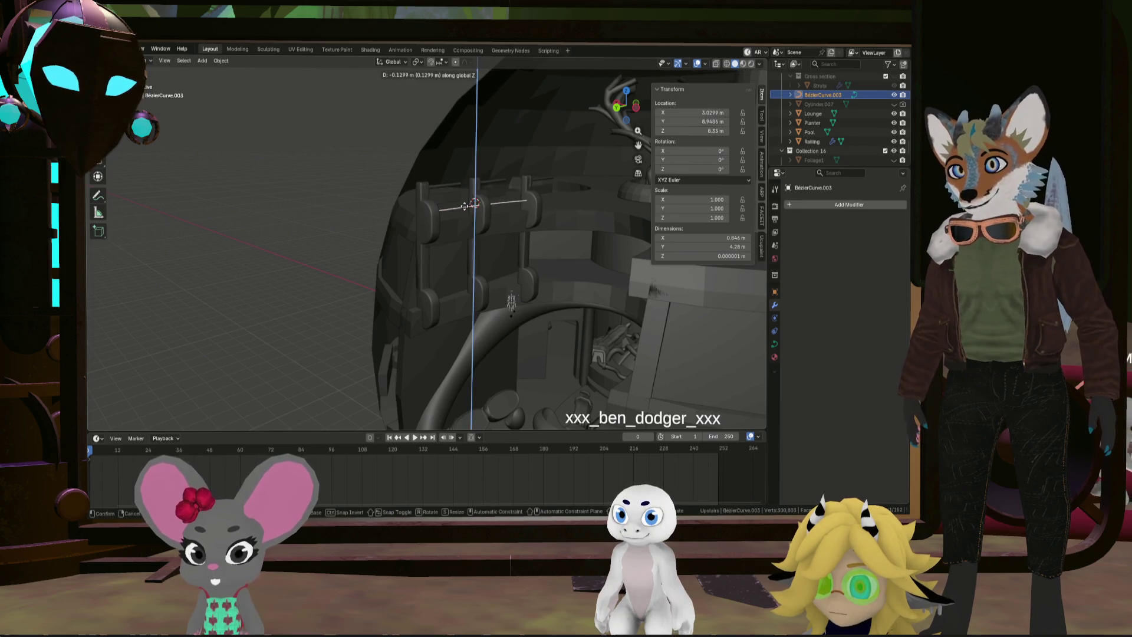
click(462, 217)
mouse_move(462, 217)
middle_down()
mouse_move(486, 252)
mouse_move(507, 249)
mouse_move(481, 243)
mouse_move(481, 254)
middle_up()
Shift the curve 0.91 m along Y and 0.07 m along X, then enter Edit Mode
key(g)
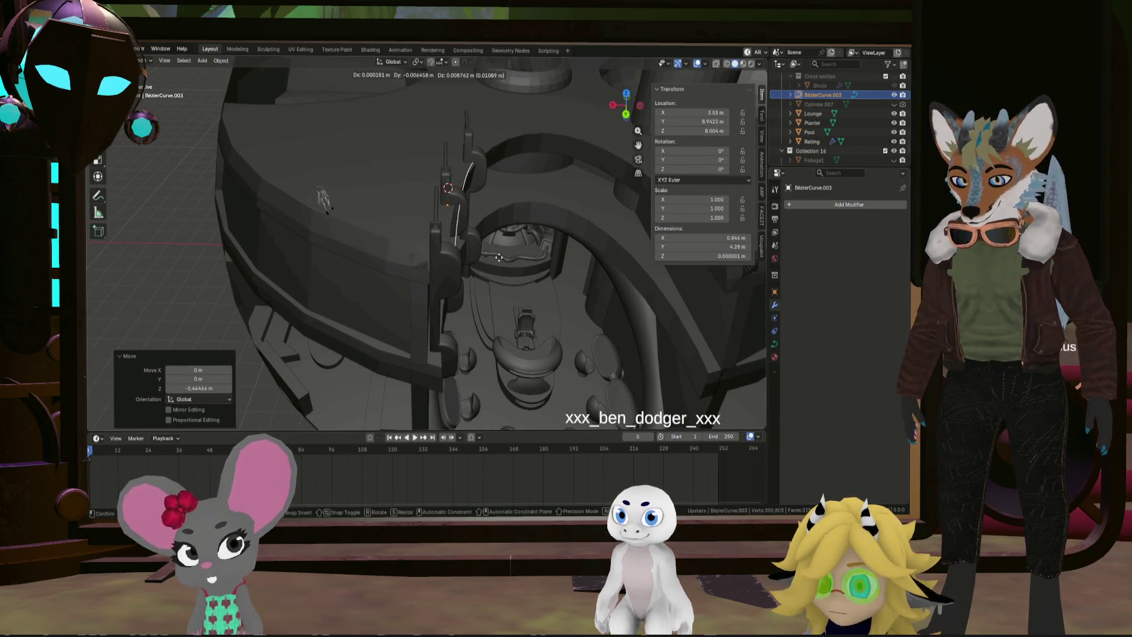
key(y)
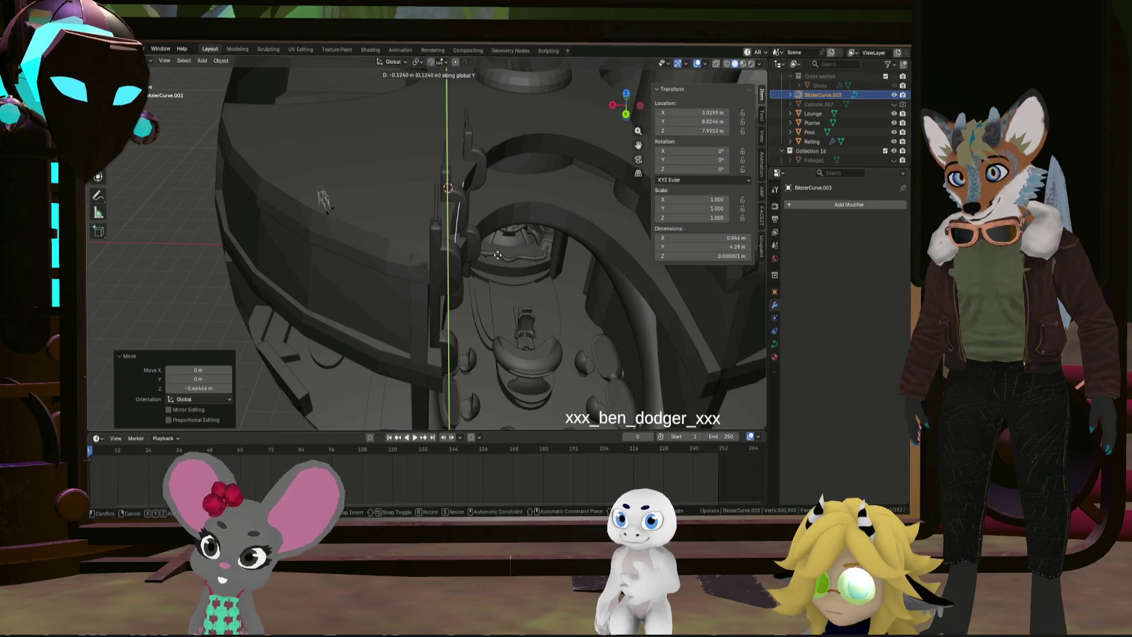
click(494, 238)
key(g)
key(x)
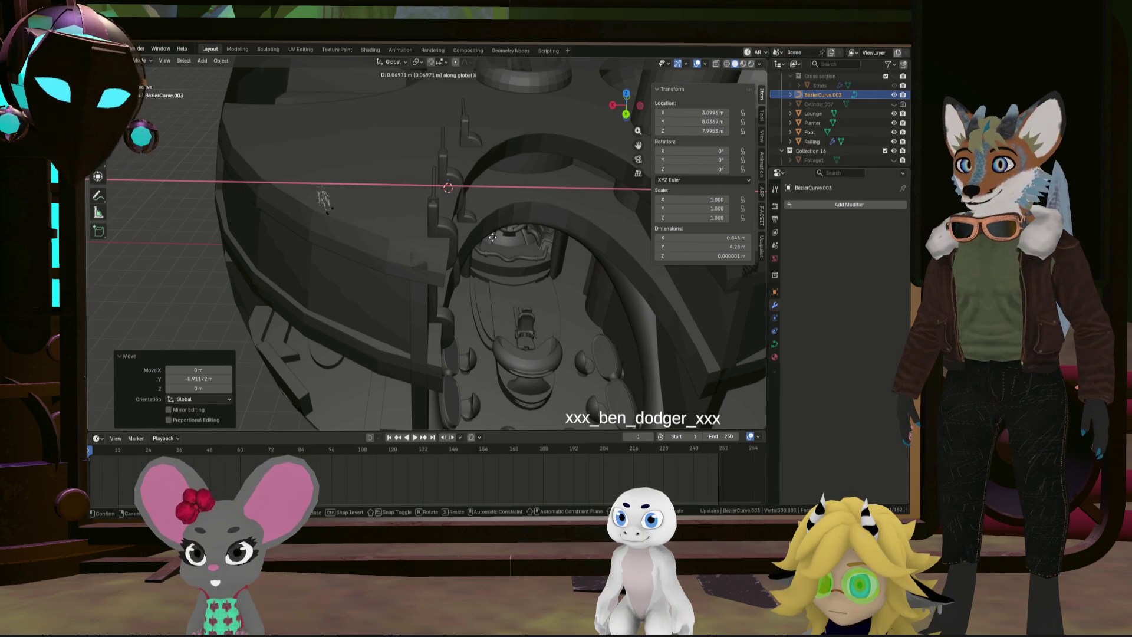
click(493, 237)
middle_drag(490, 218, 479, 222)
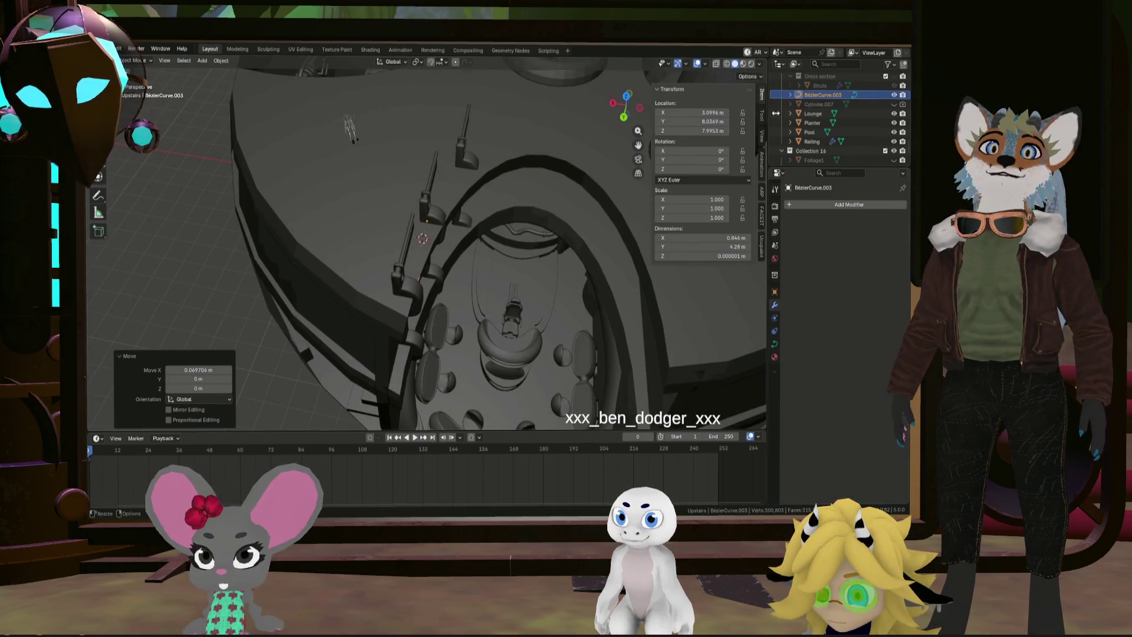
key(Tab)
scroll(434, 225, up, 2)
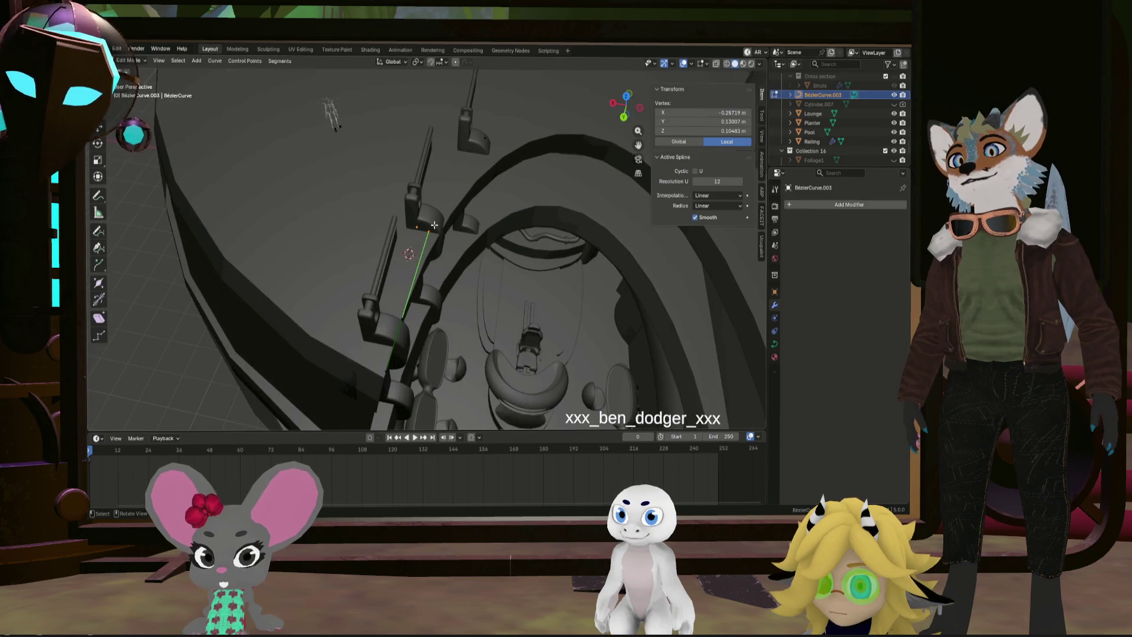
Move one curve control point about 0.72 m in X and 0.11 m in Y, then select Railing
mouse_move(483, 225)
middle_down()
mouse_move(467, 182)
mouse_move(559, 179)
mouse_move(520, 162)
middle_up()
click(467, 182)
key(g)
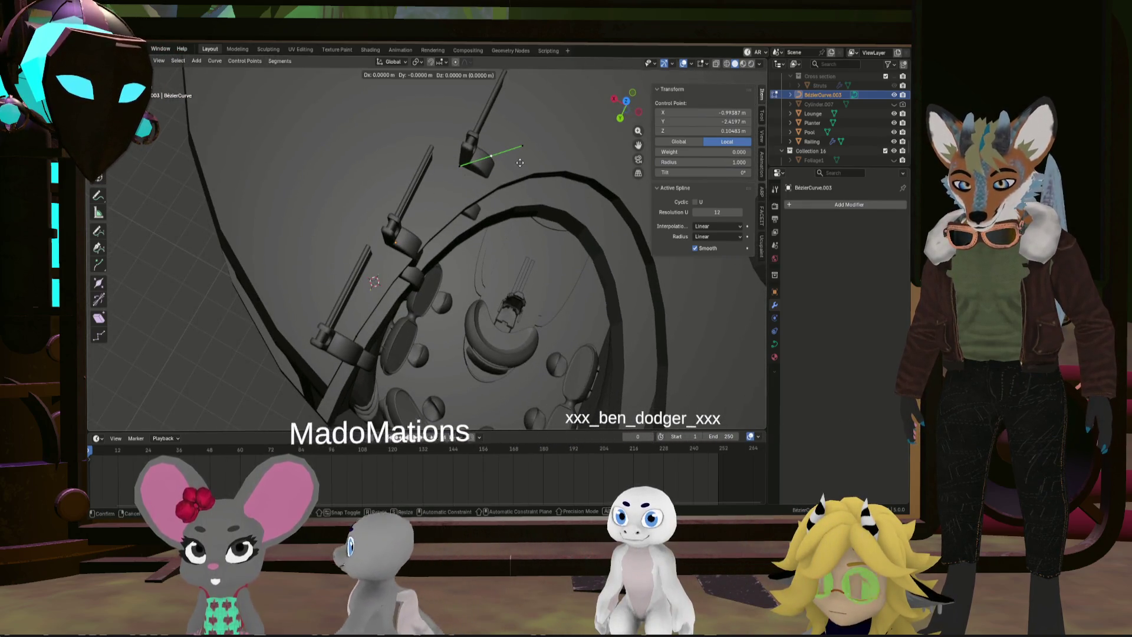
key(shift+z)
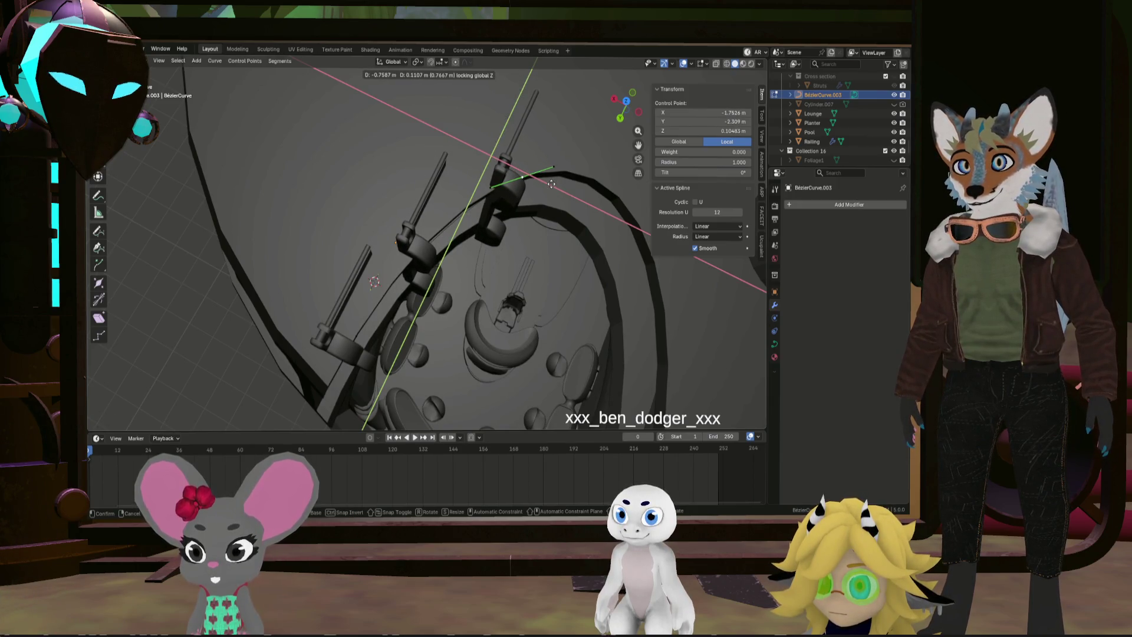
click(548, 182)
mouse_move(548, 181)
middle_down()
mouse_move(505, 173)
mouse_move(326, 228)
middle_up()
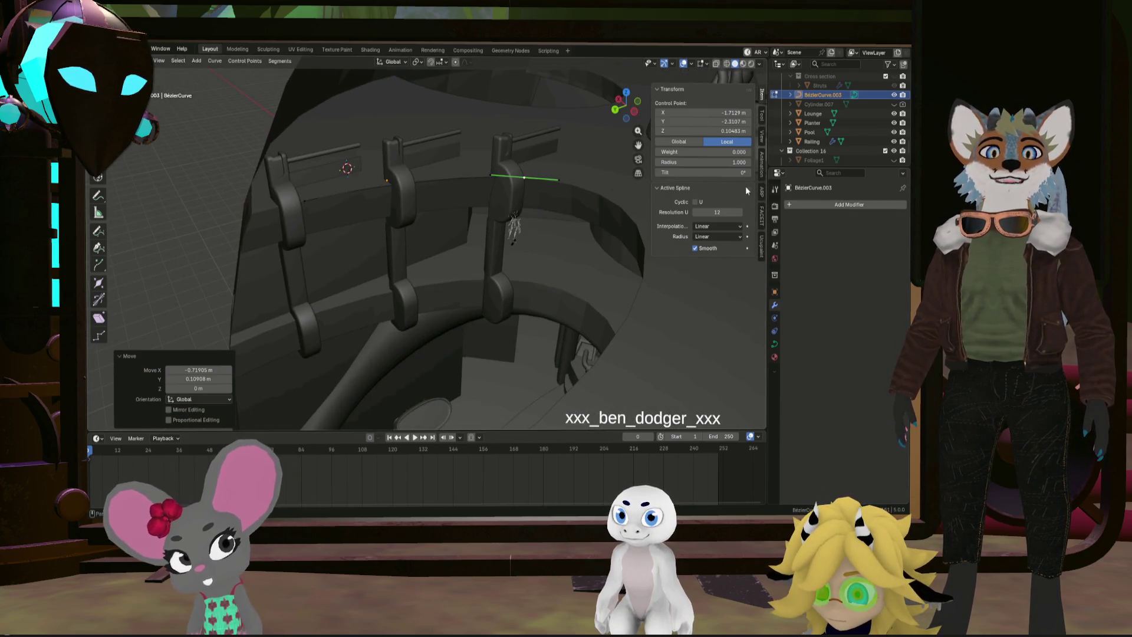
key(Tab)
click(407, 193)
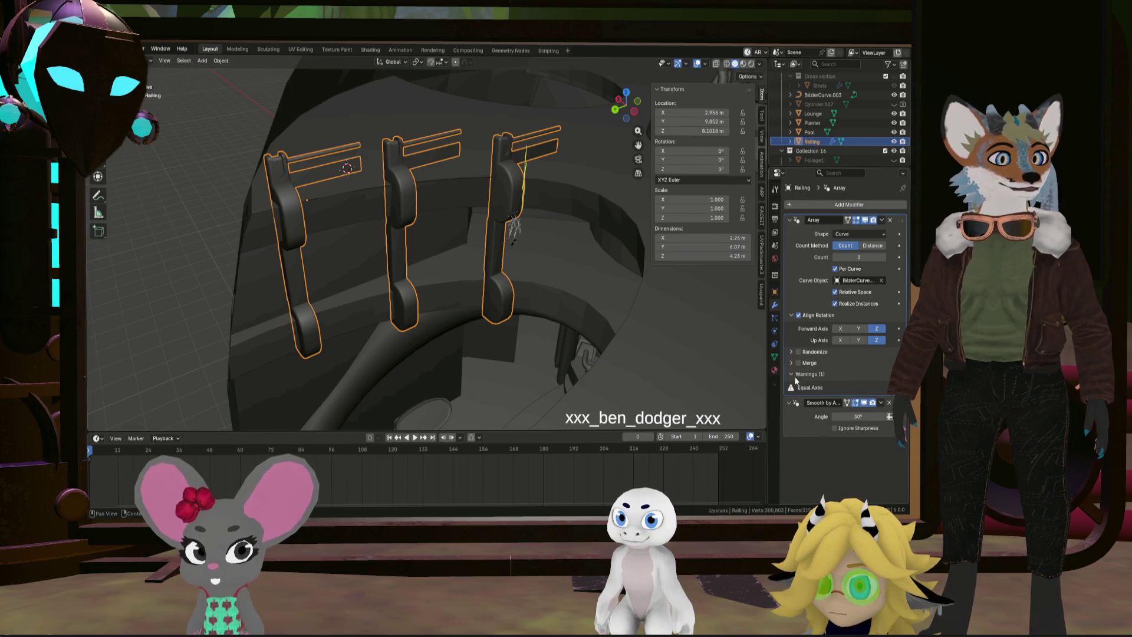
Try Array Align Rotation Forward/Up axis combinations and inspect the resulting railing pieces
click(859, 340)
click(877, 340)
click(861, 329)
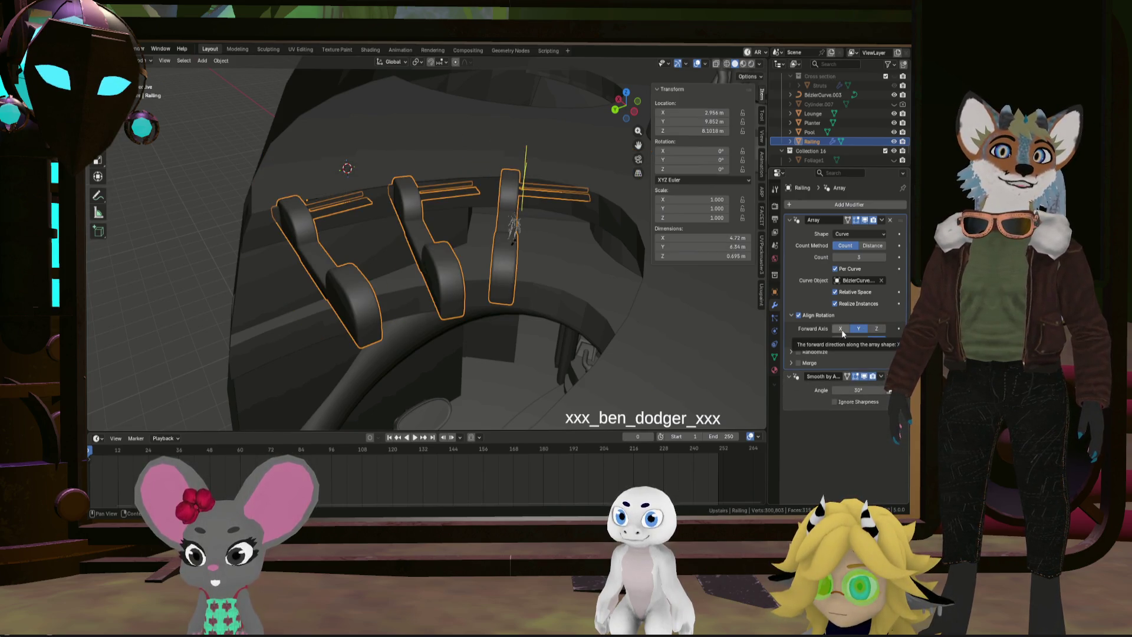
click(841, 329)
click(875, 329)
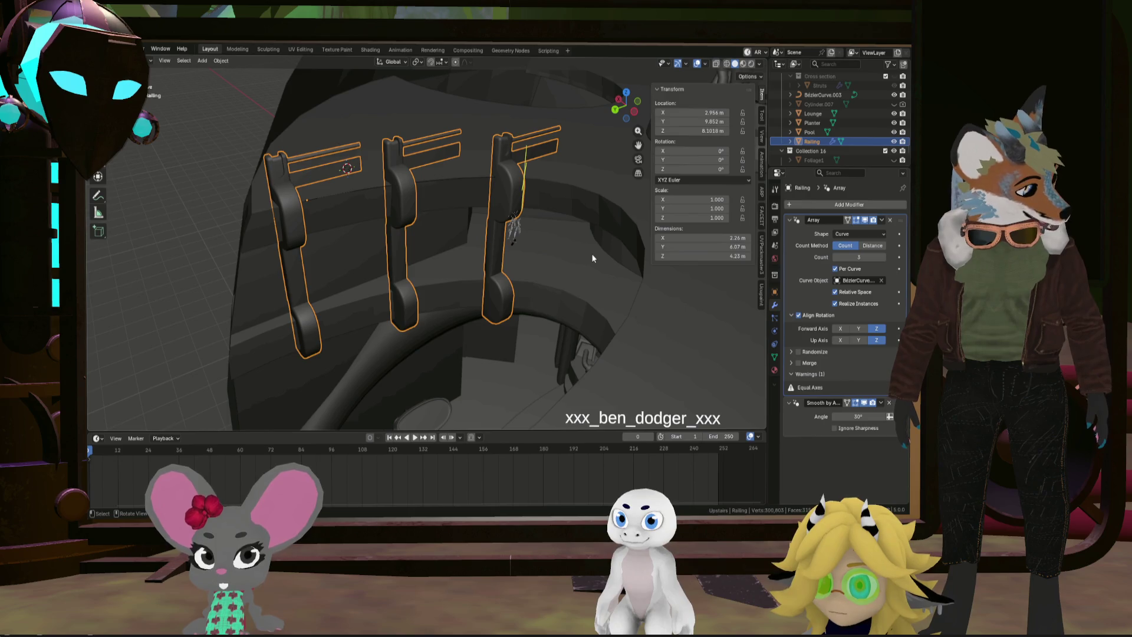
mouse_move(593, 254)
middle_down()
mouse_move(614, 247)
mouse_move(606, 263)
middle_up()
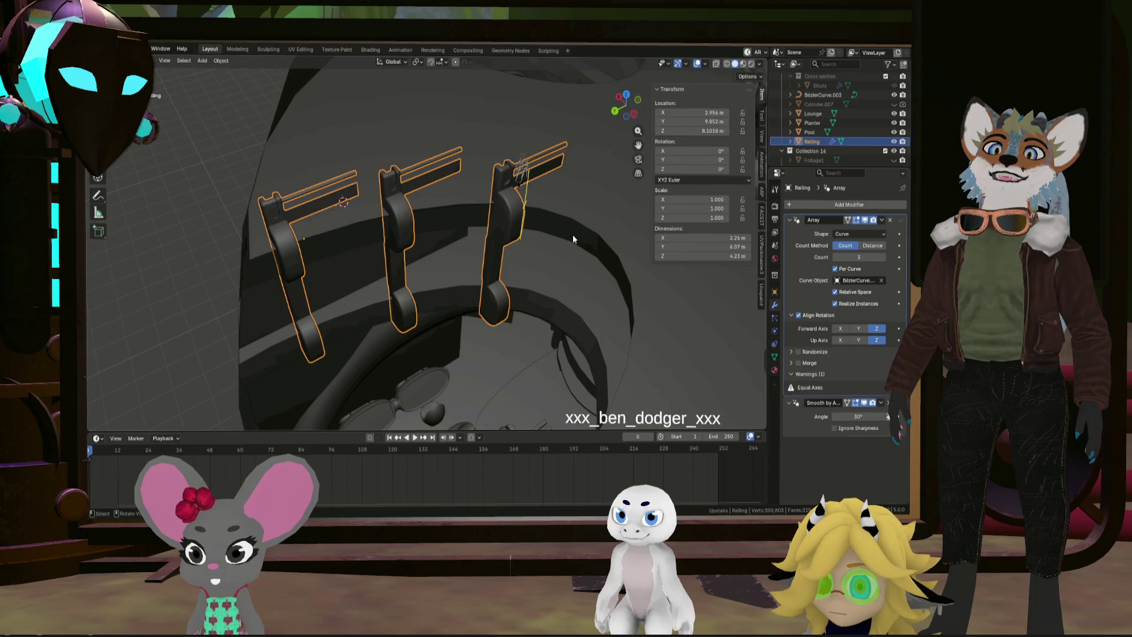
scroll(511, 174, up, 5)
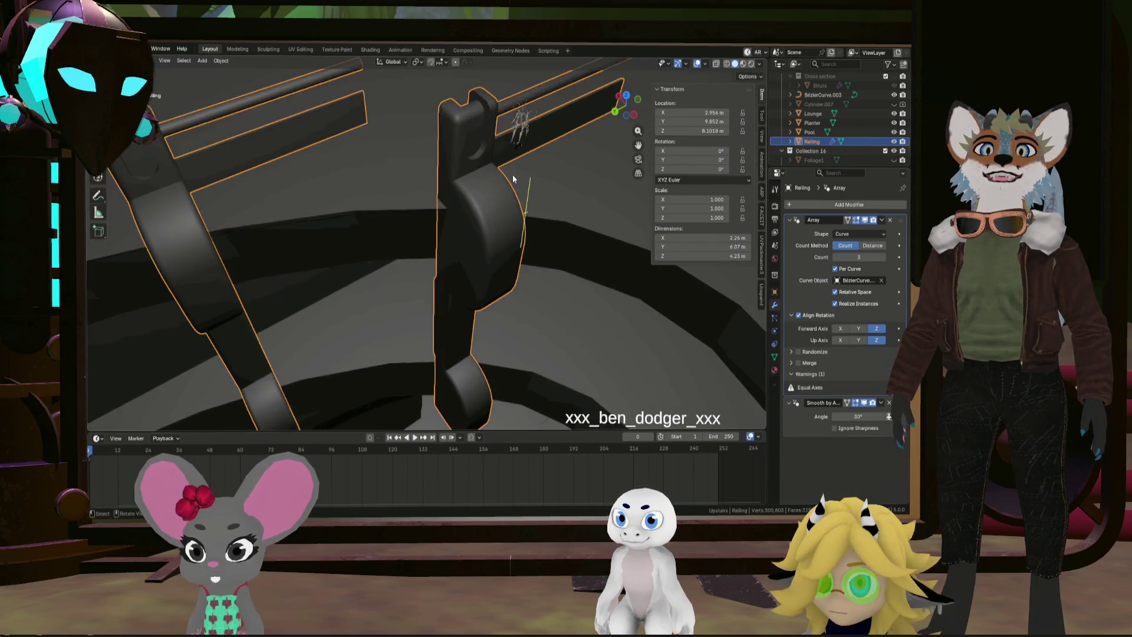
mouse_move(515, 204)
middle_down()
mouse_move(479, 172)
mouse_move(444, 210)
mouse_move(519, 209)
mouse_move(541, 228)
mouse_move(446, 201)
mouse_move(543, 260)
mouse_move(505, 235)
mouse_move(511, 274)
mouse_move(409, 256)
mouse_move(553, 274)
mouse_move(539, 282)
mouse_move(560, 285)
mouse_move(547, 280)
mouse_move(549, 319)
middle_up()
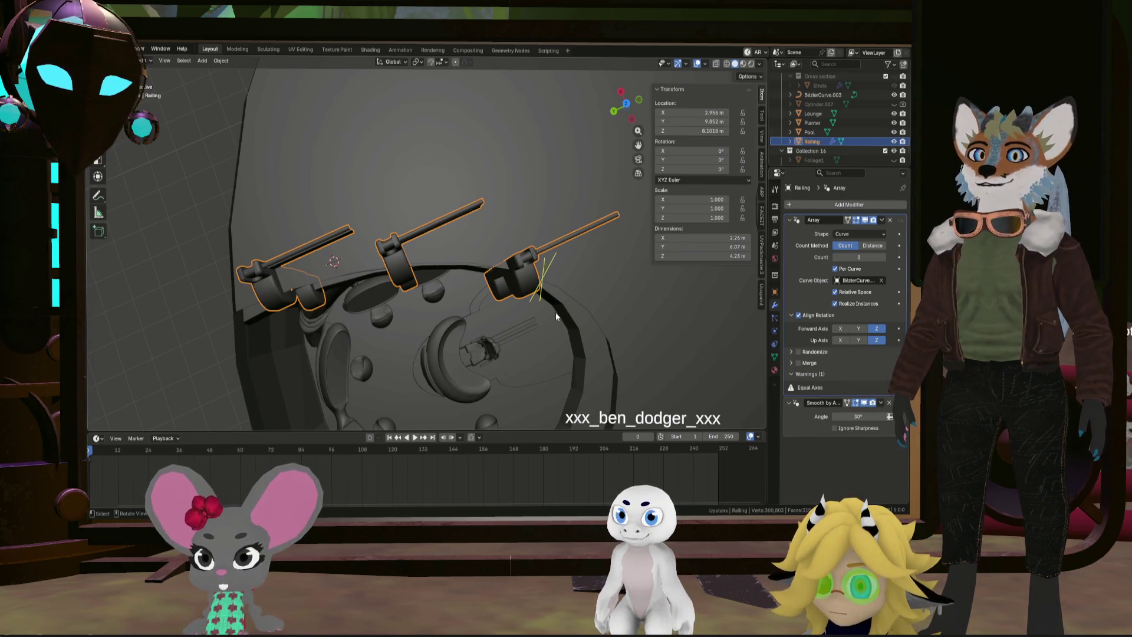
mouse_move(555, 312)
middle_down()
mouse_move(539, 302)
mouse_move(564, 262)
mouse_move(595, 267)
middle_up()
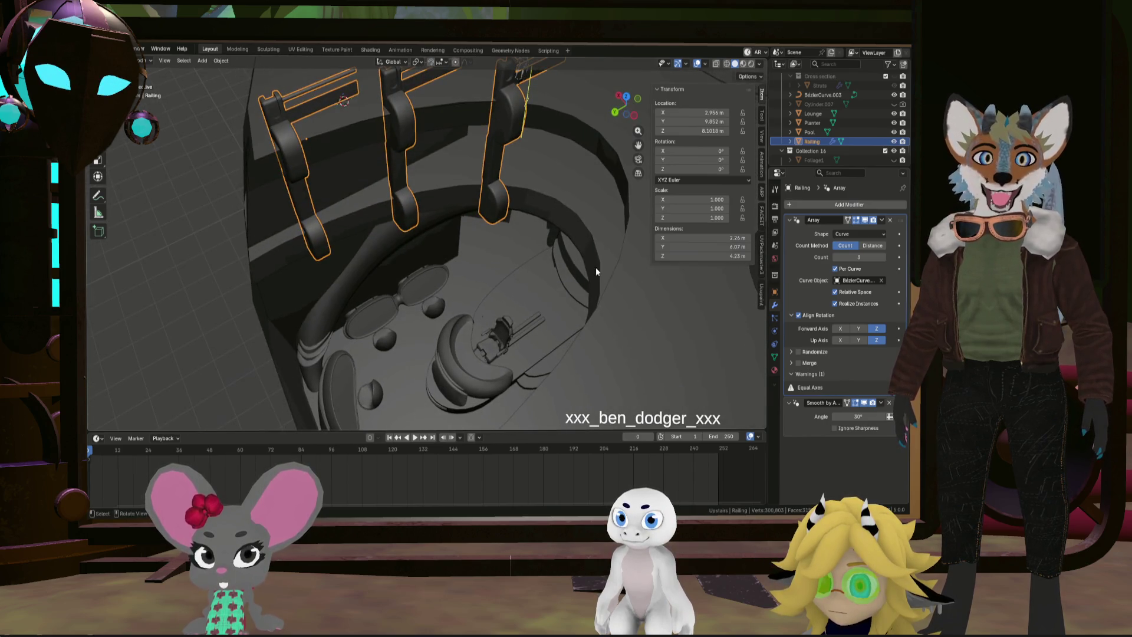
Settle the array on Forward Axis Y and Up Axis X so the posts stand upright
click(856, 341)
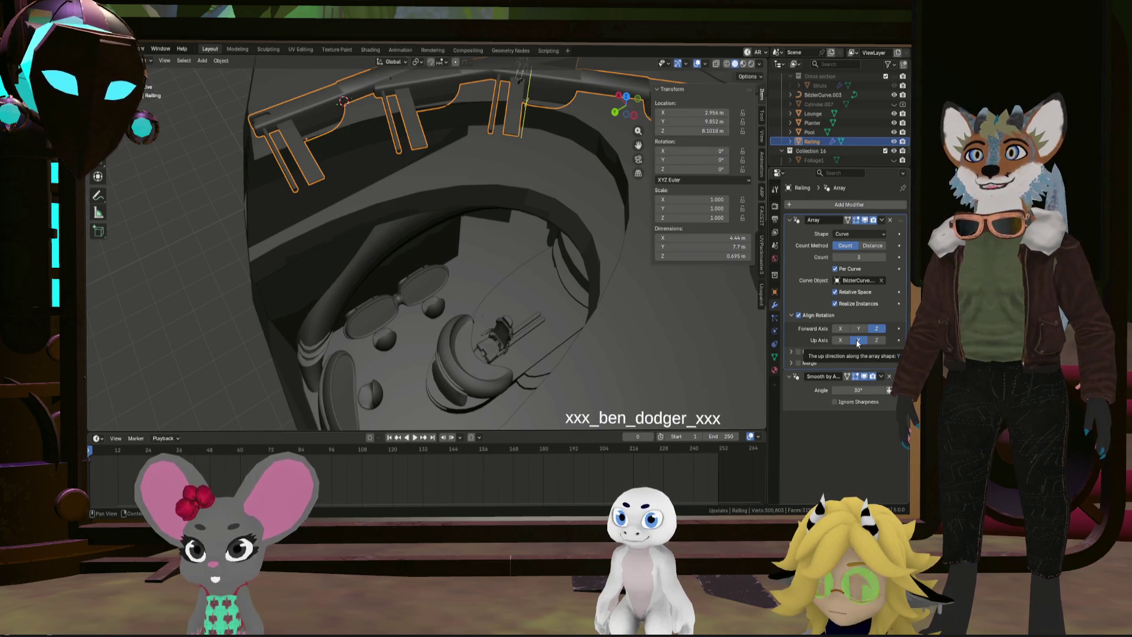
mouse_move(489, 292)
middle_down()
mouse_move(513, 284)
mouse_move(516, 306)
mouse_move(264, 204)
middle_up()
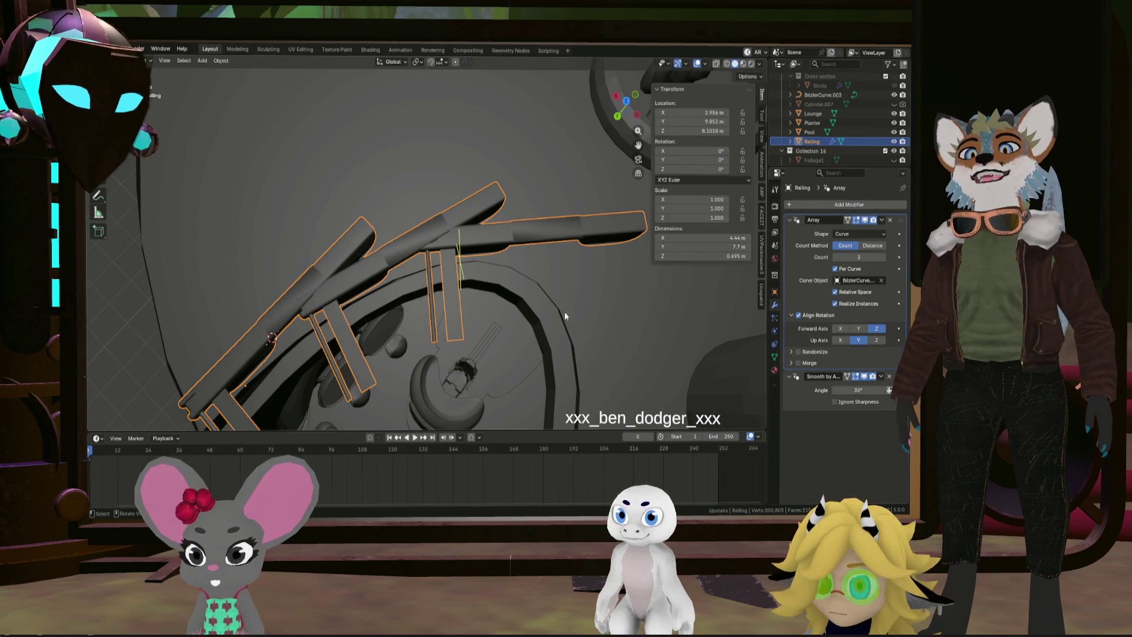
middle_drag(446, 345, 480, 242)
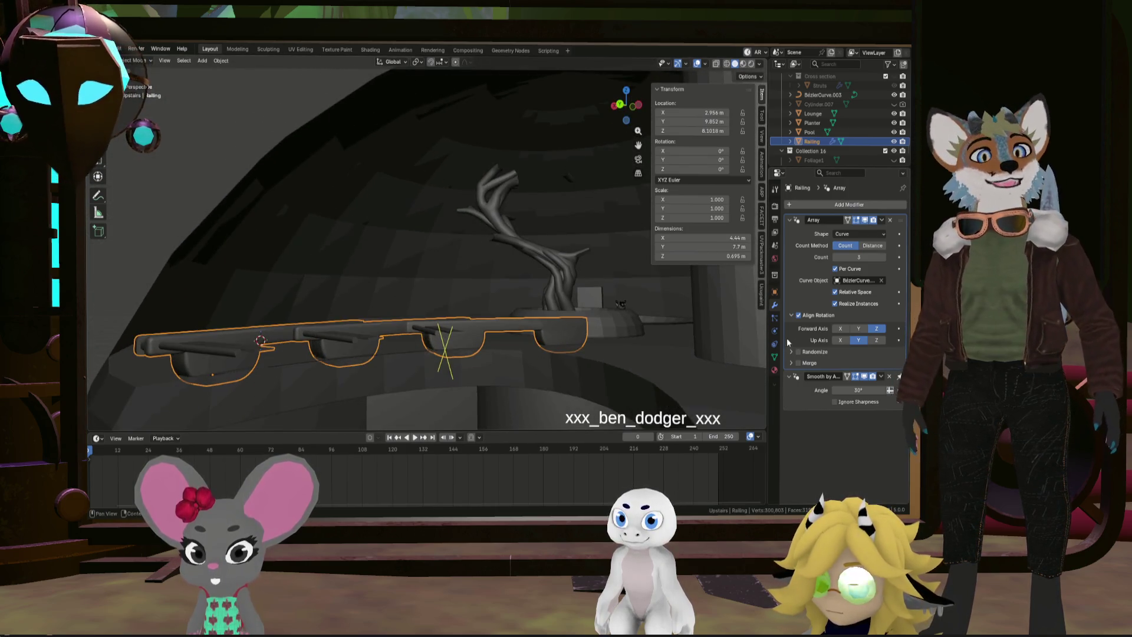
click(876, 341)
click(859, 329)
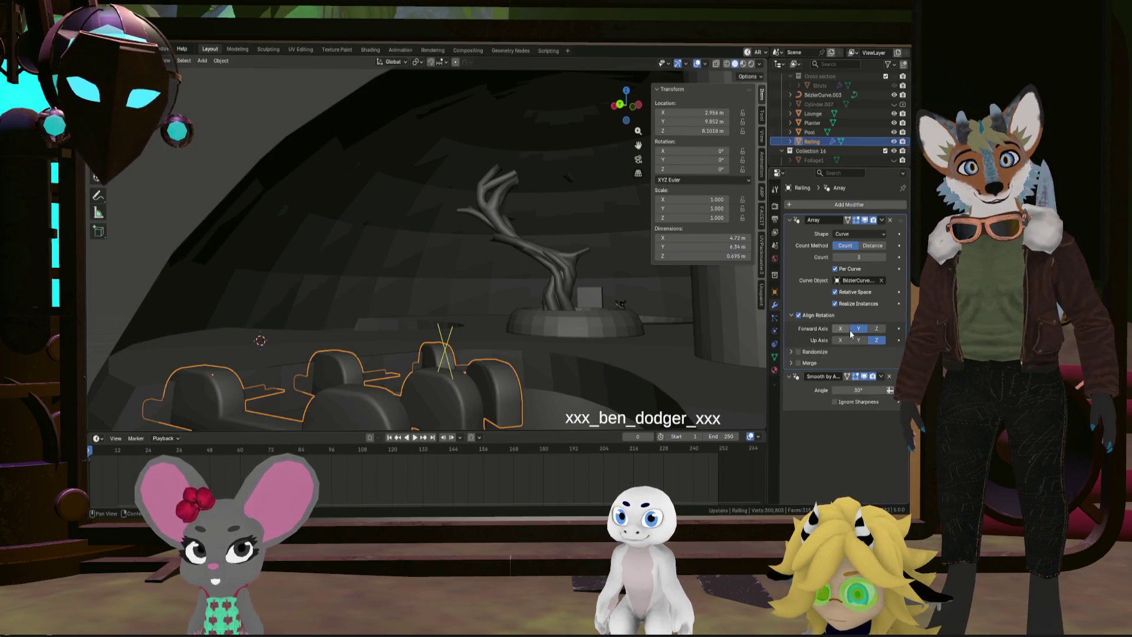
click(842, 329)
click(859, 340)
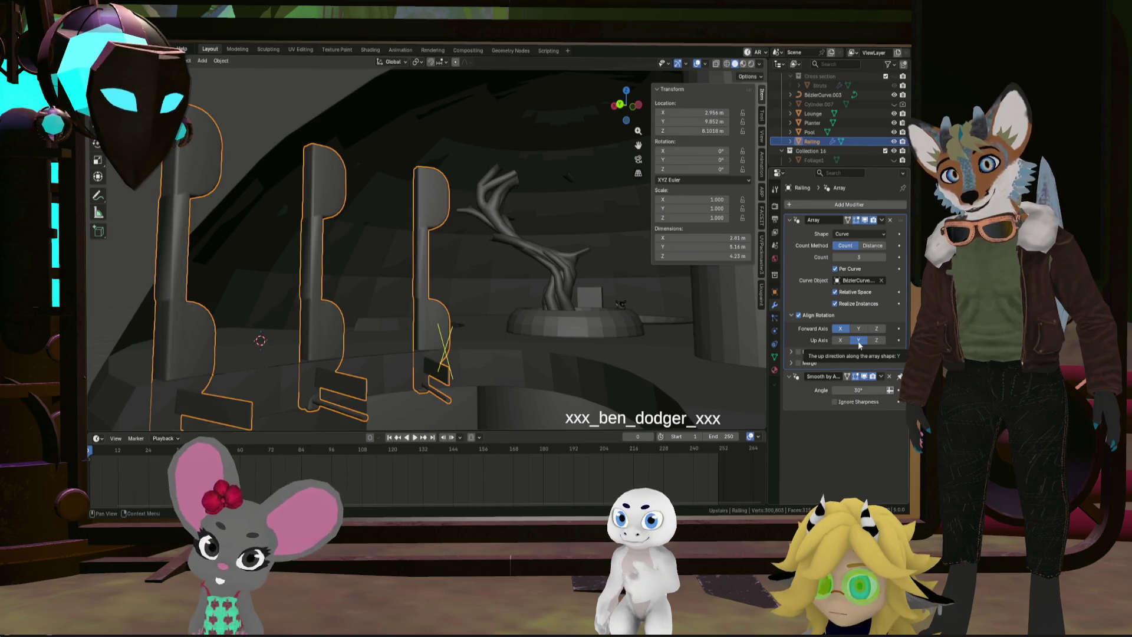
click(841, 341)
mouse_move(519, 295)
middle_down()
mouse_move(540, 326)
mouse_move(504, 354)
mouse_move(429, 343)
mouse_move(490, 321)
middle_up()
click(859, 328)
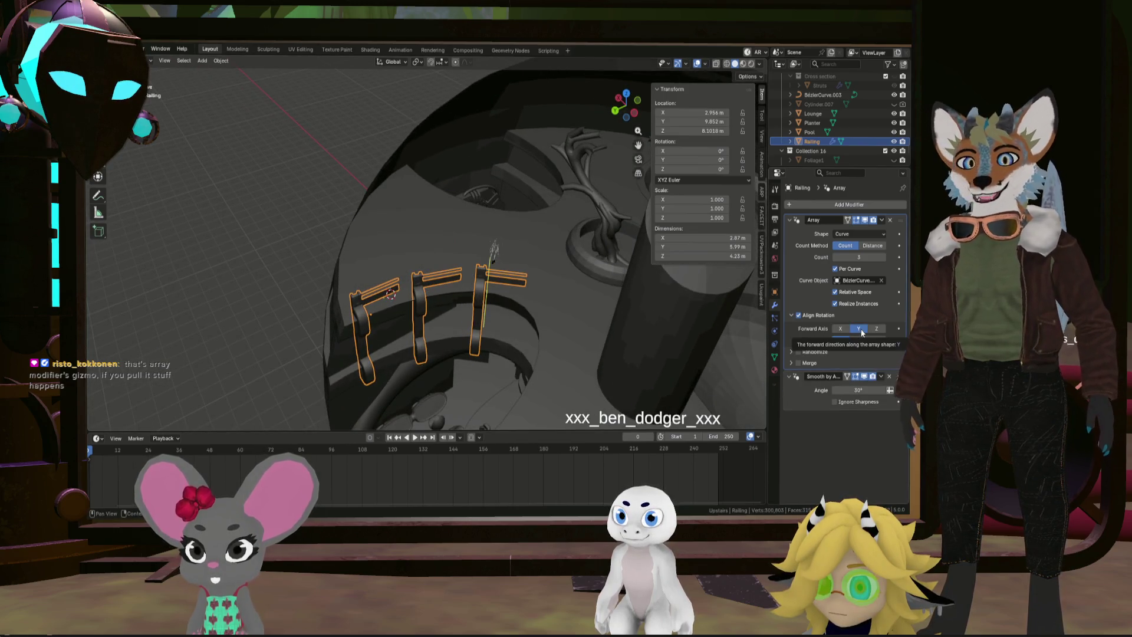
Raise the Railing array count to 4
mouse_move(490, 321)
middle_down()
mouse_move(465, 333)
mouse_move(487, 303)
middle_up()
click(883, 257)
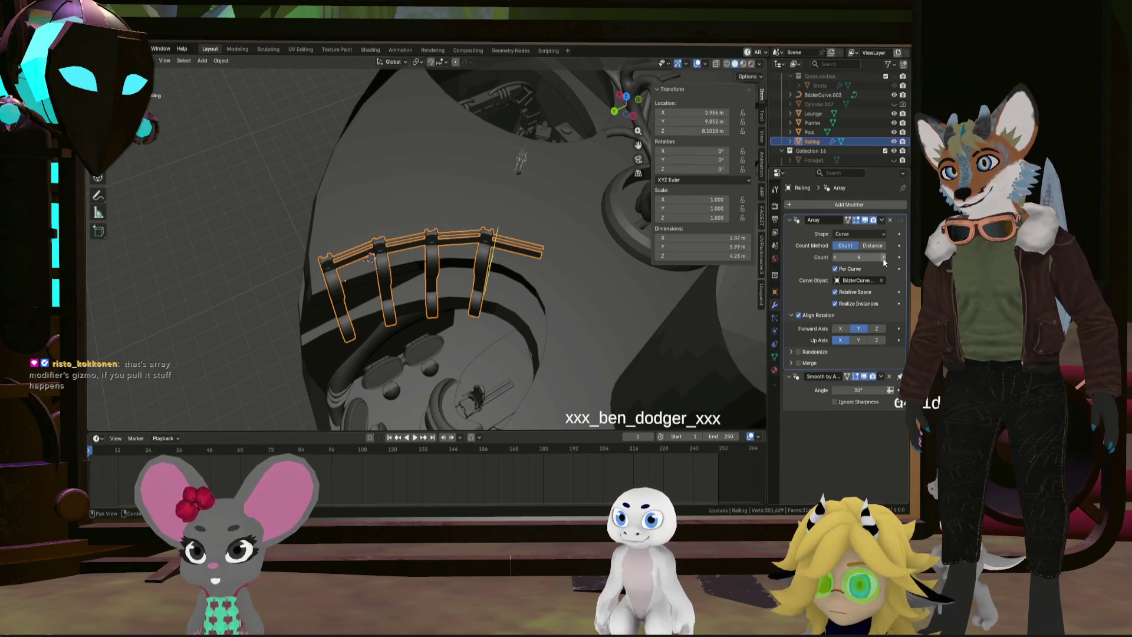
mouse_move(489, 319)
middle_down()
mouse_move(514, 340)
mouse_move(570, 353)
mouse_move(564, 265)
mouse_move(562, 287)
mouse_move(426, 285)
middle_up()
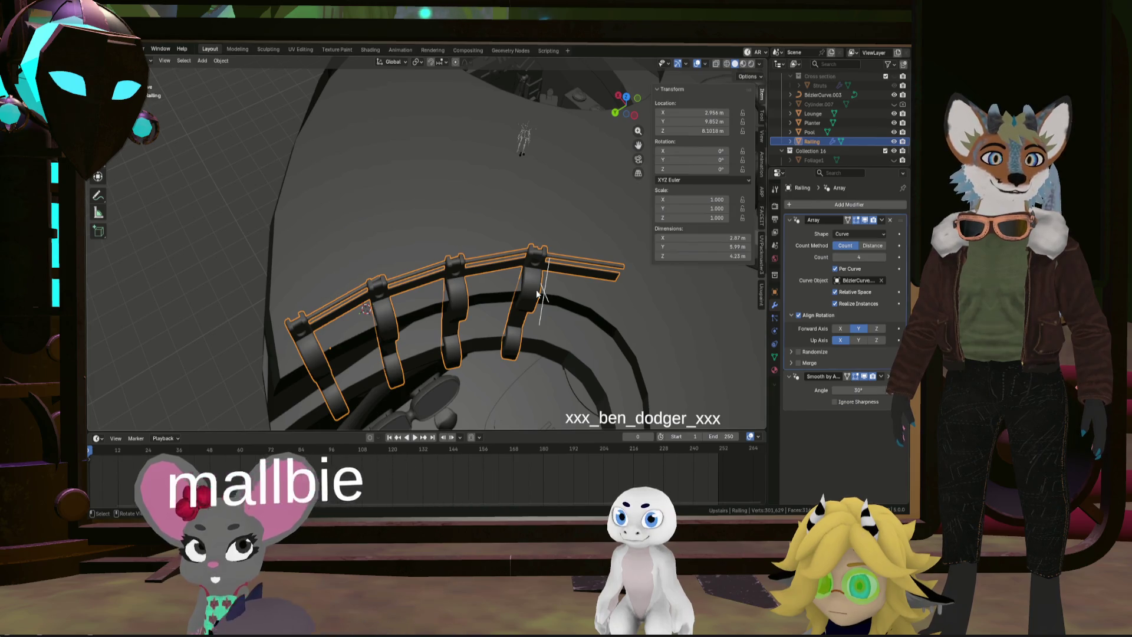
Switch the array Count Method to Distance with 1.44 m spacing
click(864, 248)
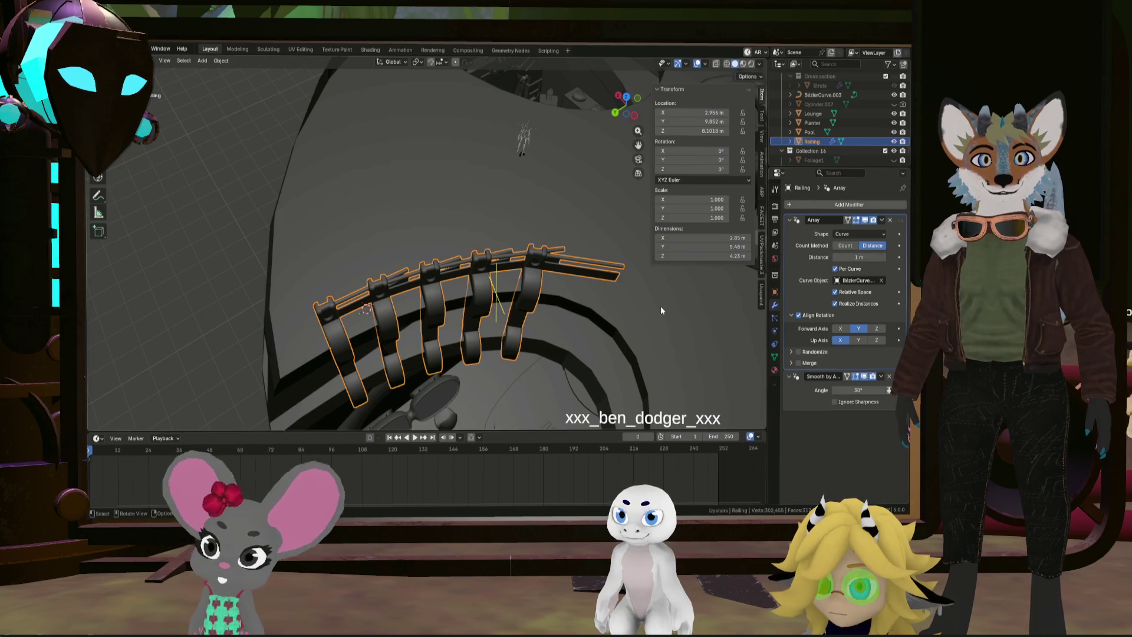
drag(859, 257, 873, 257)
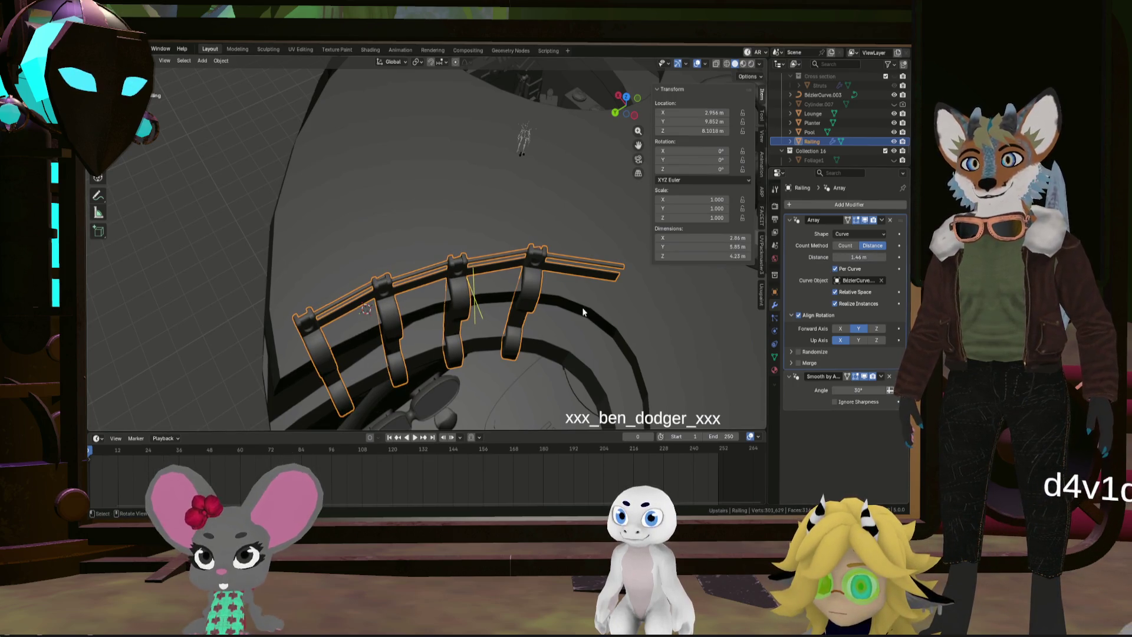
click(833, 95)
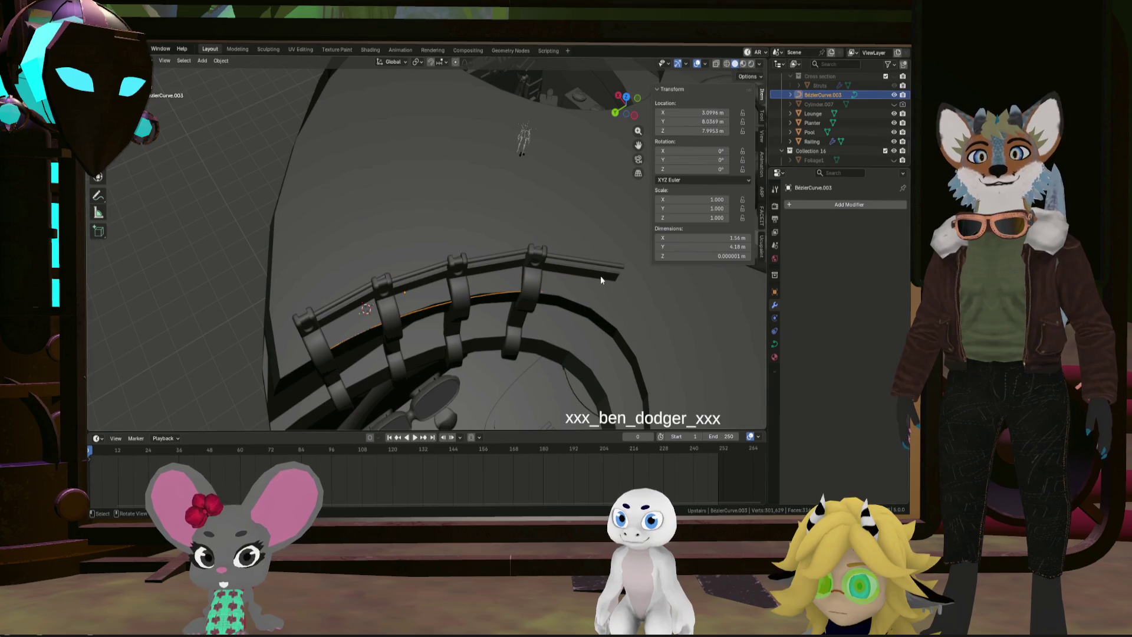
Enter Edit Mode on BézierCurve.003 in top view and move a curve point downward
key(Tab)
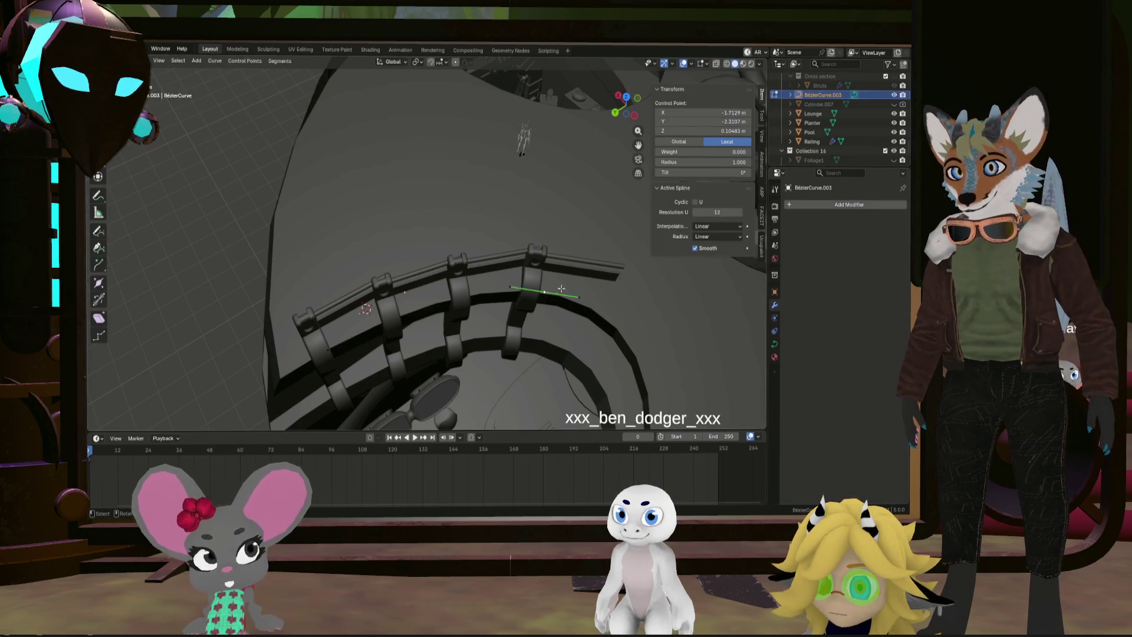
mouse_move(540, 293)
middle_down()
mouse_move(538, 230)
mouse_move(466, 233)
mouse_move(477, 234)
middle_up()
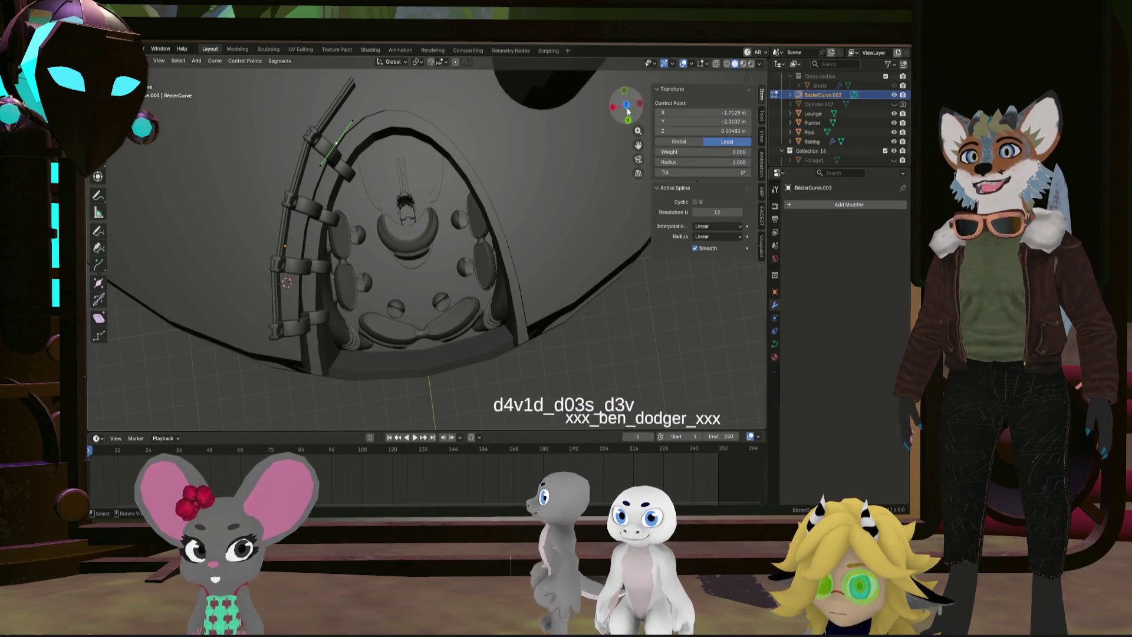
click(627, 110)
click(627, 110)
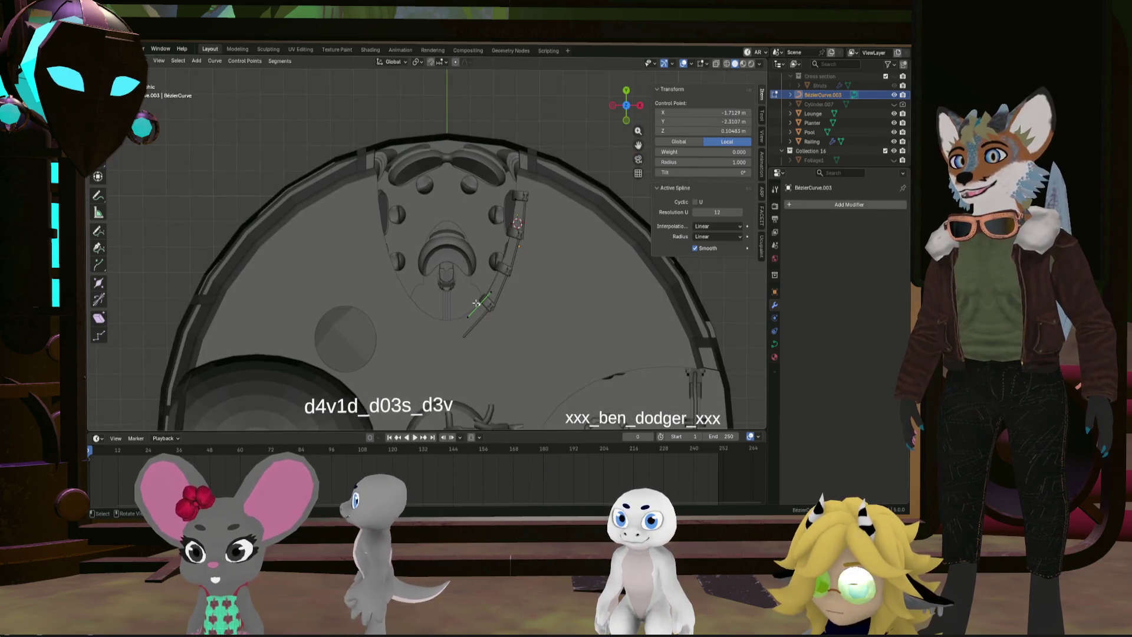
key(g)
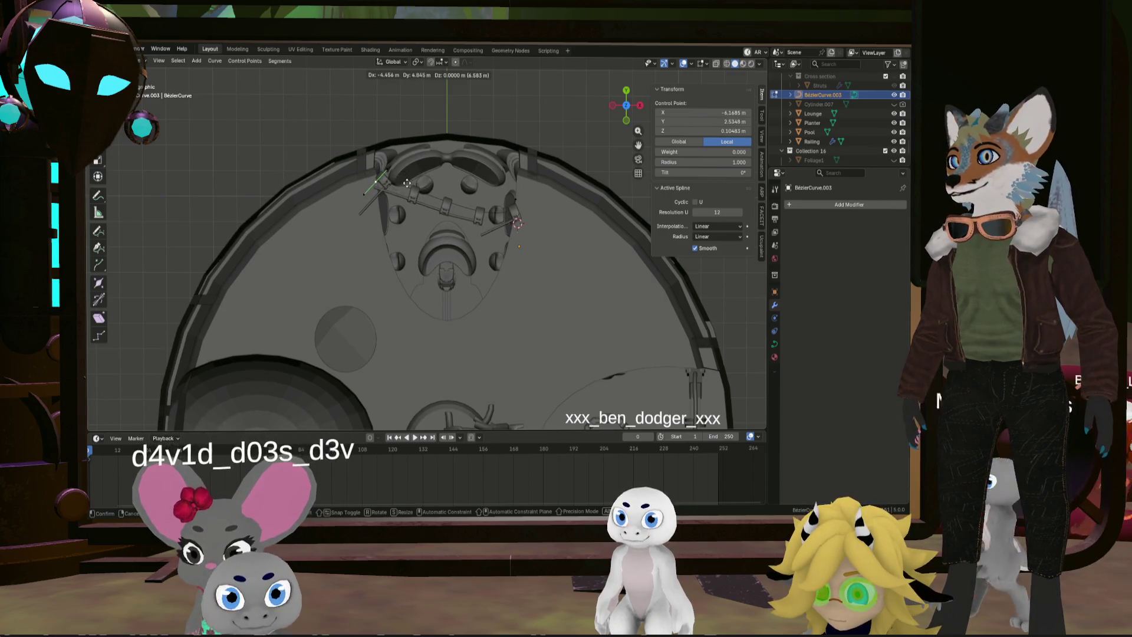
click(406, 195)
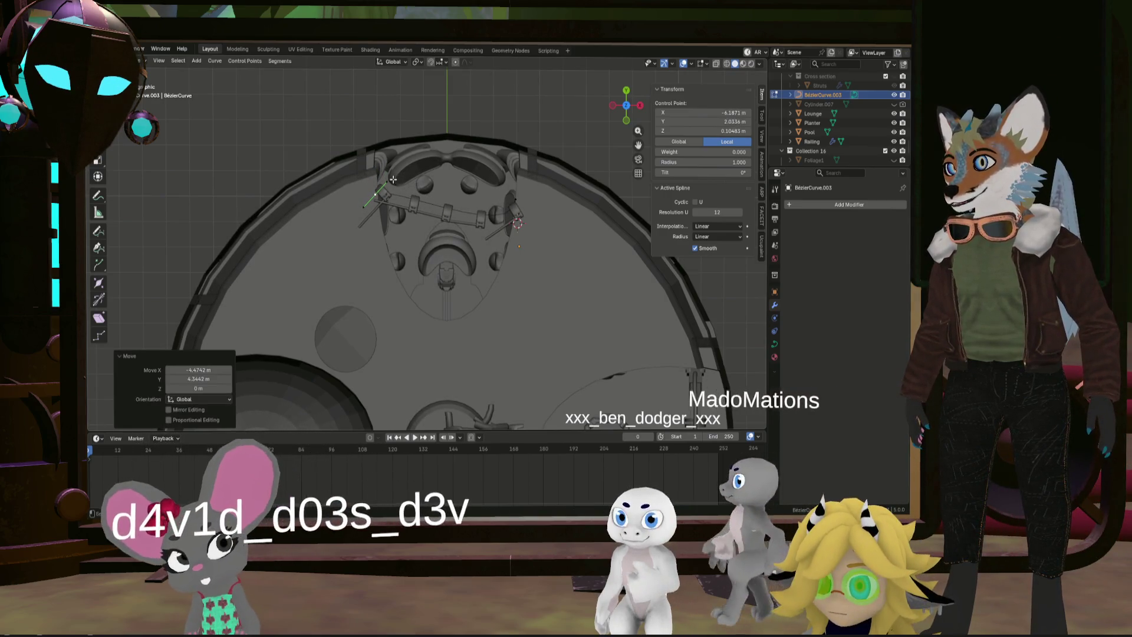
key(g)
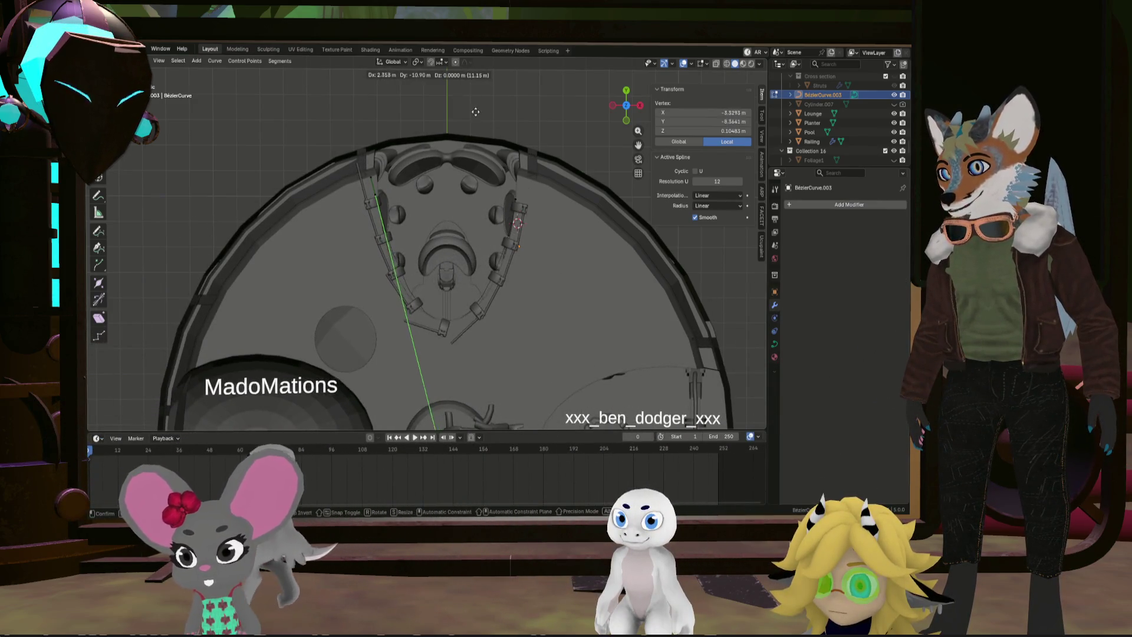
click(450, 380)
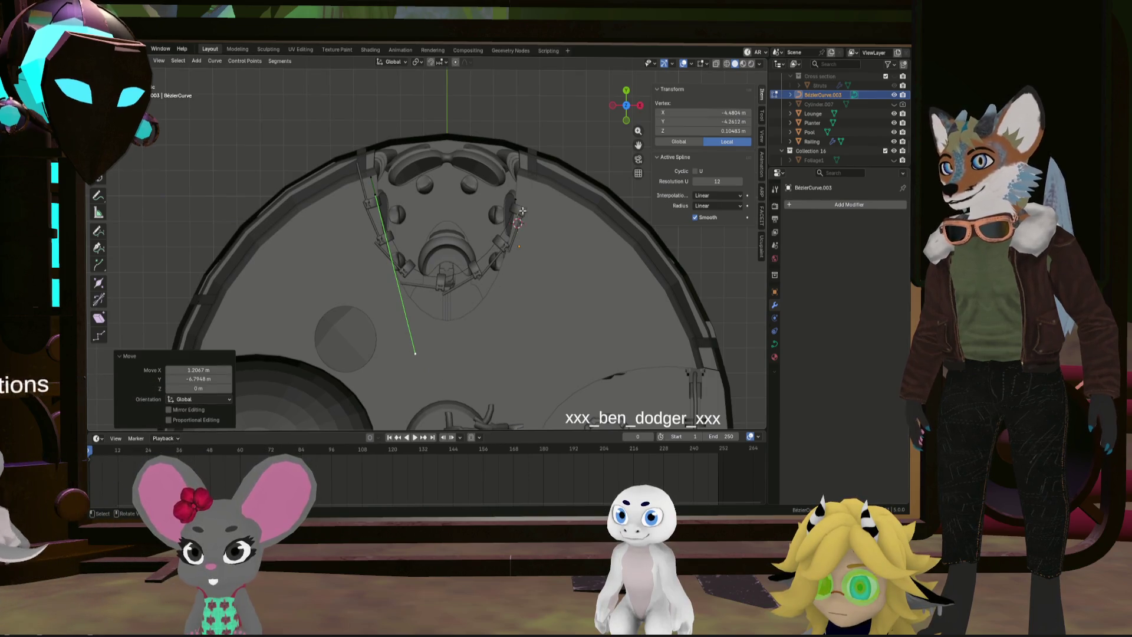
Reposition the curve's left and right vertices around the balcony opening
click(518, 194)
key(g)
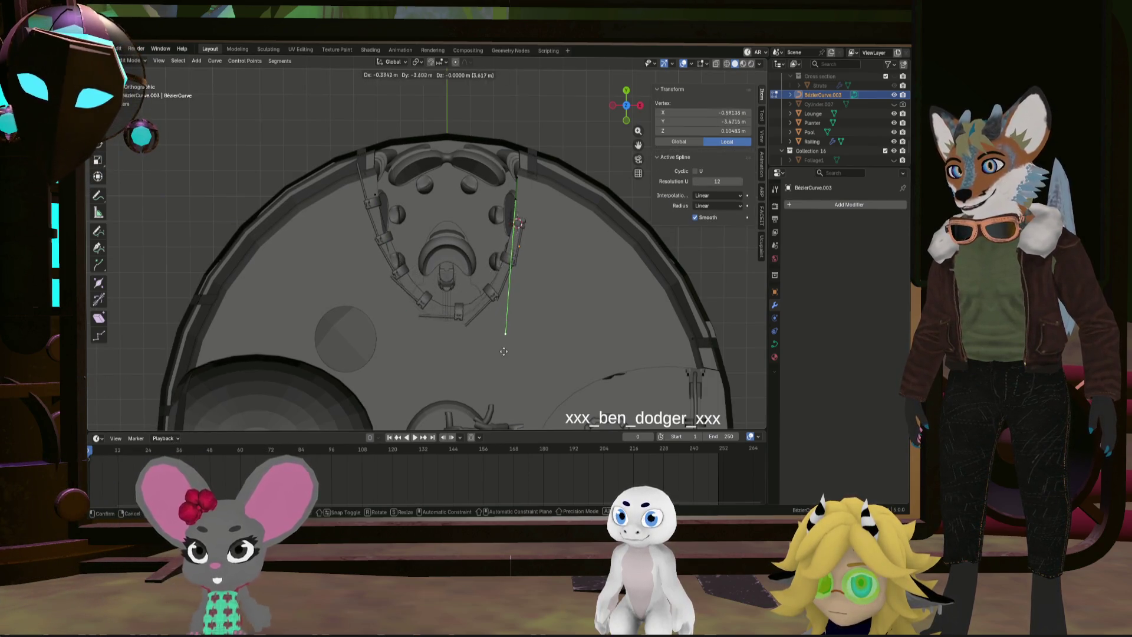
click(471, 385)
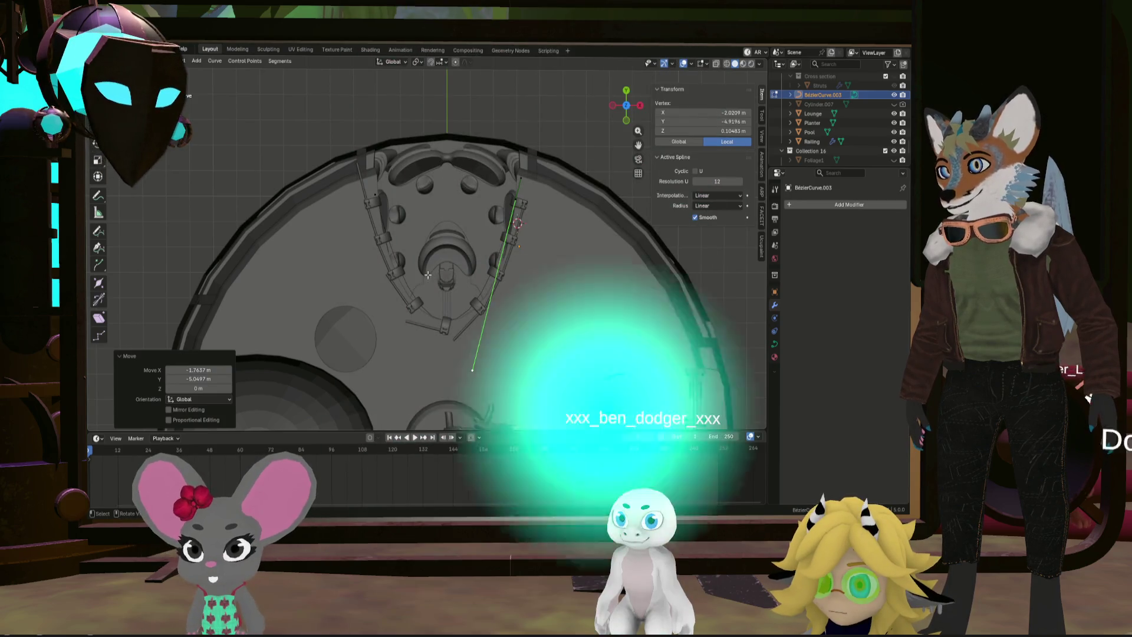
click(380, 200)
key(g)
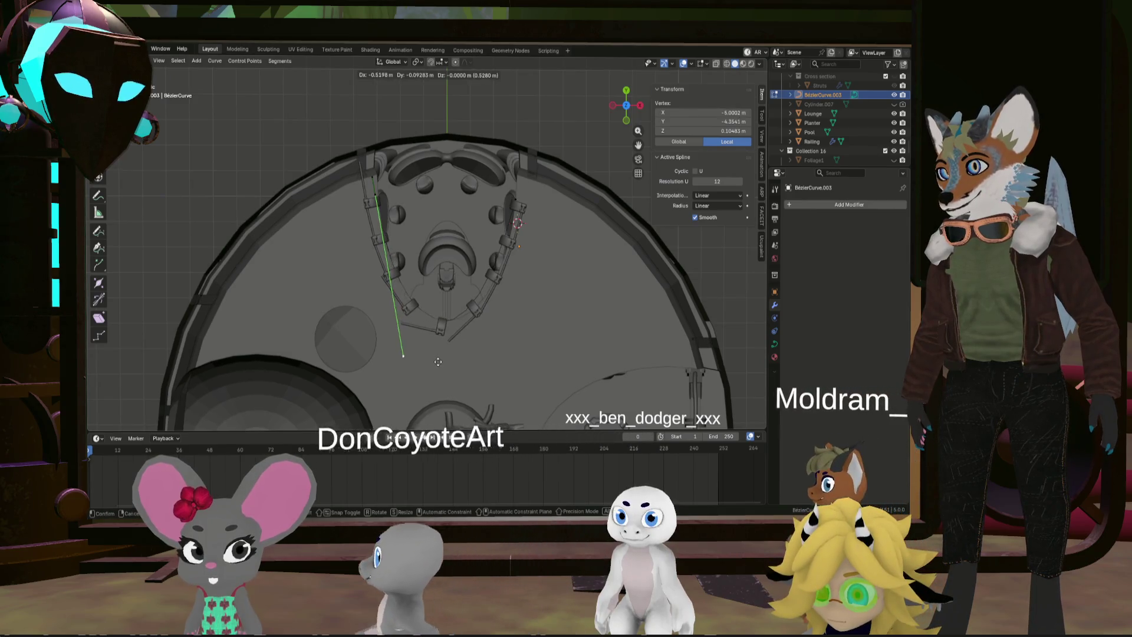
click(433, 361)
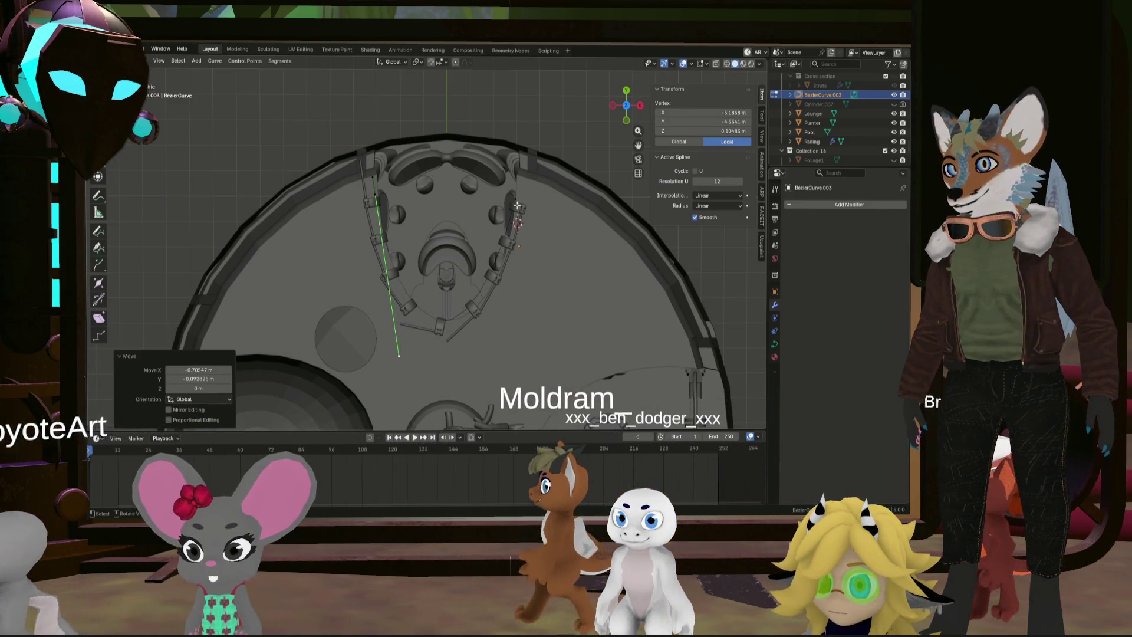
click(520, 180)
key(g)
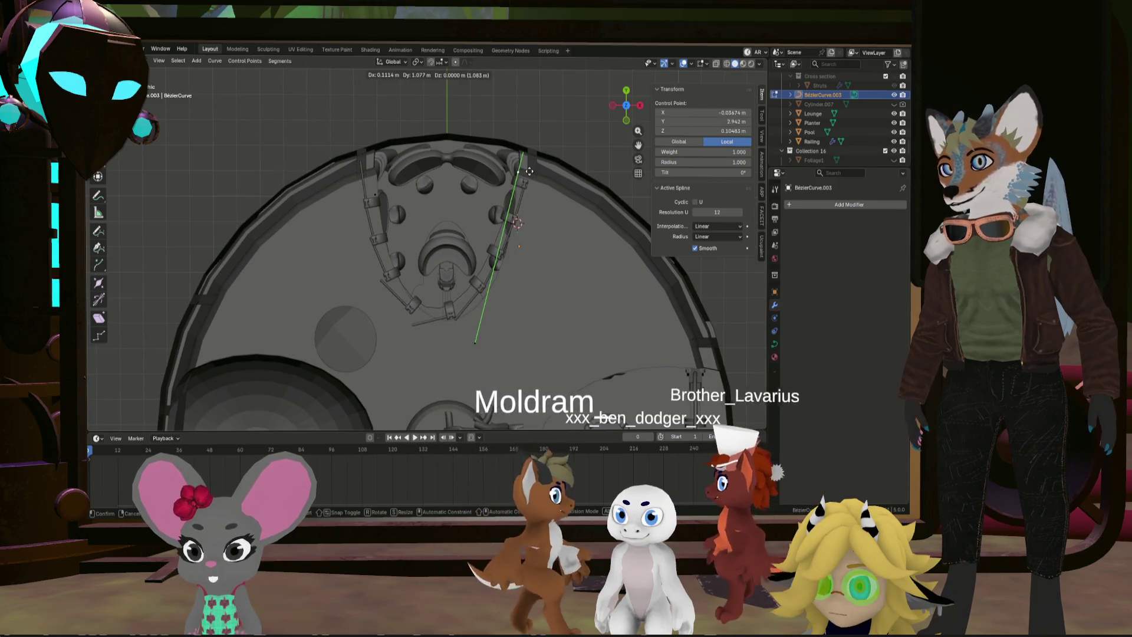
click(528, 171)
Adjust the remaining curve points to wrap the dome opening, then return to Object Mode
click(376, 195)
key(g)
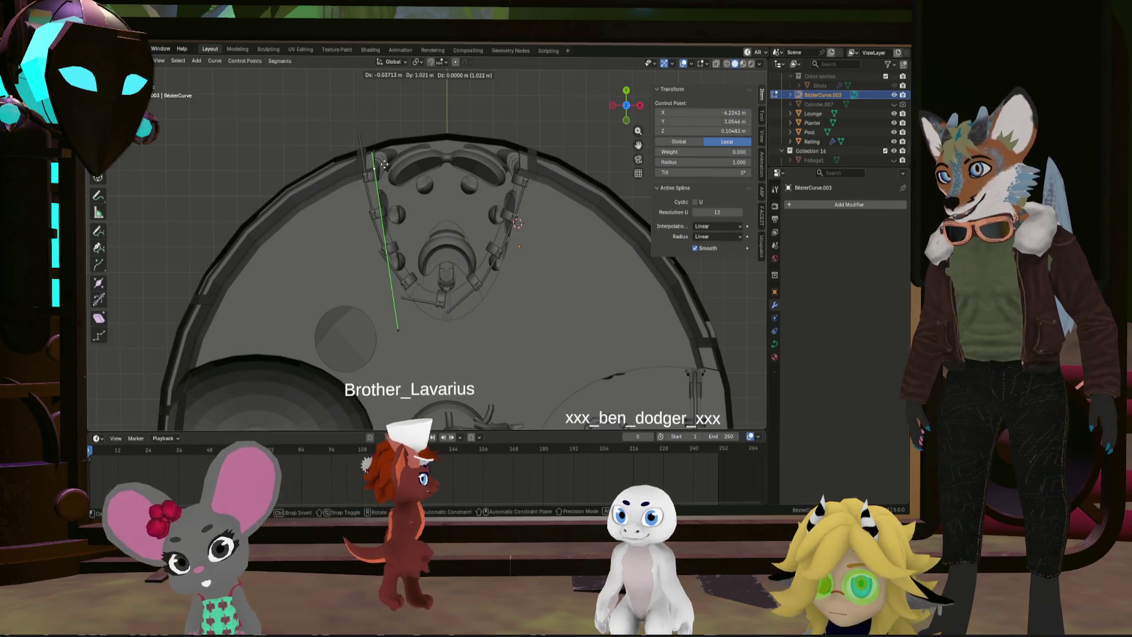
click(384, 164)
scroll(383, 164, up, 3)
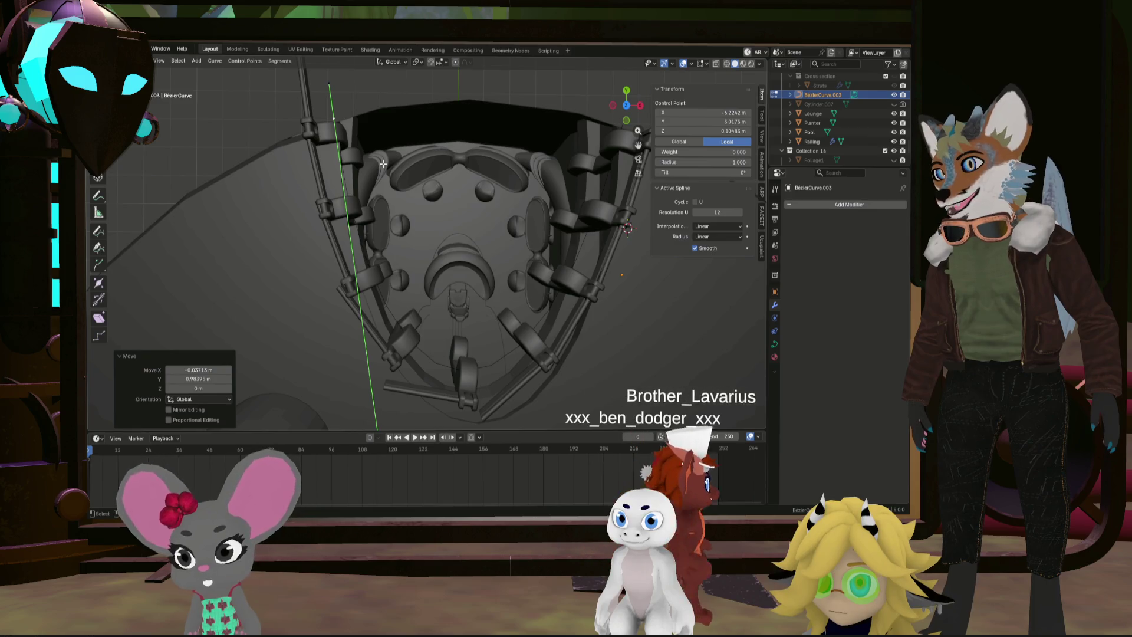
scroll(383, 163, down, 6)
scroll(412, 192, up, 2)
click(383, 286)
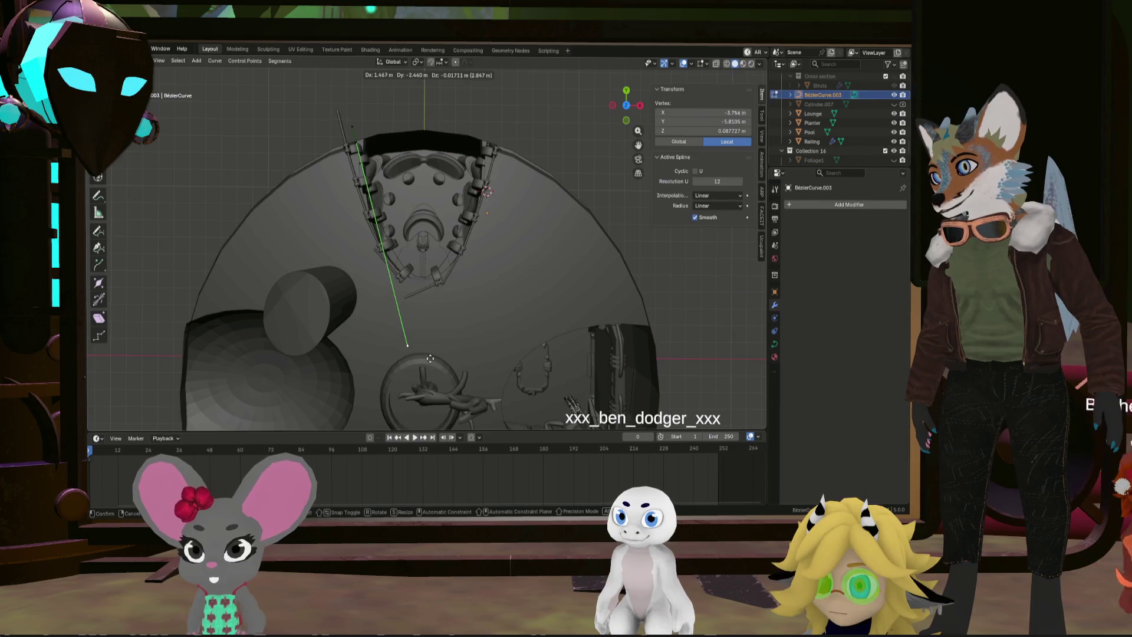
click(405, 346)
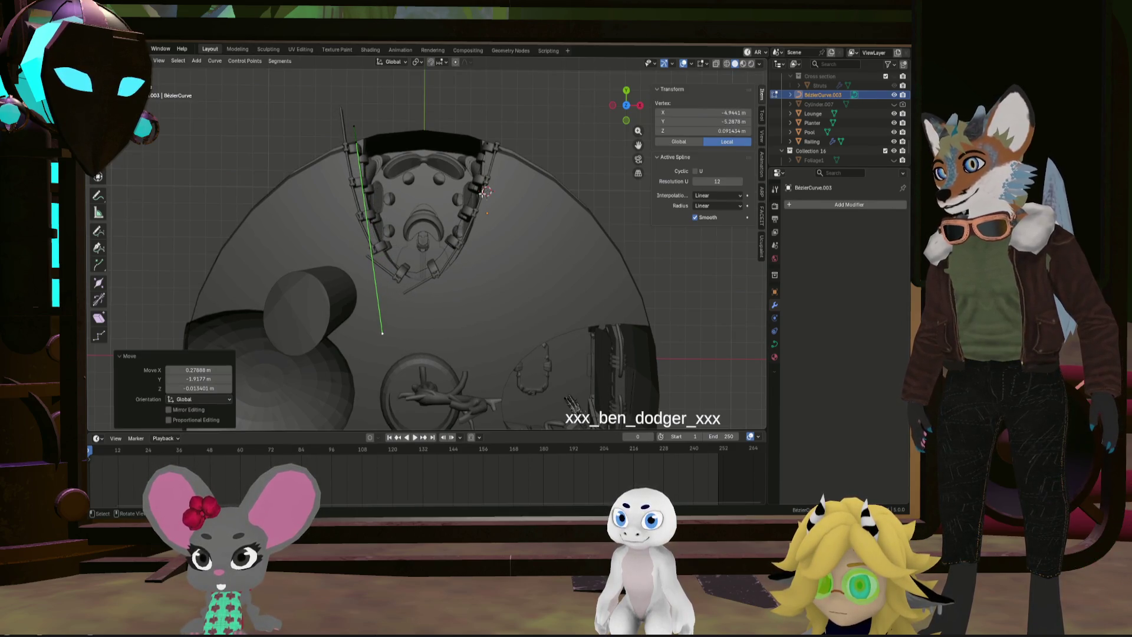
click(487, 153)
drag(450, 303, 472, 328)
mouse_move(472, 328)
middle_down()
mouse_move(192, 189)
mouse_move(414, 200)
middle_up()
scroll(414, 200, up, 3)
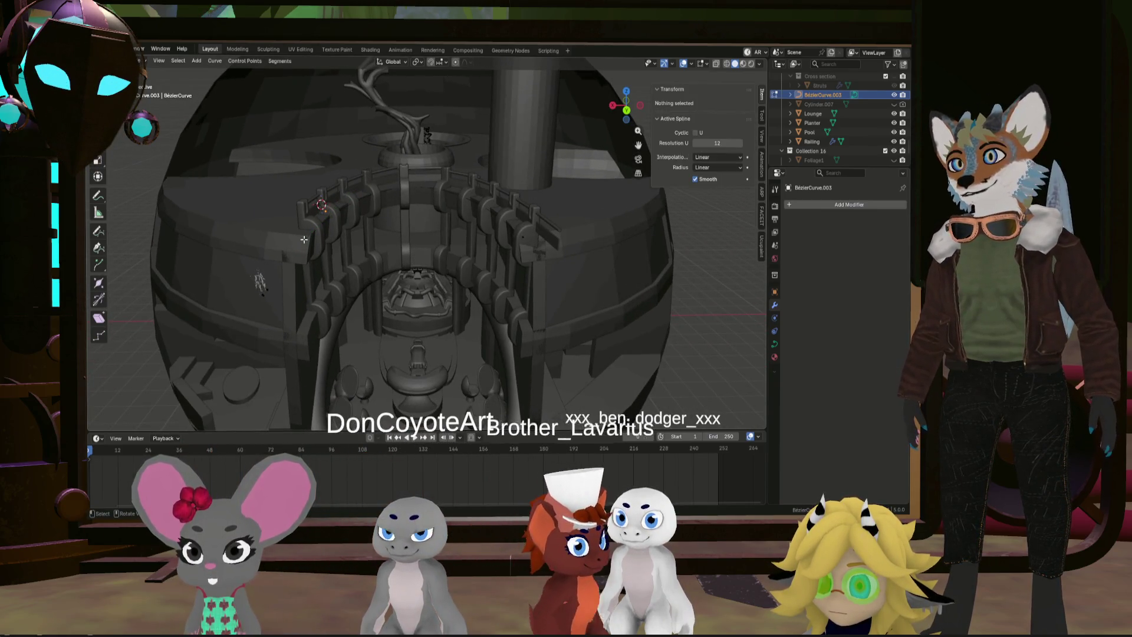
key(Tab)
click(419, 218)
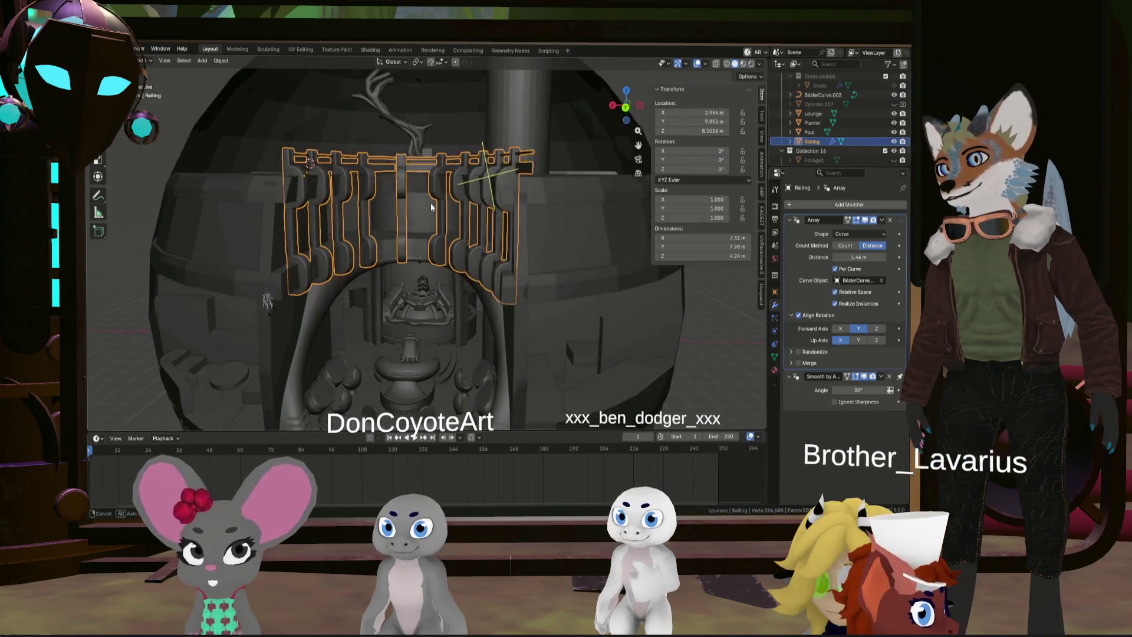
Retune the Railing array distance, trying 1.51 m and 1.44 m, ending at 1.59 m
middle_drag(434, 215, 554, 236)
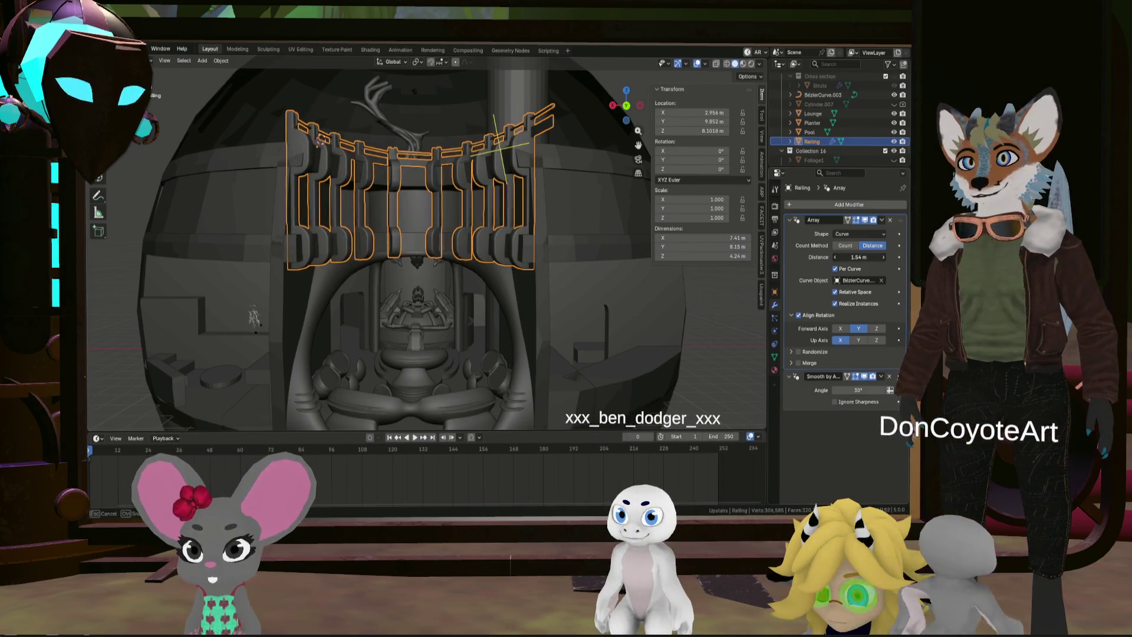
drag(859, 257, 861, 257)
mouse_move(621, 219)
middle_down()
mouse_move(544, 260)
mouse_move(466, 172)
mouse_move(401, 290)
mouse_move(458, 253)
mouse_move(792, 349)
middle_up()
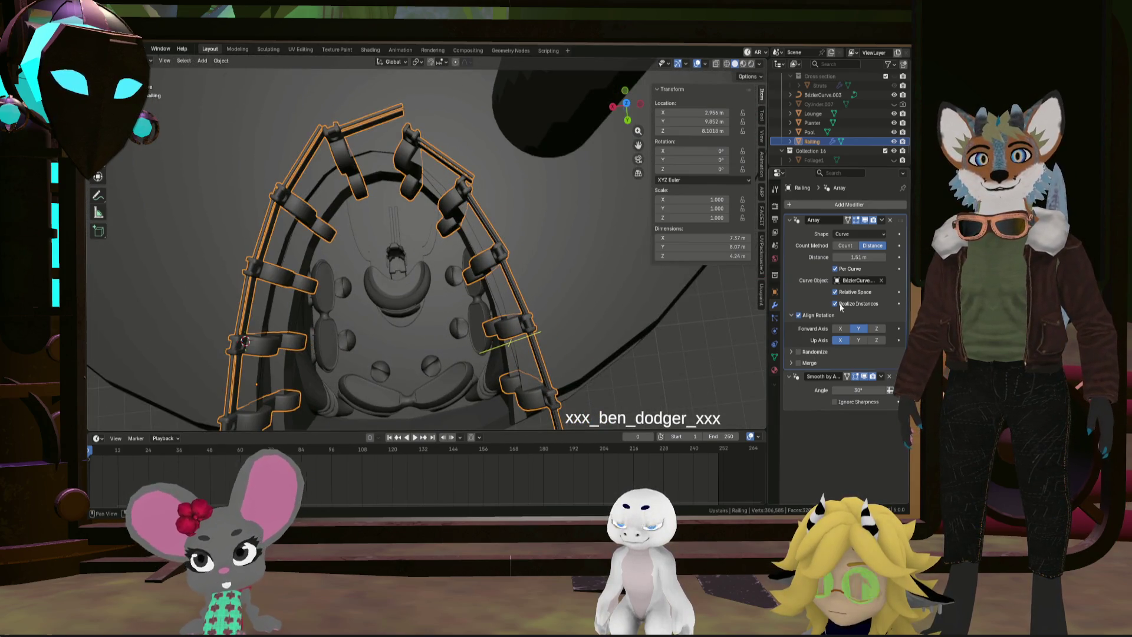
drag(862, 257, 860, 257)
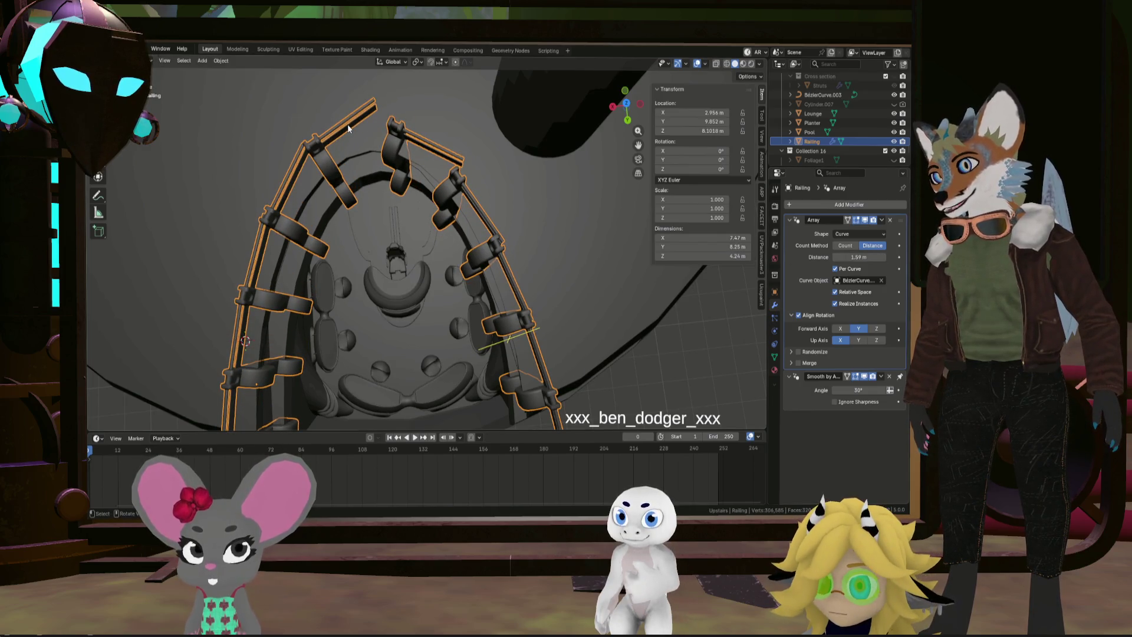
scroll(352, 145, down, 5)
mouse_move(353, 145)
middle_down()
mouse_move(376, 292)
mouse_move(323, 259)
mouse_move(351, 136)
mouse_move(466, 211)
mouse_move(516, 202)
middle_up()
key(Tab)
scroll(380, 305, up, 3)
Select the rail rod, shift it 0.824 m along Y and scale it 0.761 along Y
scroll(352, 136, up, 3)
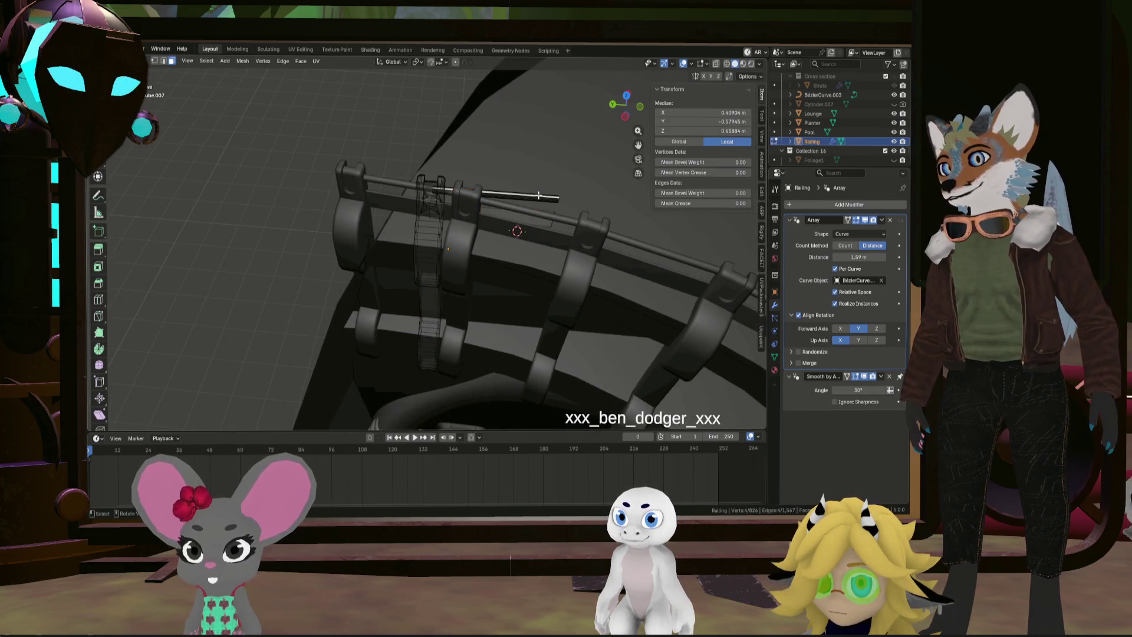
scroll(539, 195, up, 2)
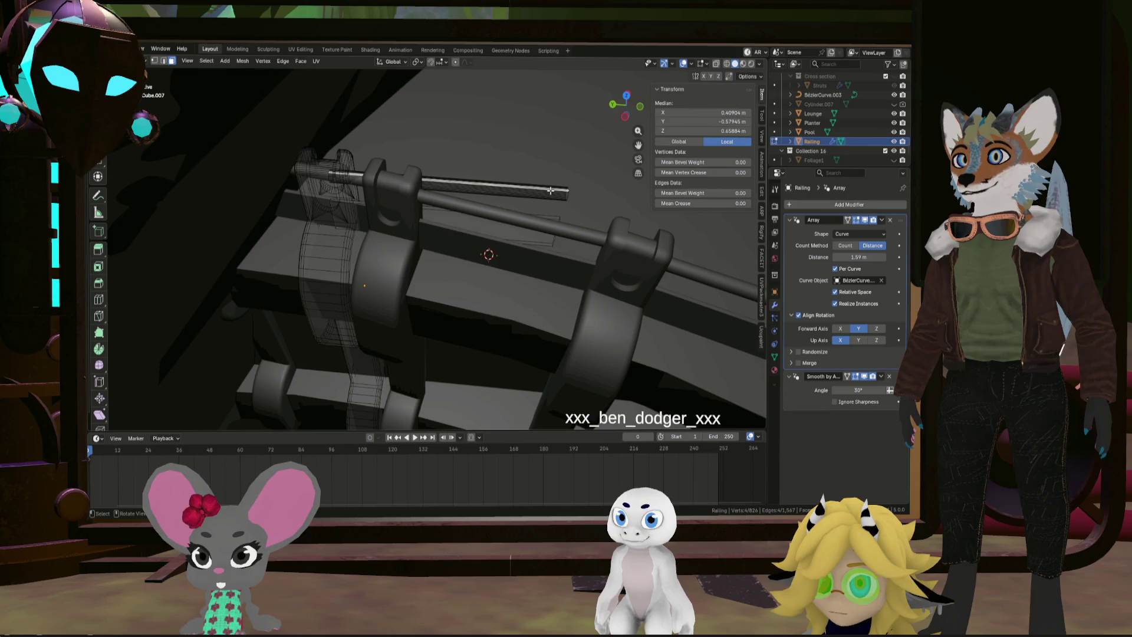
key(l)
middle_drag(547, 230, 526, 264)
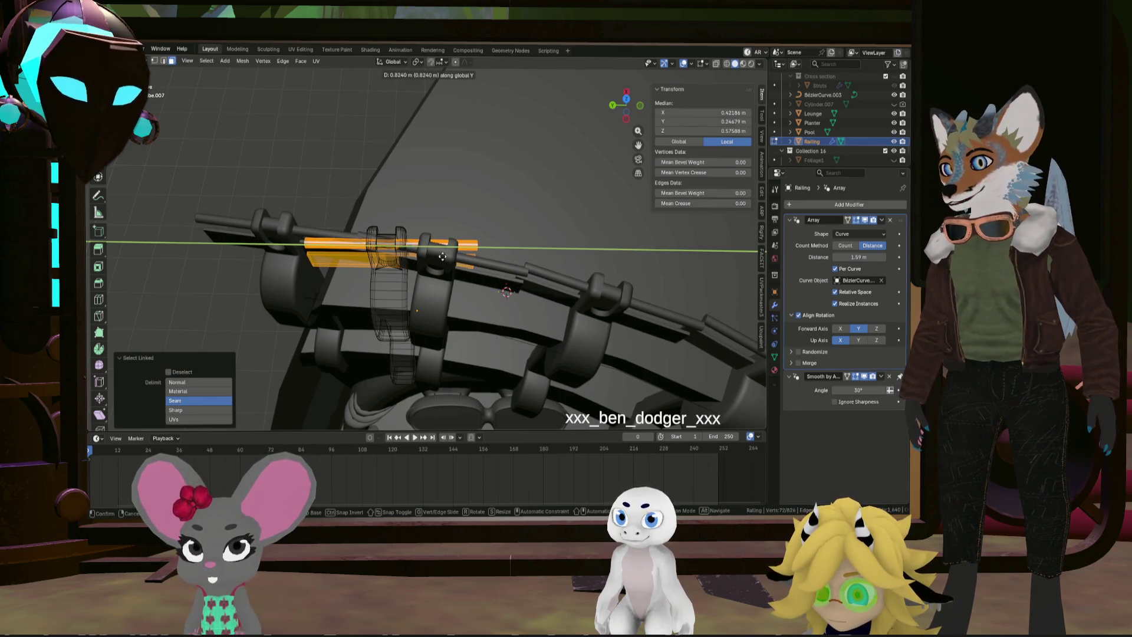
click(442, 256)
mouse_move(442, 256)
middle_down()
mouse_move(490, 277)
mouse_move(490, 241)
mouse_move(457, 246)
mouse_move(476, 278)
middle_up()
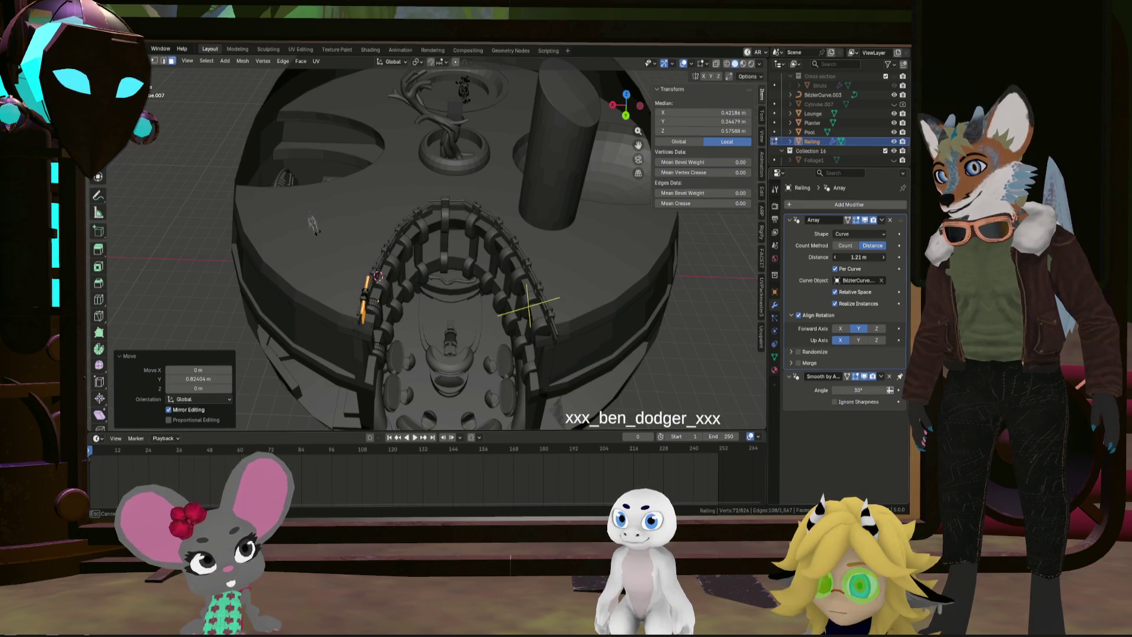
mouse_move(488, 291)
middle_down()
mouse_move(483, 242)
mouse_move(498, 240)
middle_up()
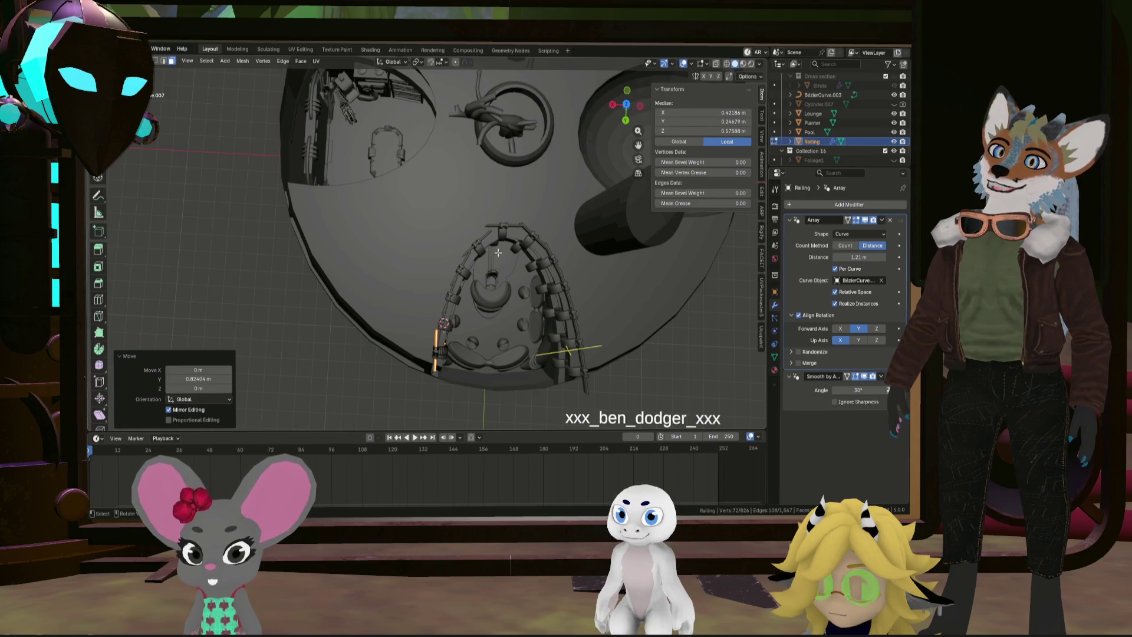
mouse_move(543, 259)
middle_down()
mouse_move(448, 259)
mouse_move(378, 294)
middle_up()
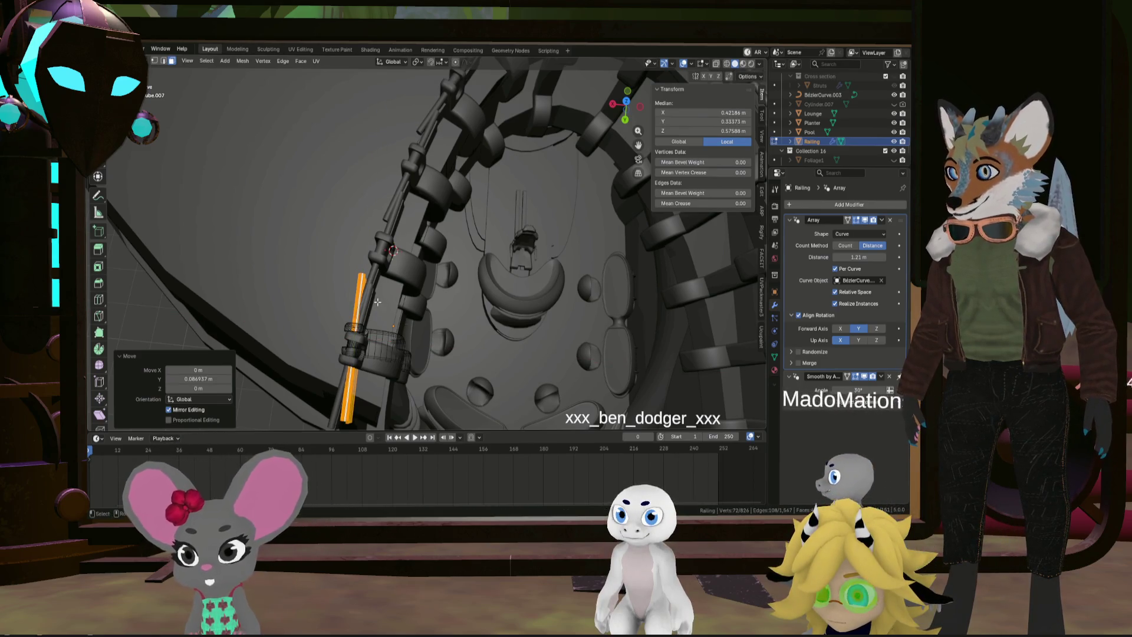
key(Escape)
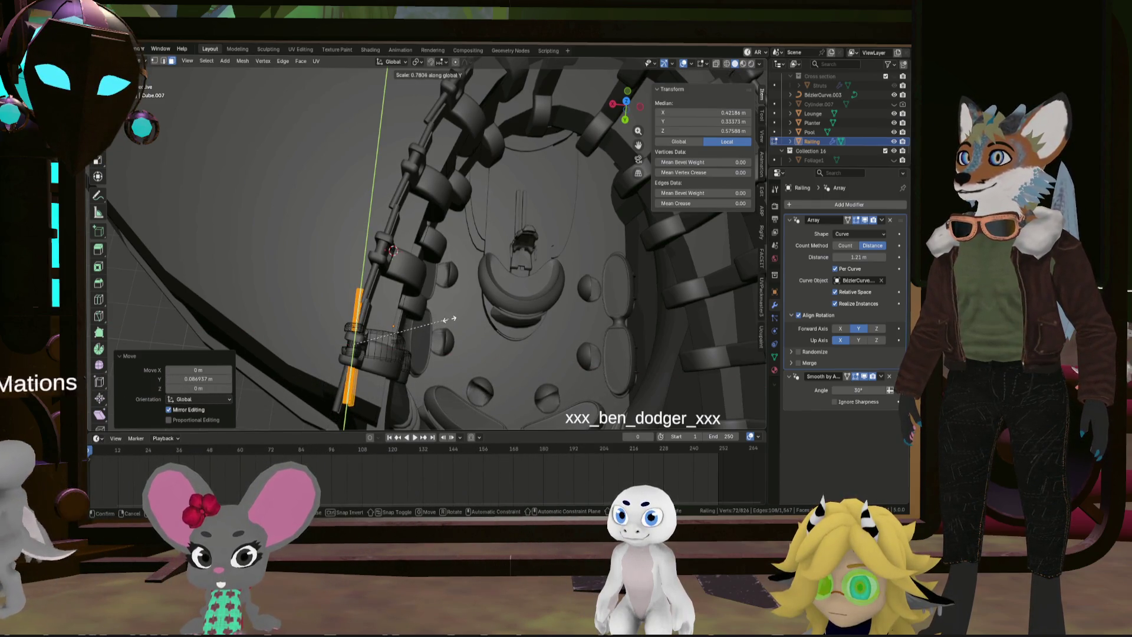
mouse_move(456, 307)
middle_down()
mouse_move(619, 187)
mouse_move(551, 198)
mouse_move(457, 319)
mouse_move(437, 260)
middle_up()
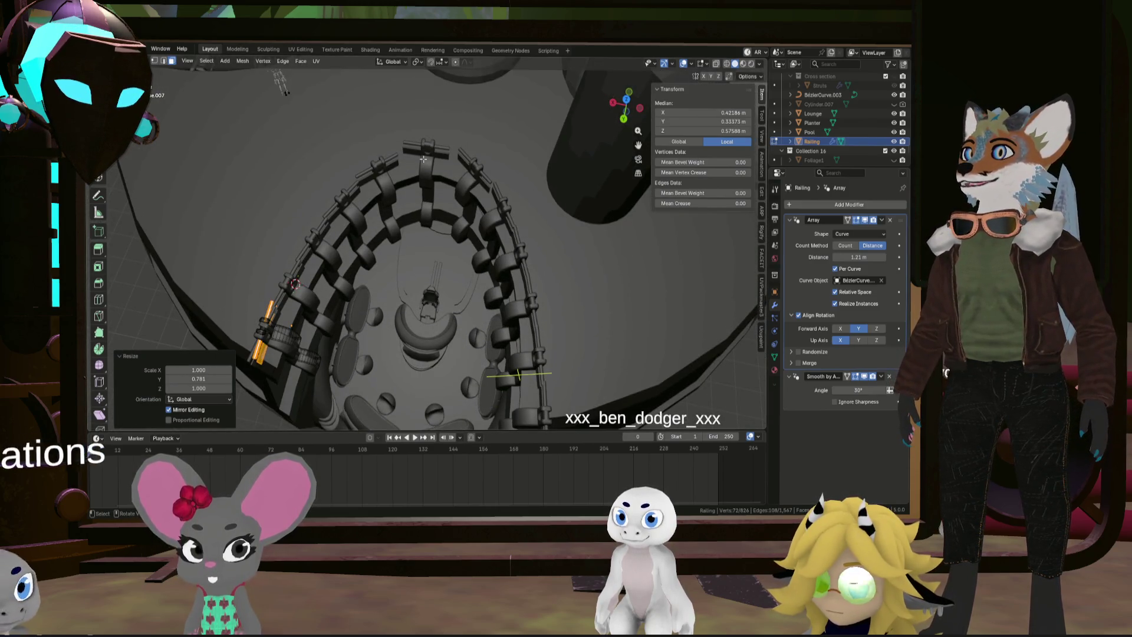
key(Tab)
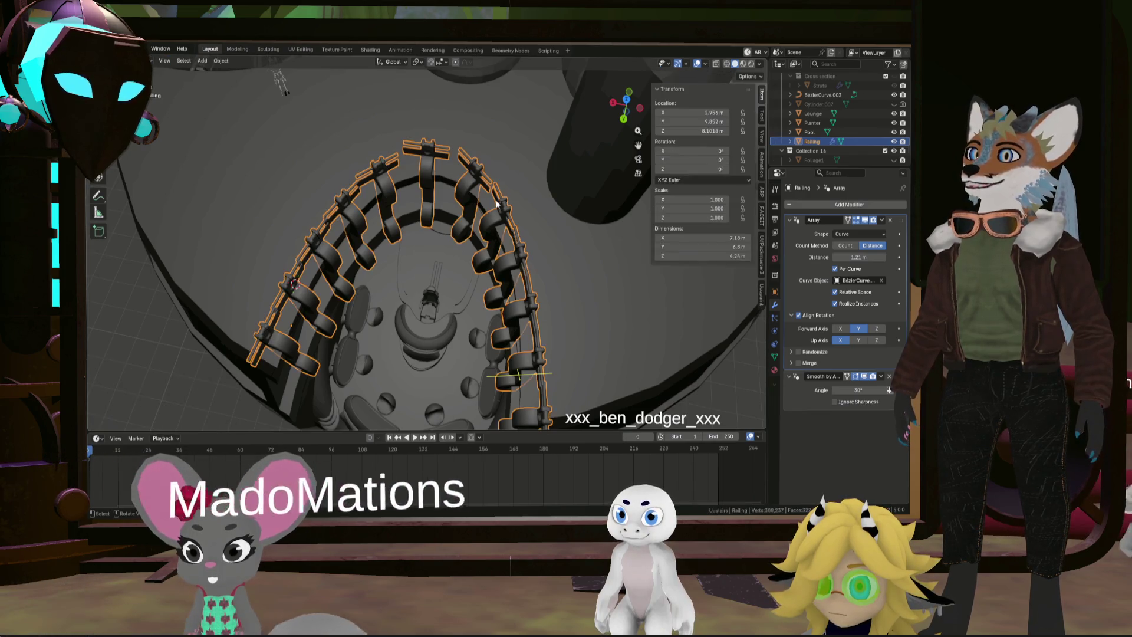
Select BézierCurve.003 and enter Edit Mode with all its points selected
click(822, 94)
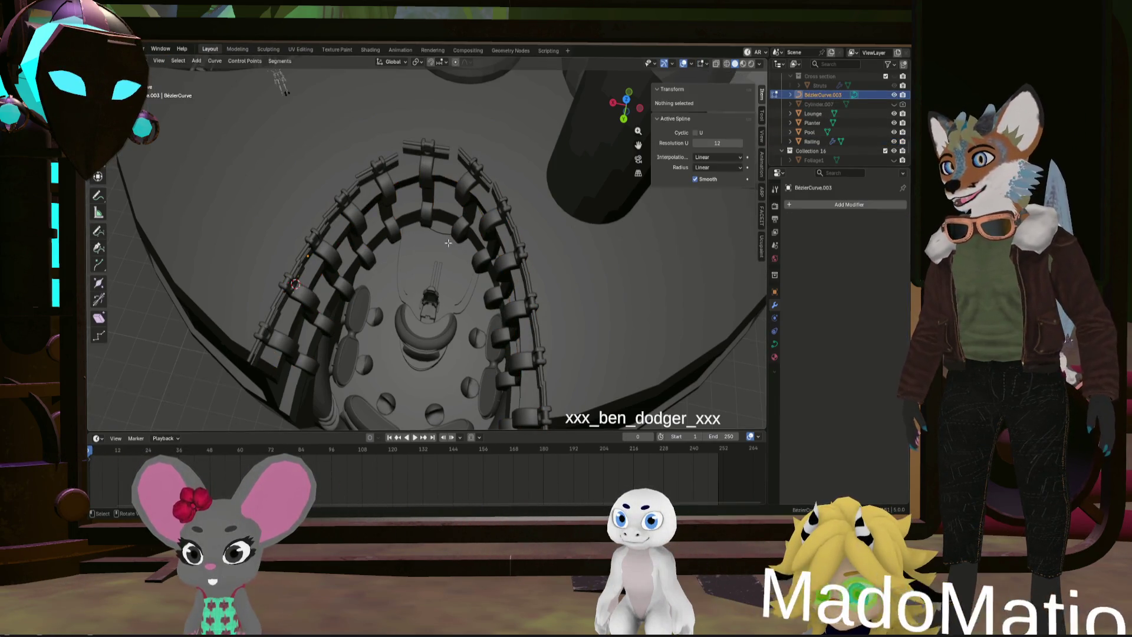
mouse_move(466, 228)
middle_down()
mouse_move(520, 268)
mouse_move(480, 261)
mouse_move(503, 206)
mouse_move(523, 242)
middle_up()
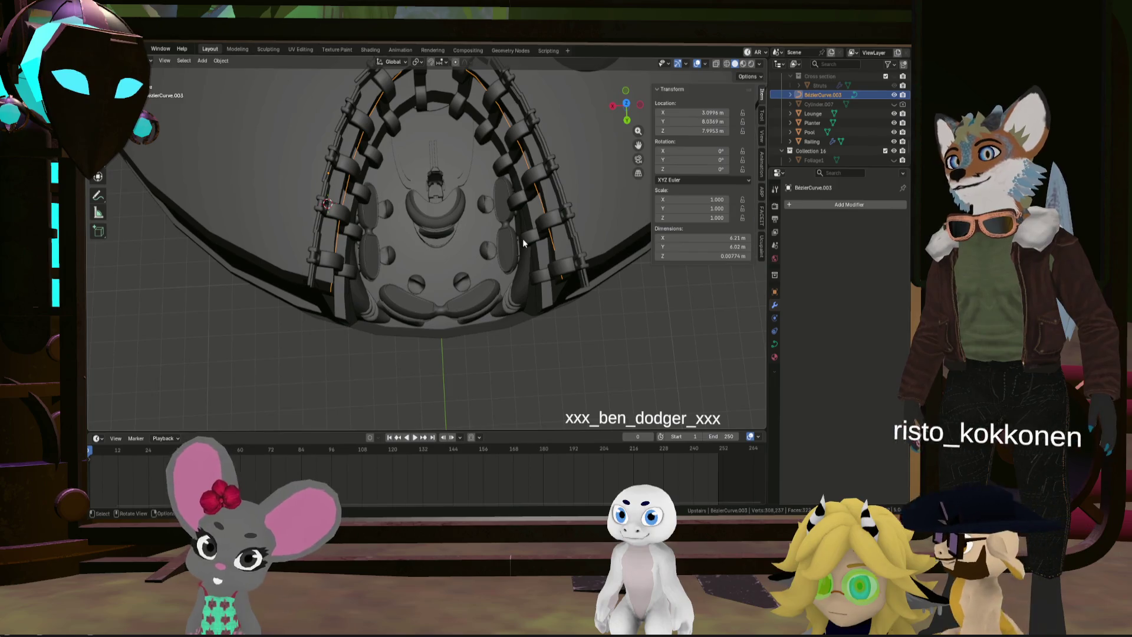
click(554, 249)
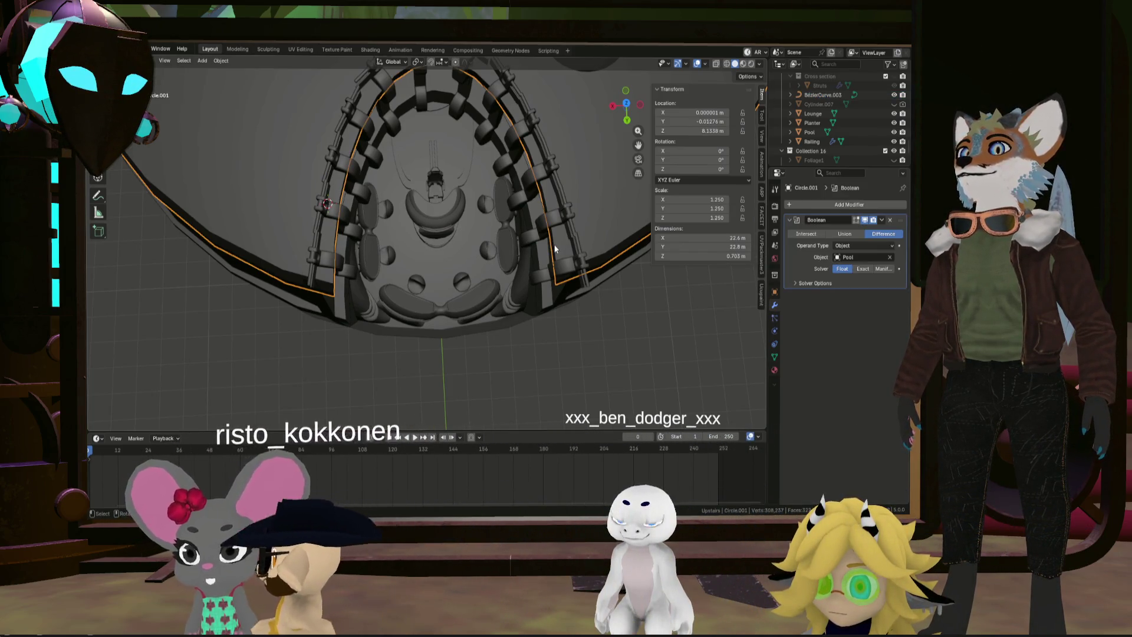
click(822, 95)
key(Tab)
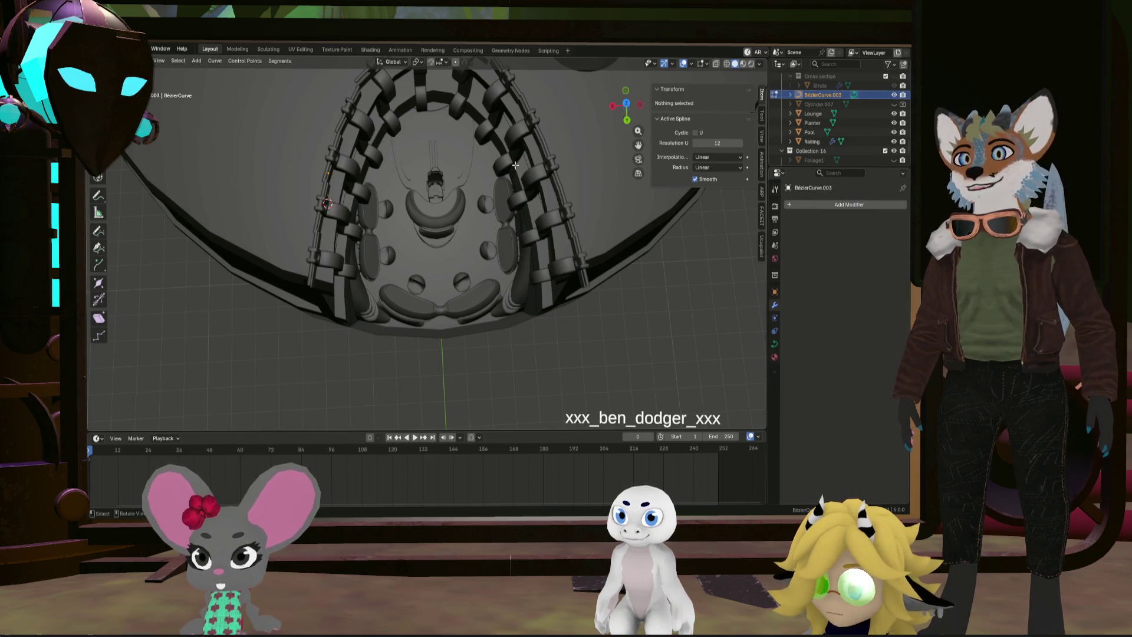
scroll(488, 114, down, 5)
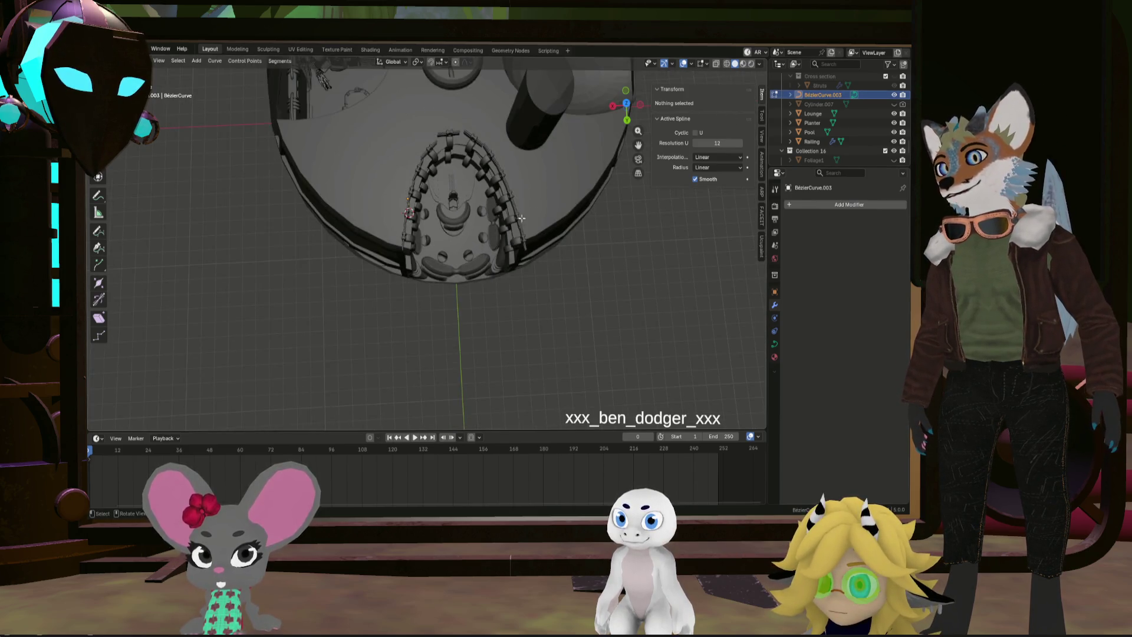
key(a)
Set the curve's top endpoint Vertex X to -4.9441 m in the N panel
scroll(492, 143, up, 3)
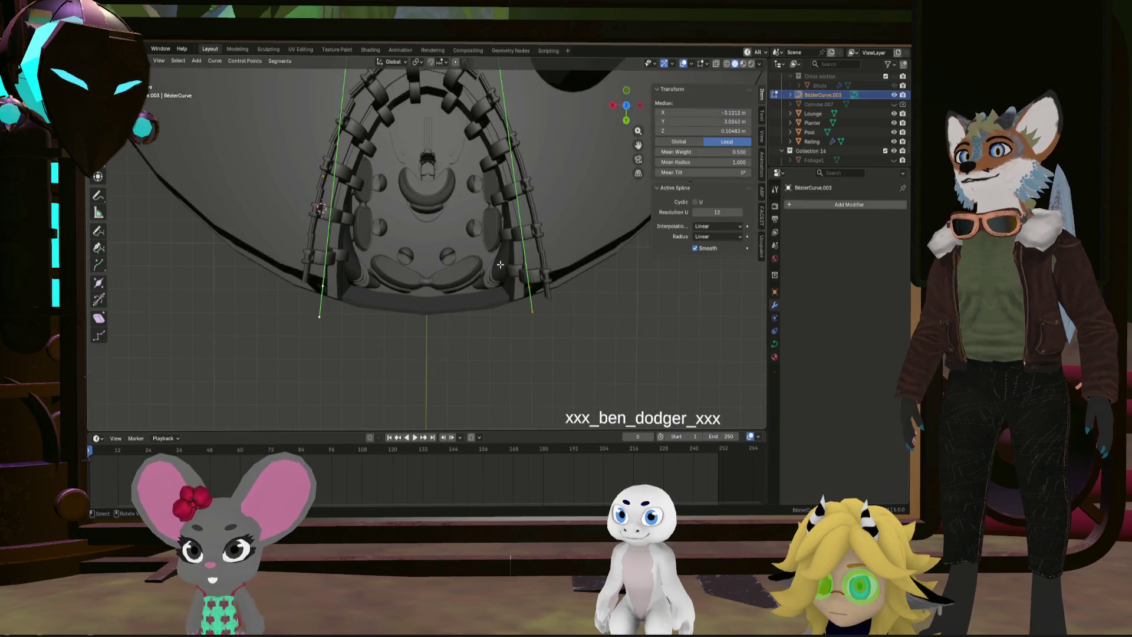
scroll(492, 142, down, 2)
middle_drag(492, 143, 410, 200)
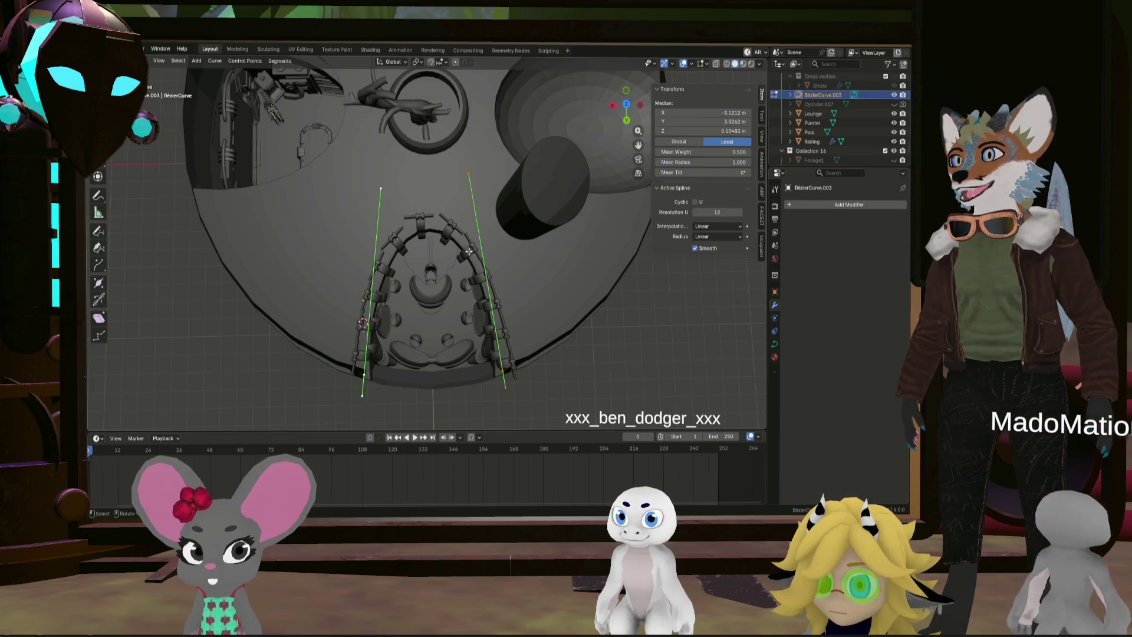
click(471, 175)
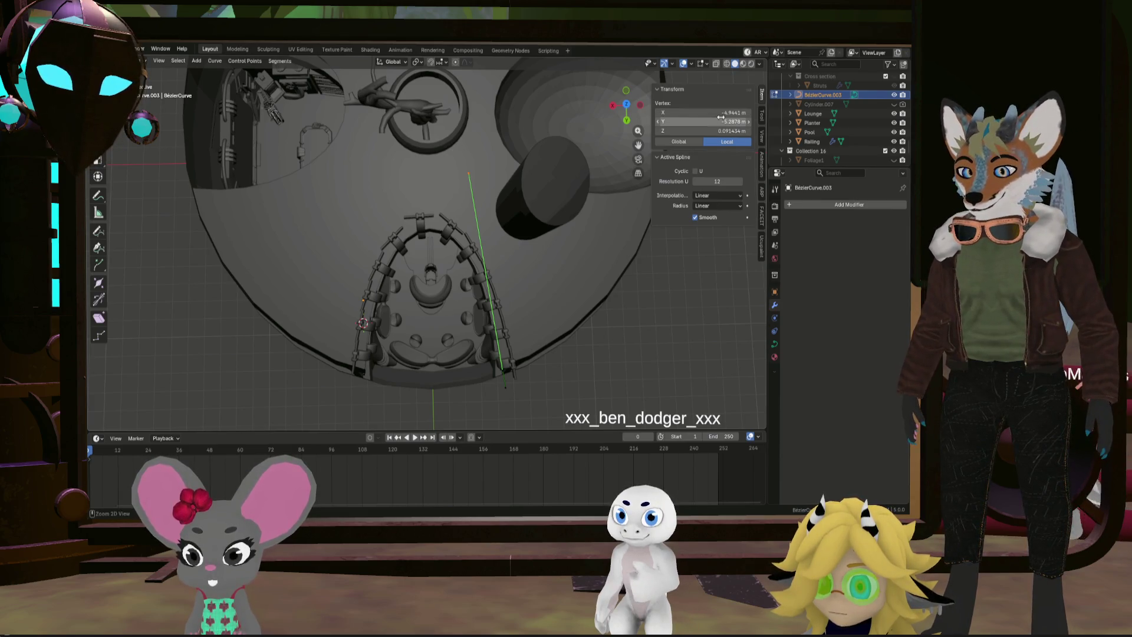
click(351, 364)
click(370, 205)
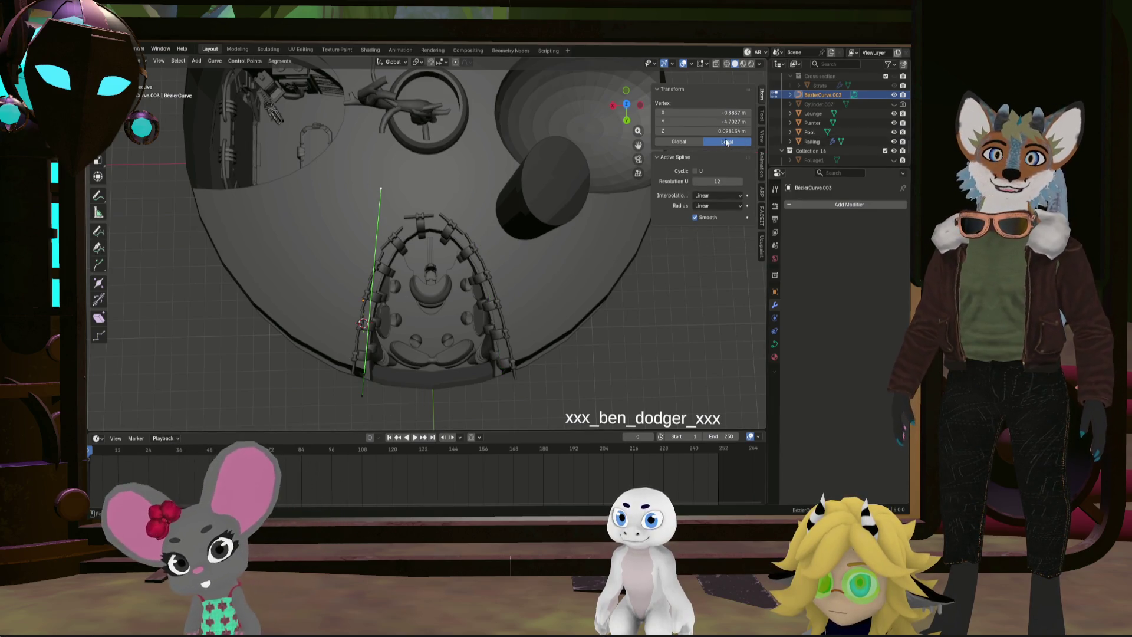
drag(720, 124, 737, 124)
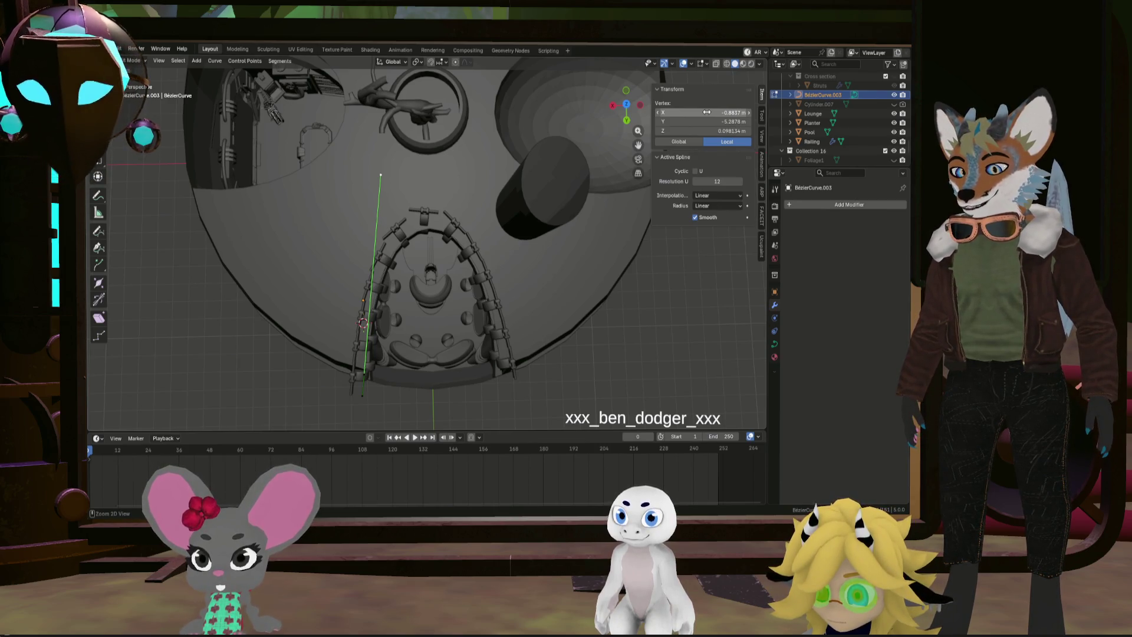
mouse_move(704, 116)
mouse_down()
mouse_move(654, 124)
mouse_move(628, 144)
mouse_up()
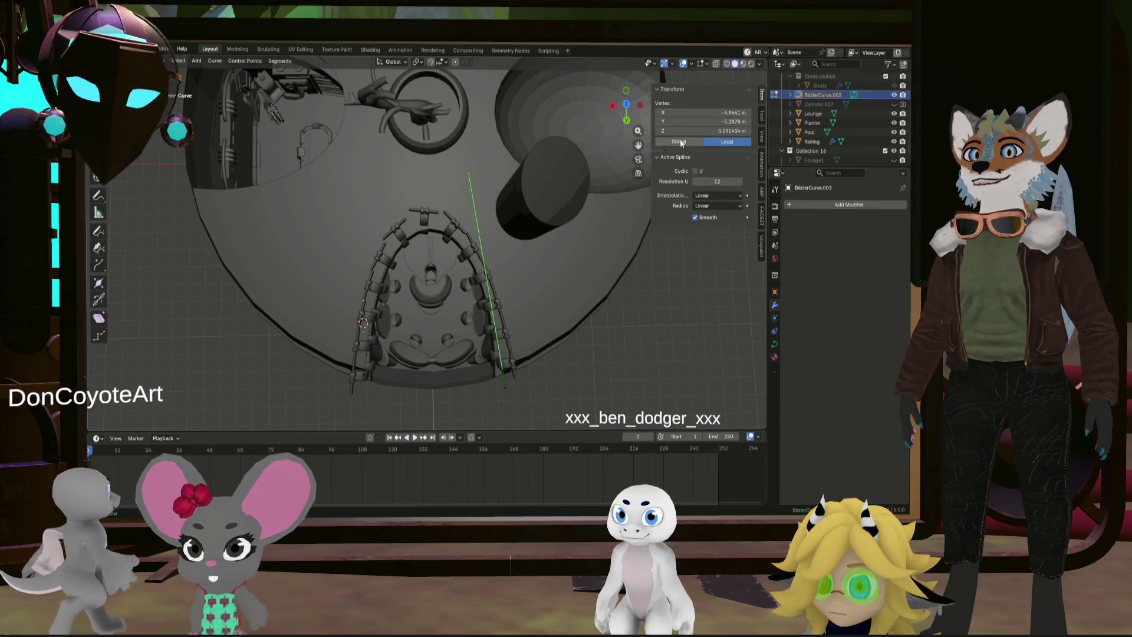
Flip the vertex X to 0.8837 m by removing its minus sign, then undo back
key(ctrl+z)
ctrl+middle_drag(712, 113, 712, 113)
drag(714, 112, 713, 112)
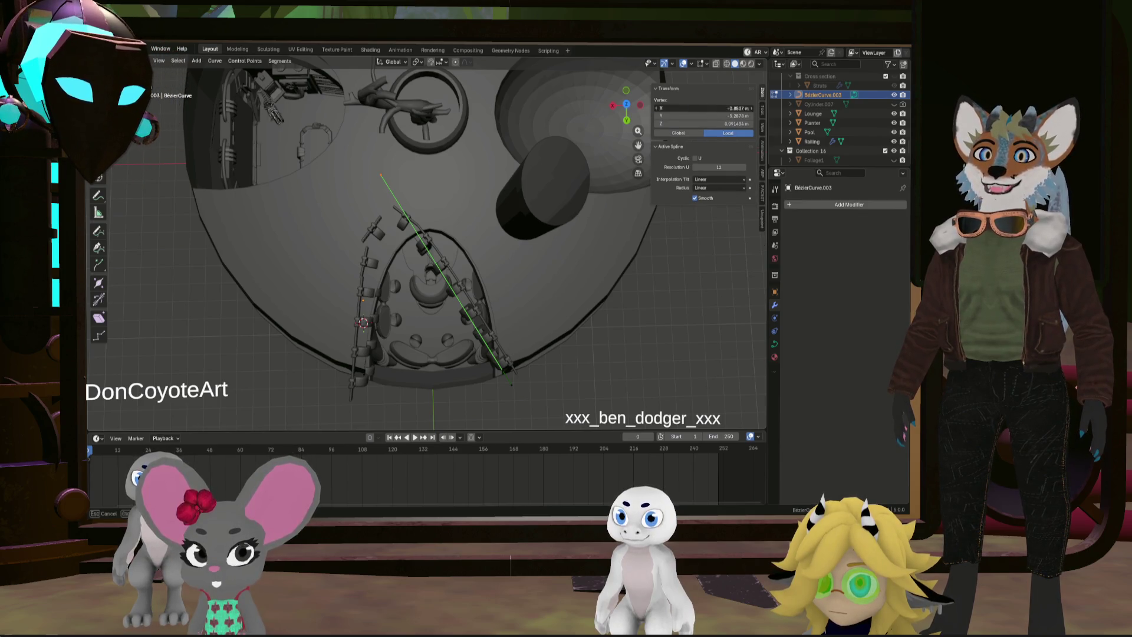
key(Return)
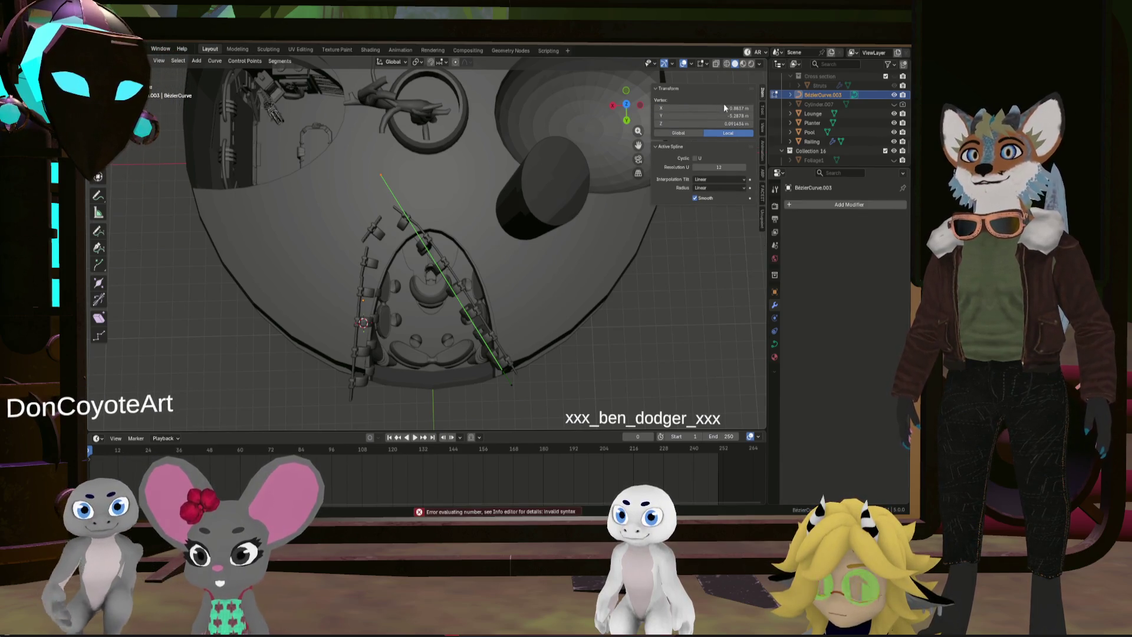
key(Home)
key(Delete)
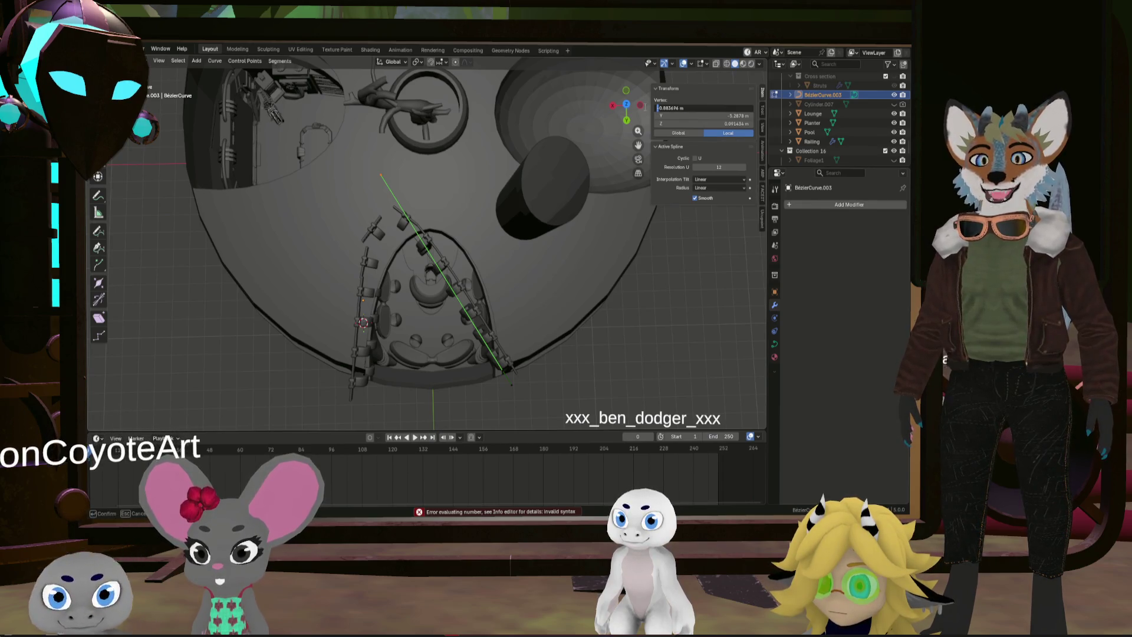
key(Return)
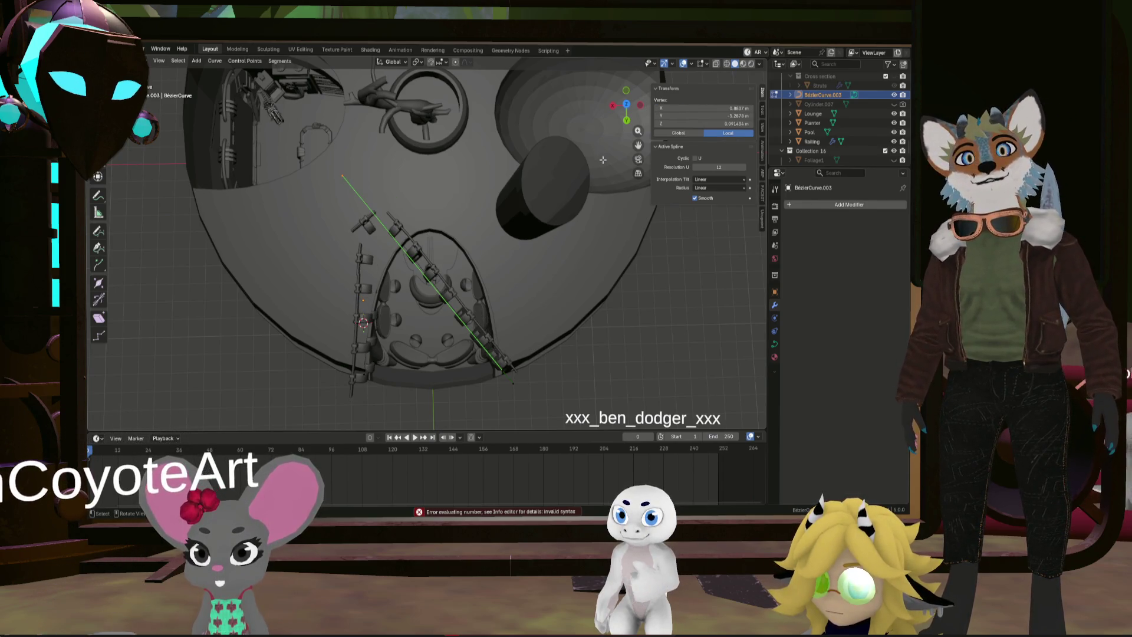
key(ctrl+z)
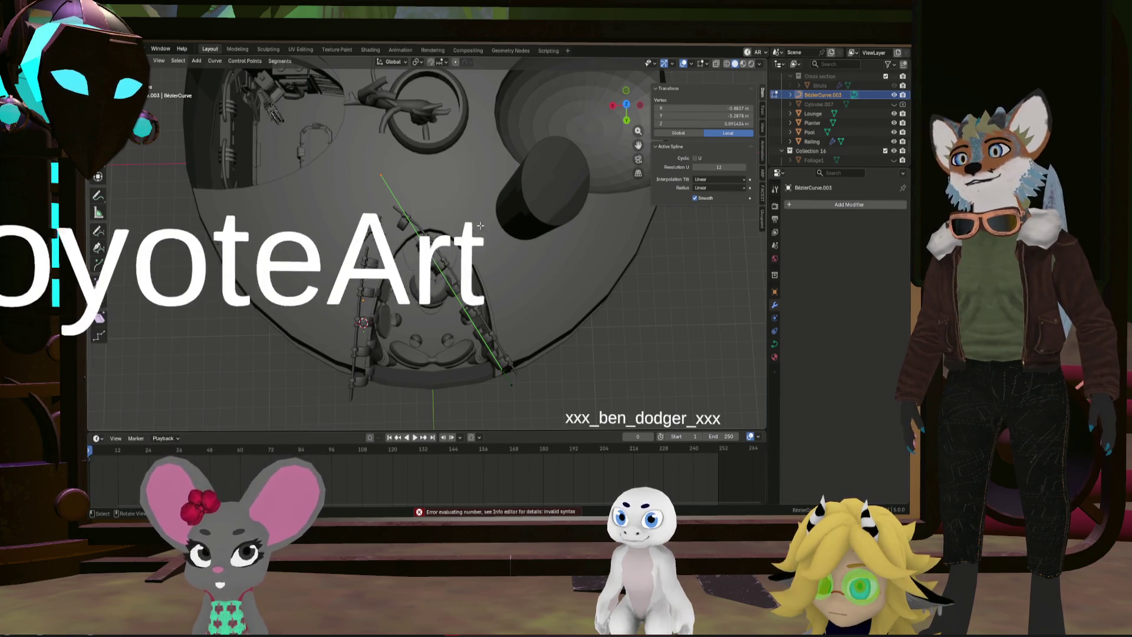
key(ctrl+z)
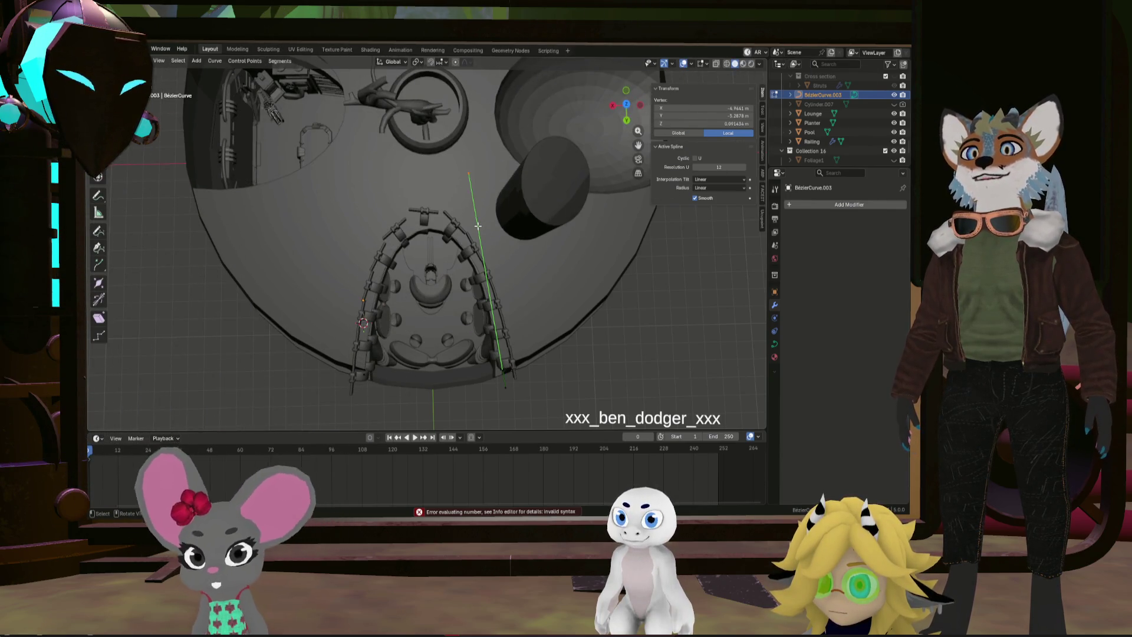
key(ctrl+z)
key(ctrl+z)
key(ctrl+z)
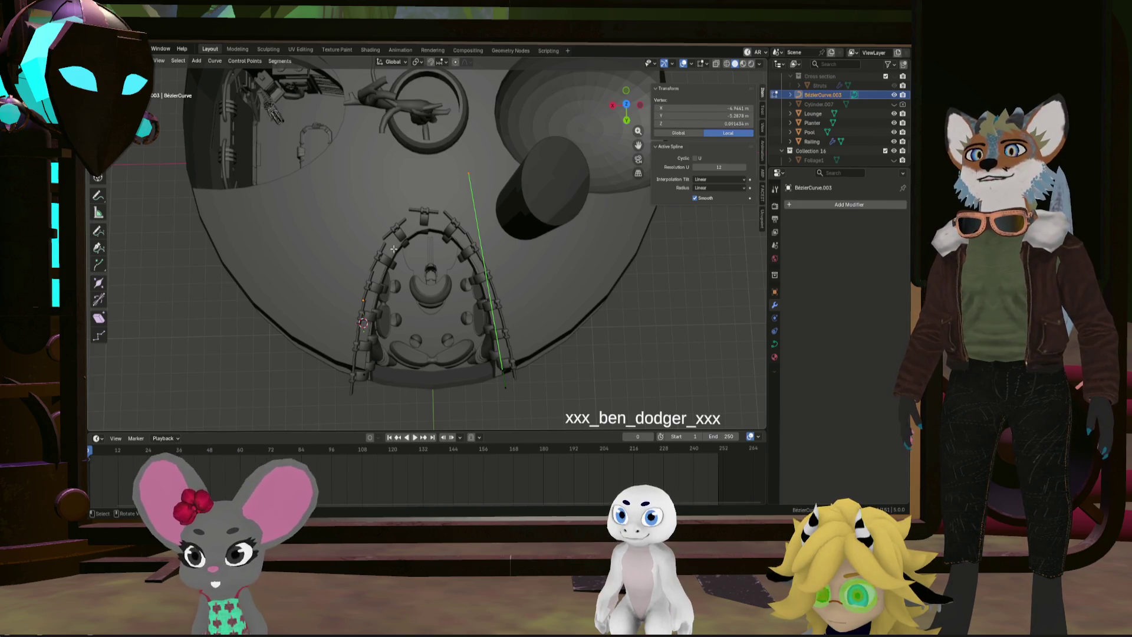
Set the curve's end vertex X to 0.8837 m in the N panel
middle_drag(537, 222, 455, 234)
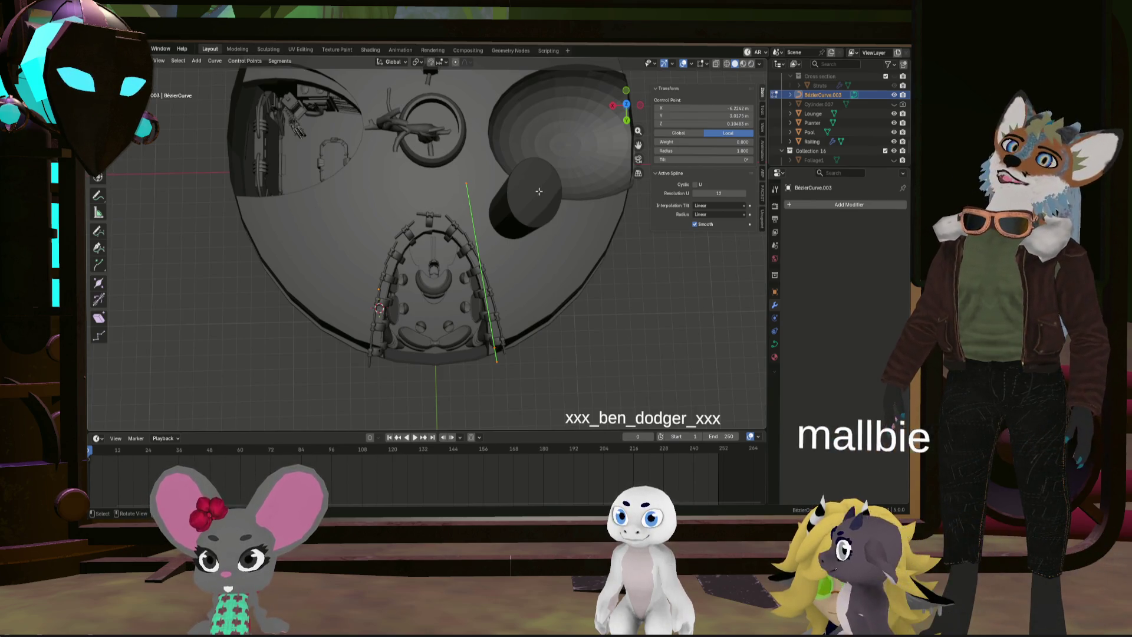
mouse_move(714, 116)
mouse_down()
mouse_move(700, 119)
mouse_move(731, 108)
mouse_up()
key(ctrl+z)
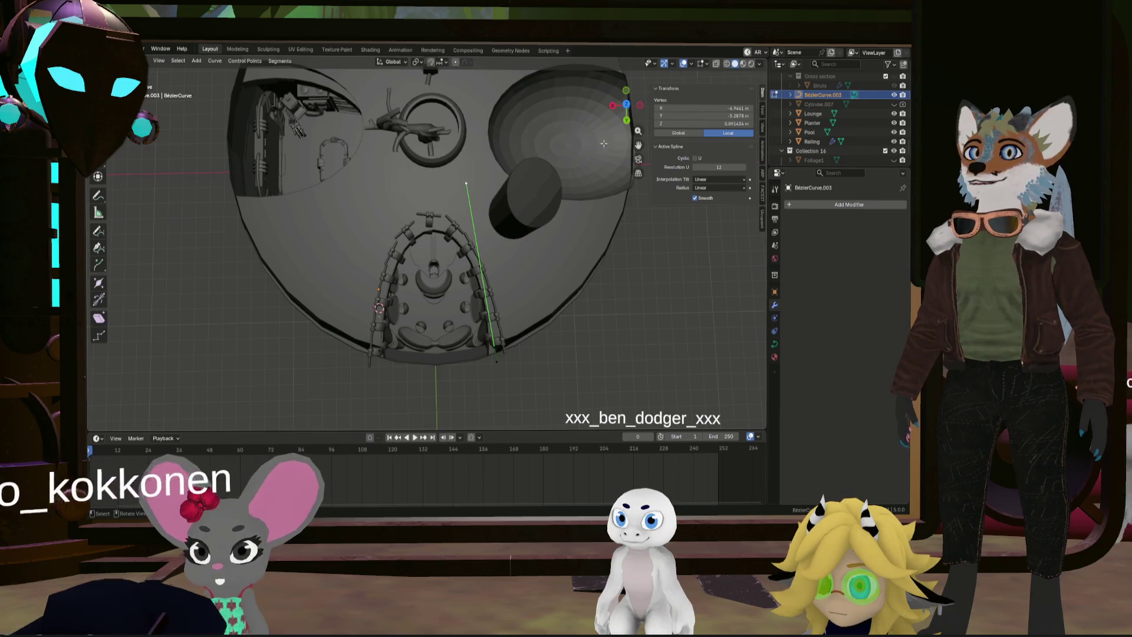
drag(744, 109, 735, 109)
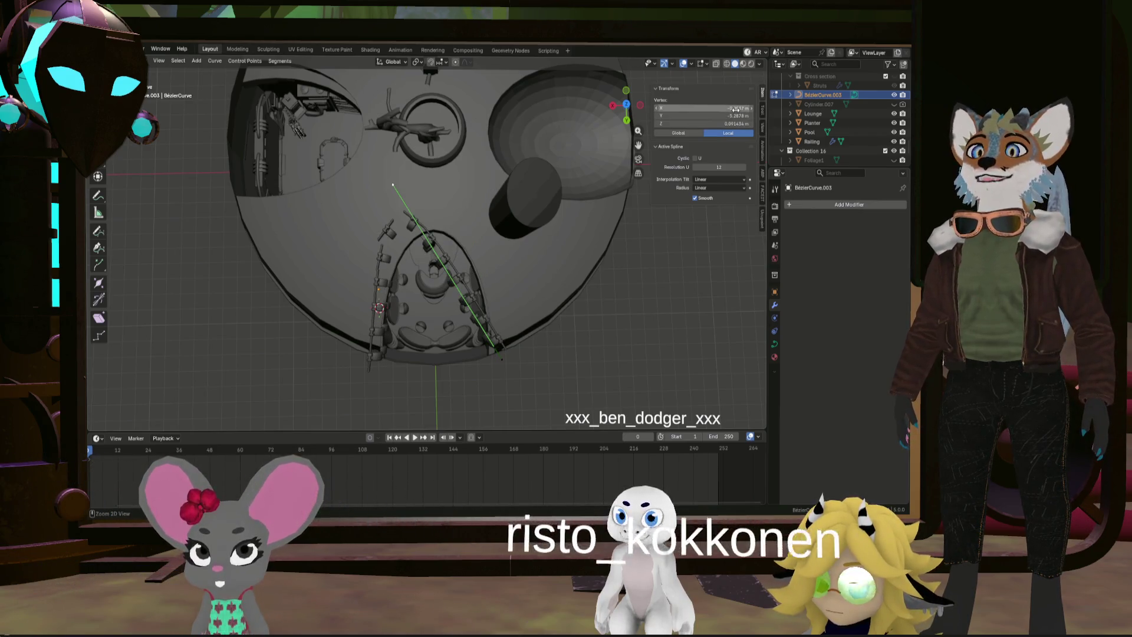
click(735, 108)
key(Home)
key(Return)
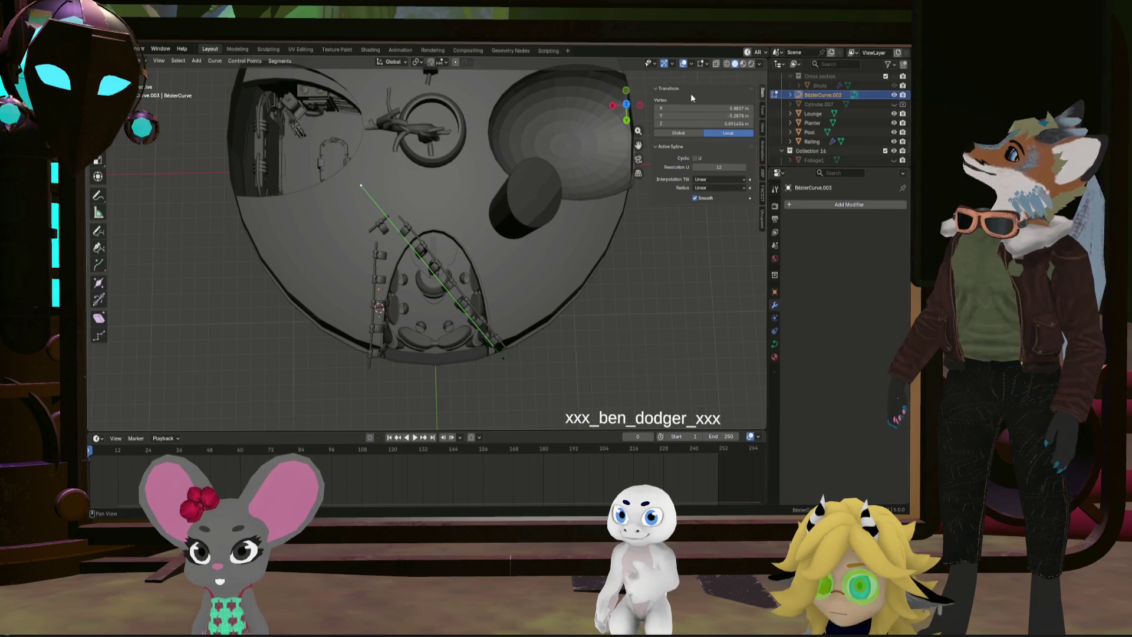
Try adjusting the top curve point's X value, then restore it to 0.8837 m
mouse_move(696, 106)
mouse_down()
mouse_move(598, 106)
mouse_move(553, 179)
mouse_up()
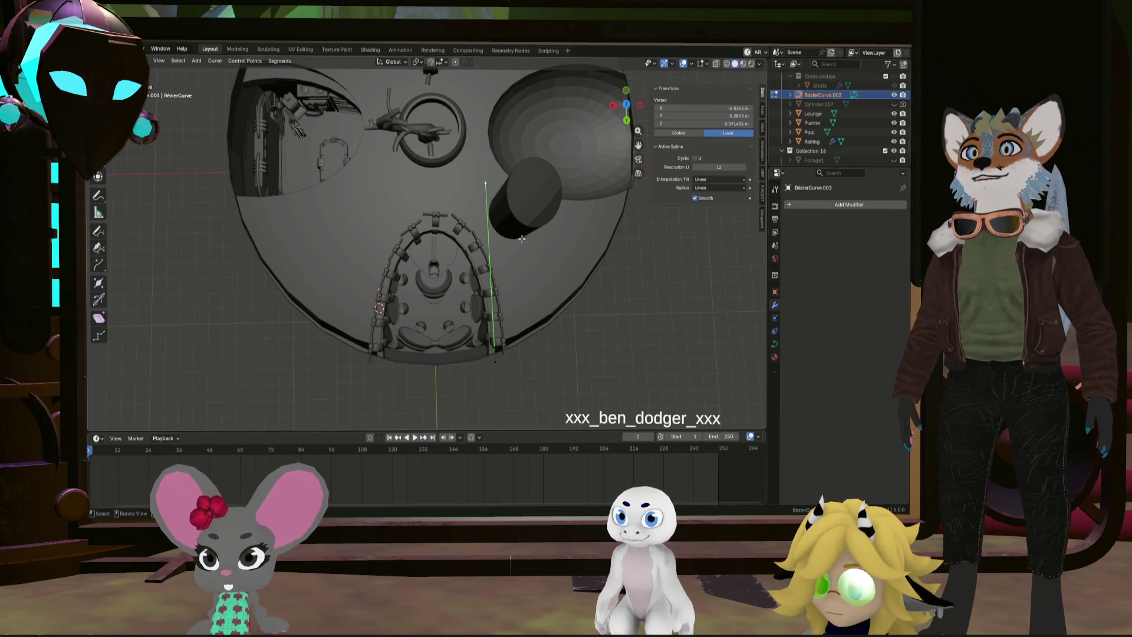
key(ctrl+z)
key(ctrl+z)
key(ctrl+z)
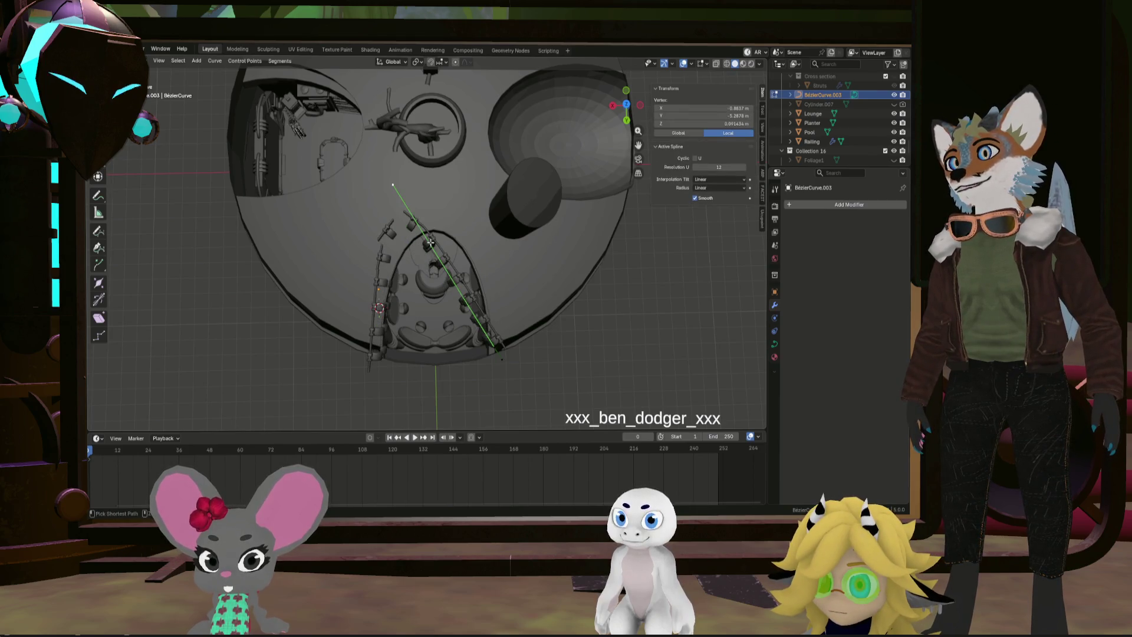
drag(366, 373, 401, 335)
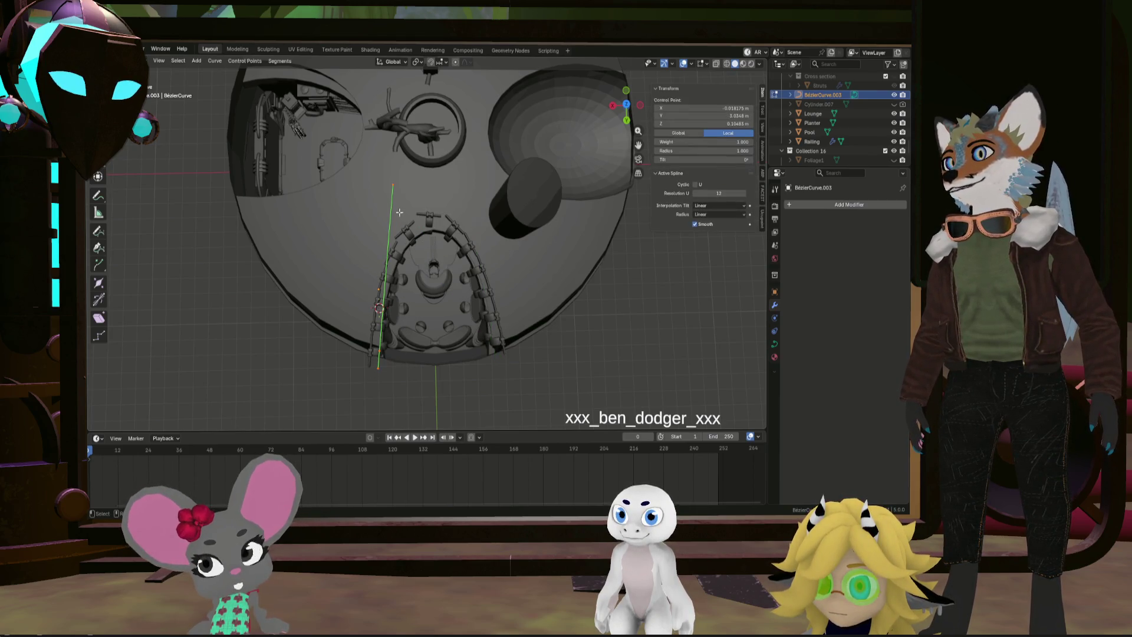
click(384, 200)
drag(350, 382, 391, 194)
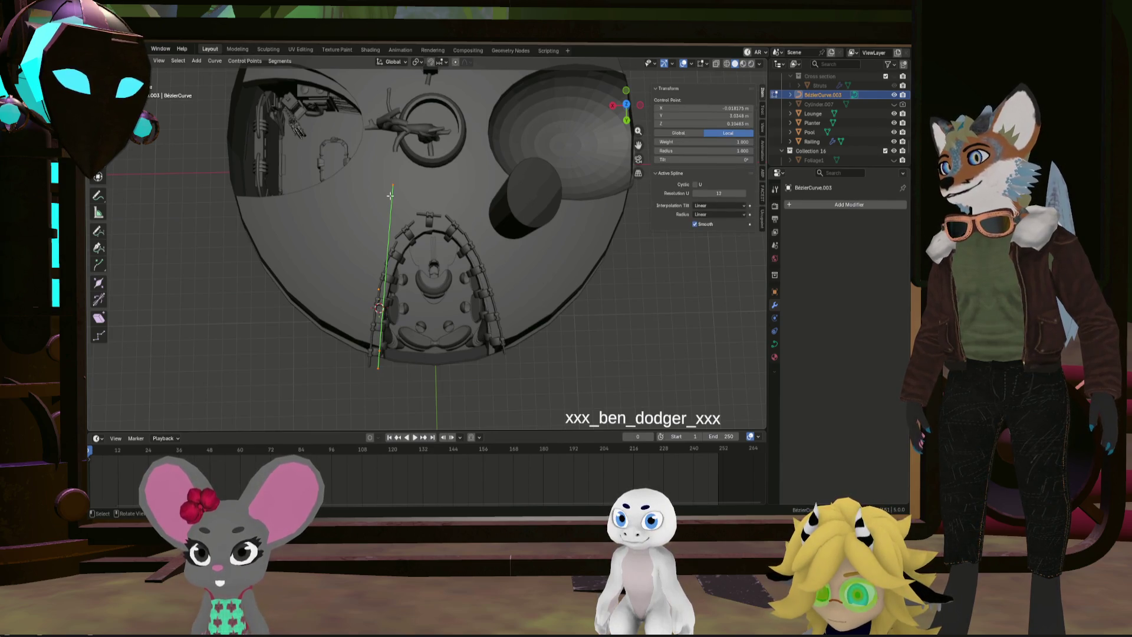
click(393, 184)
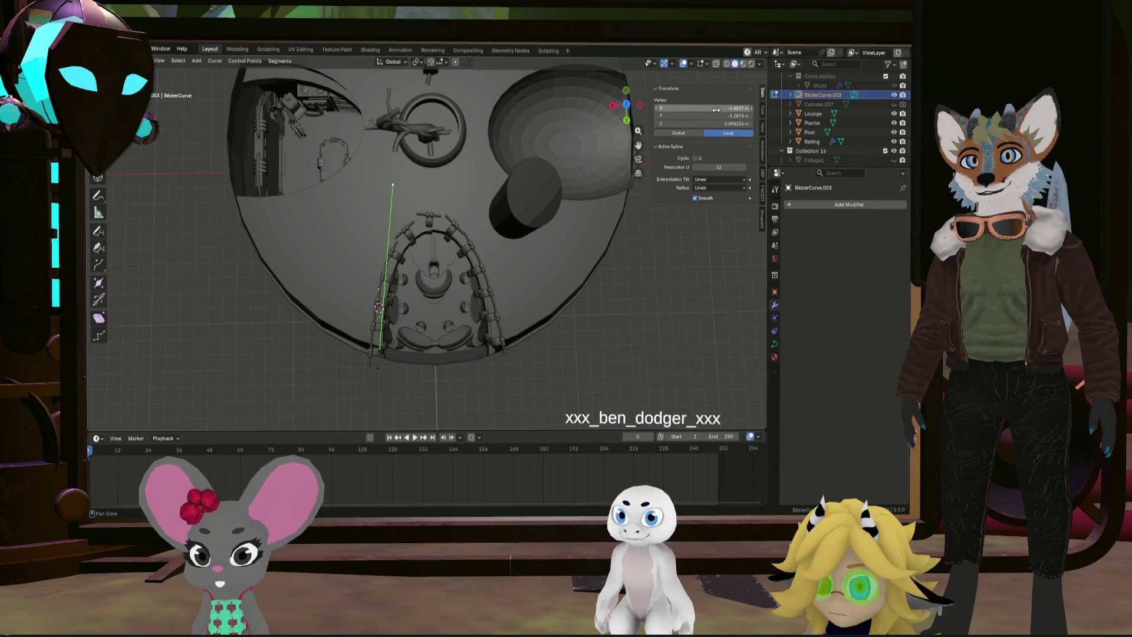
click(715, 110)
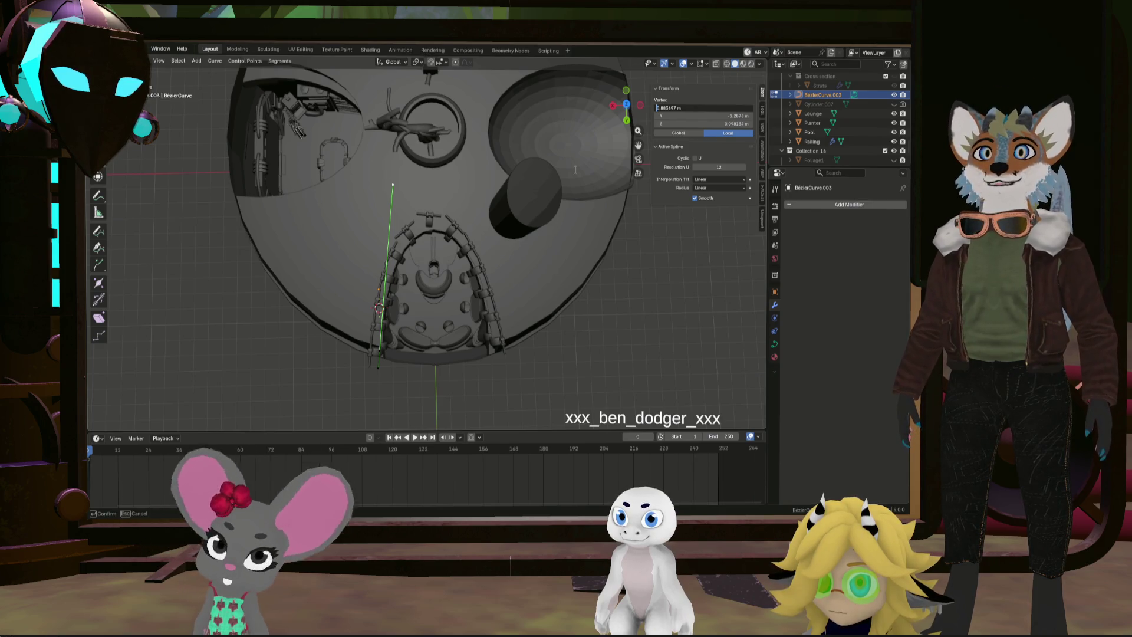
key(Return)
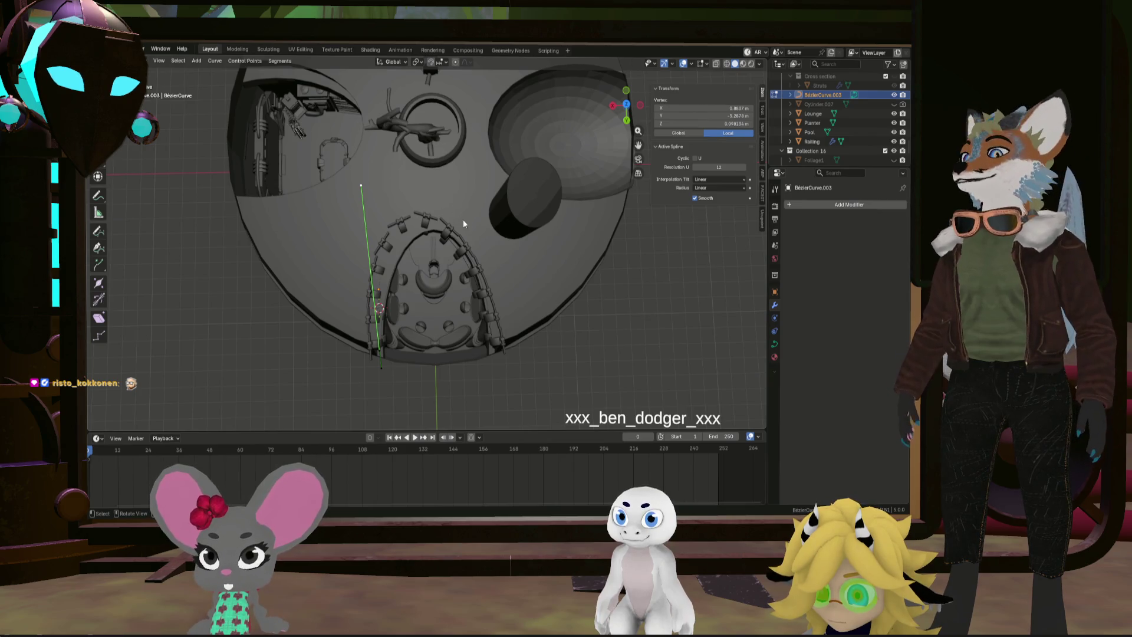
key(ctrl+z)
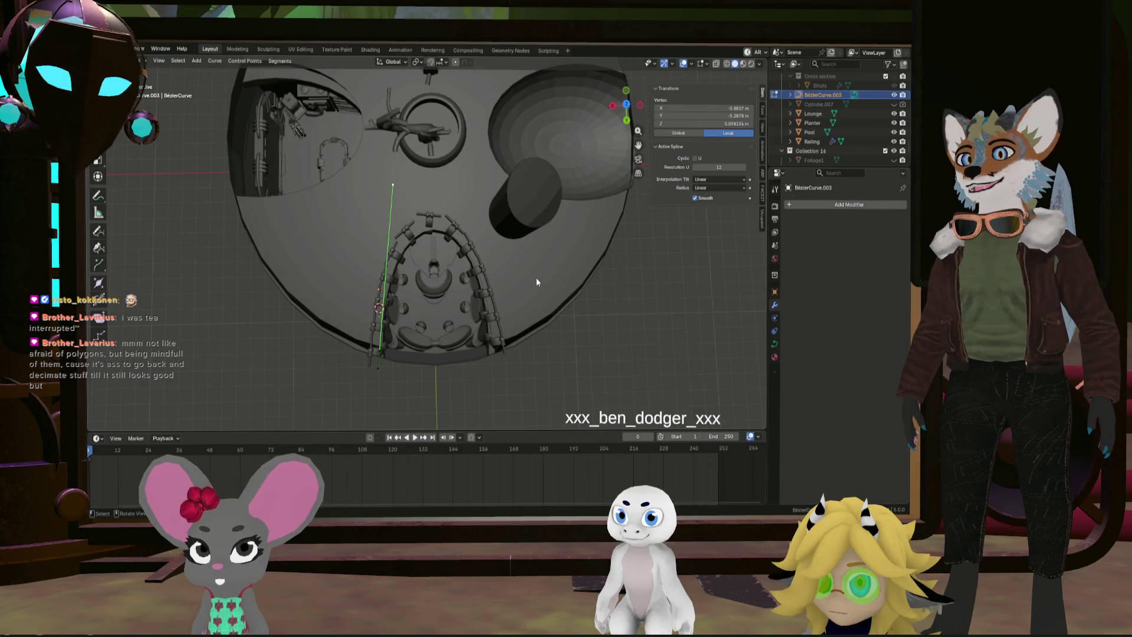
Switch the Transform panel to Global and select the vertical guide spline's vertex
mouse_move(554, 270)
middle_down()
mouse_move(496, 268)
mouse_move(499, 225)
mouse_move(434, 284)
mouse_move(420, 313)
mouse_move(435, 312)
middle_up()
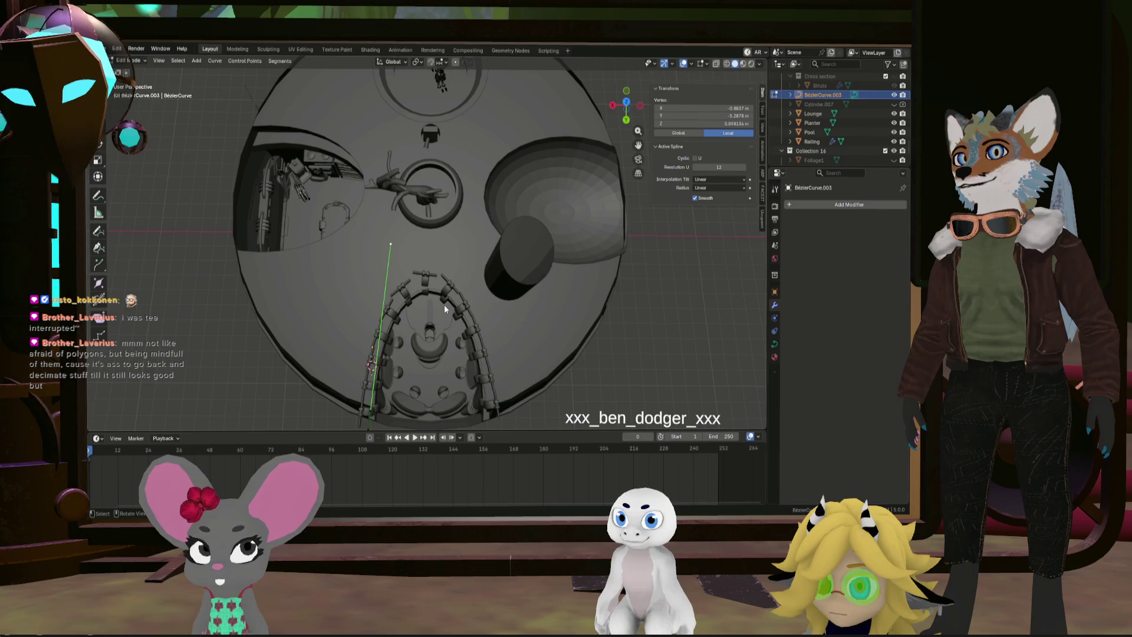
click(693, 133)
middle_drag(471, 195, 490, 177)
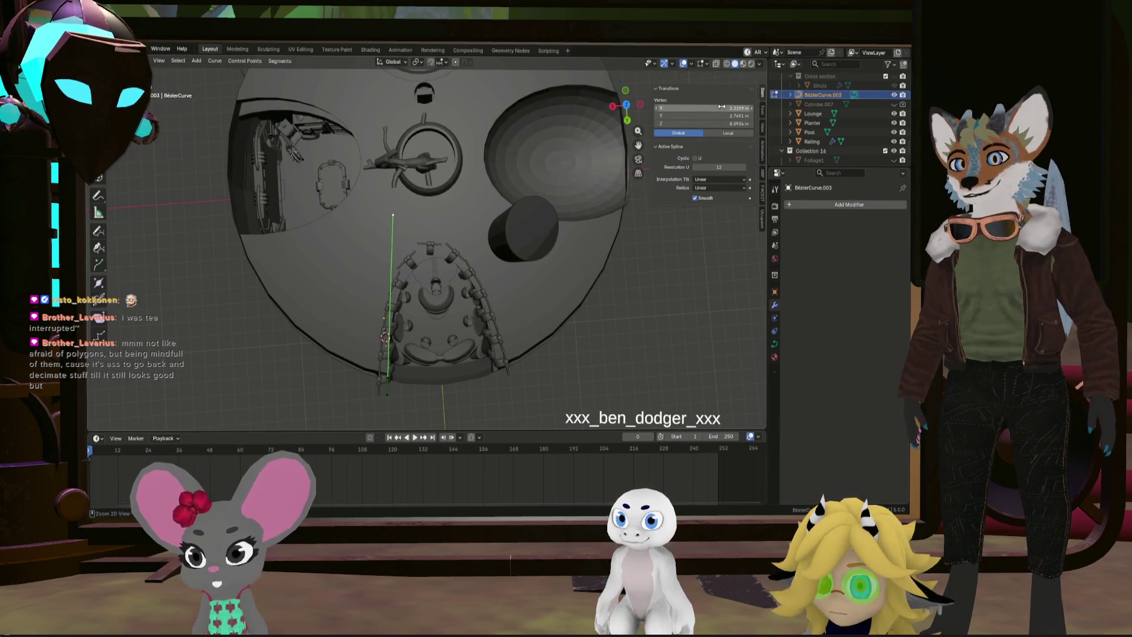
drag(721, 108, 678, 108)
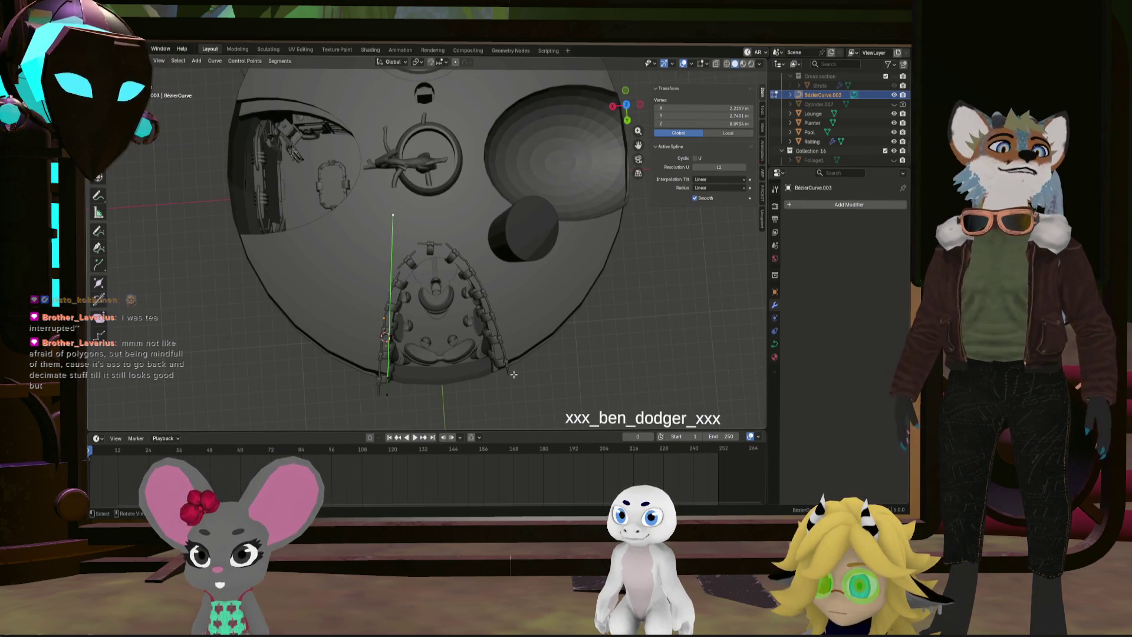
click(502, 252)
click(502, 252)
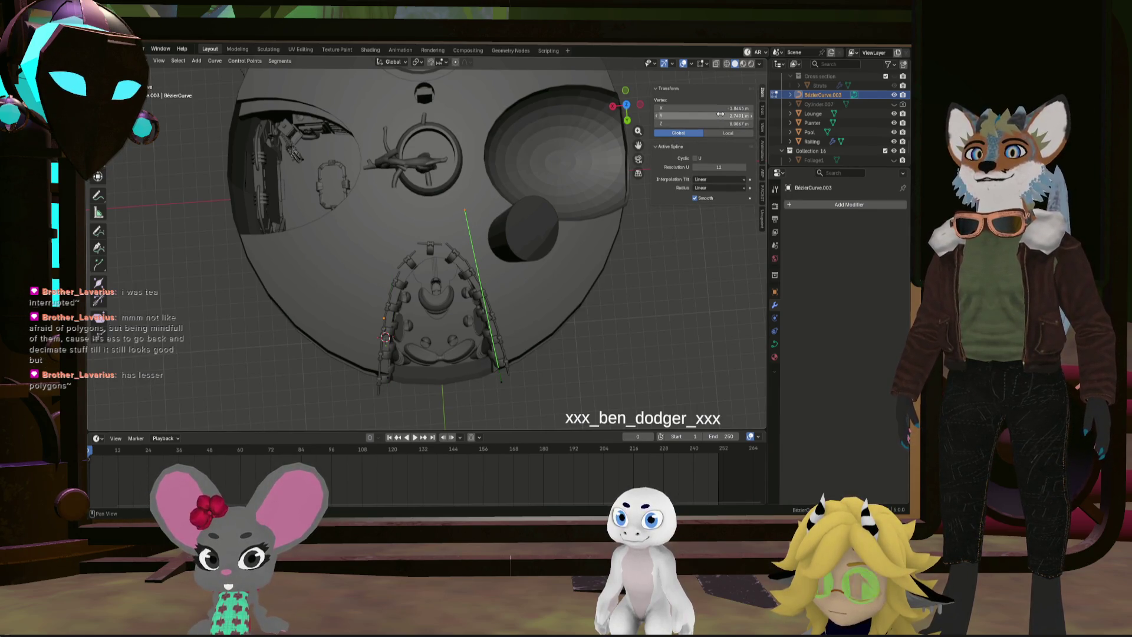
drag(366, 391, 399, 234)
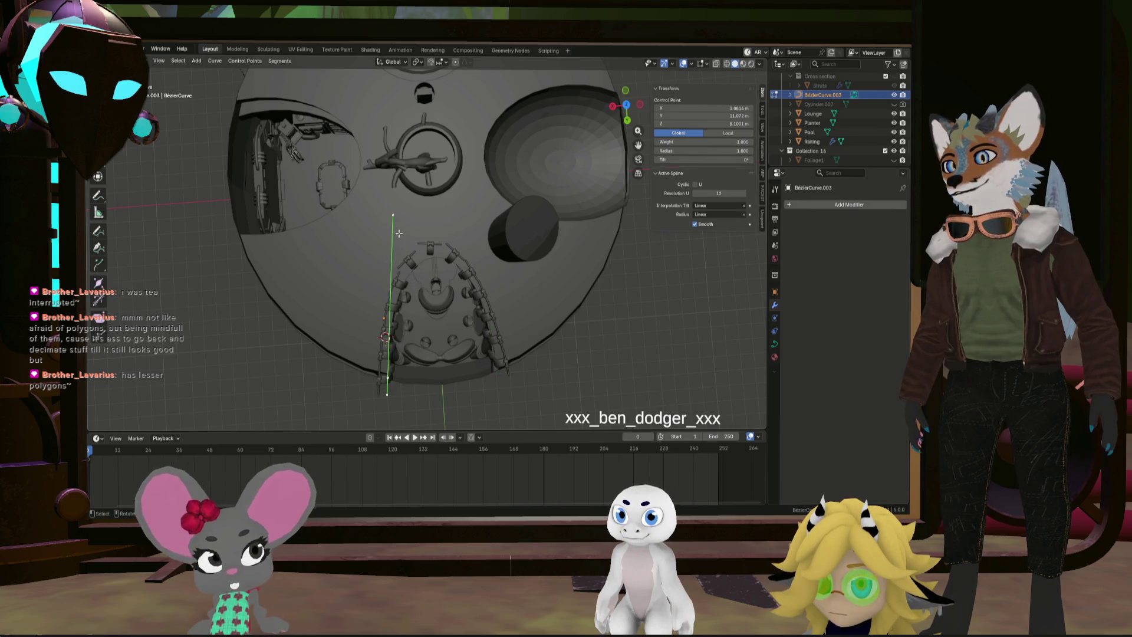
click(381, 226)
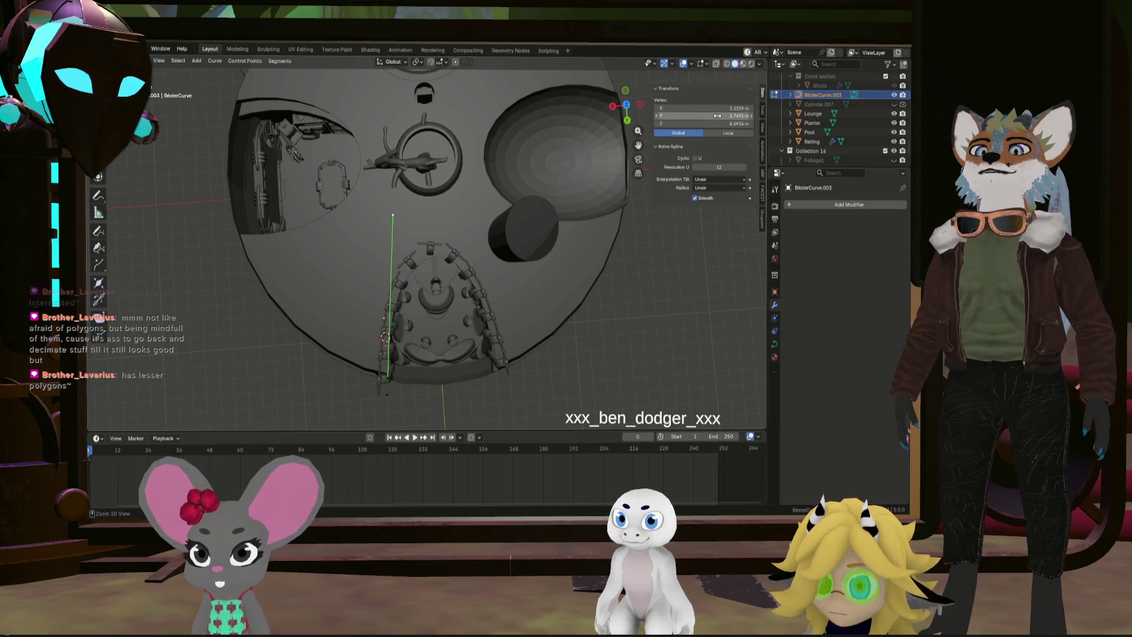
drag(480, 374, 465, 213)
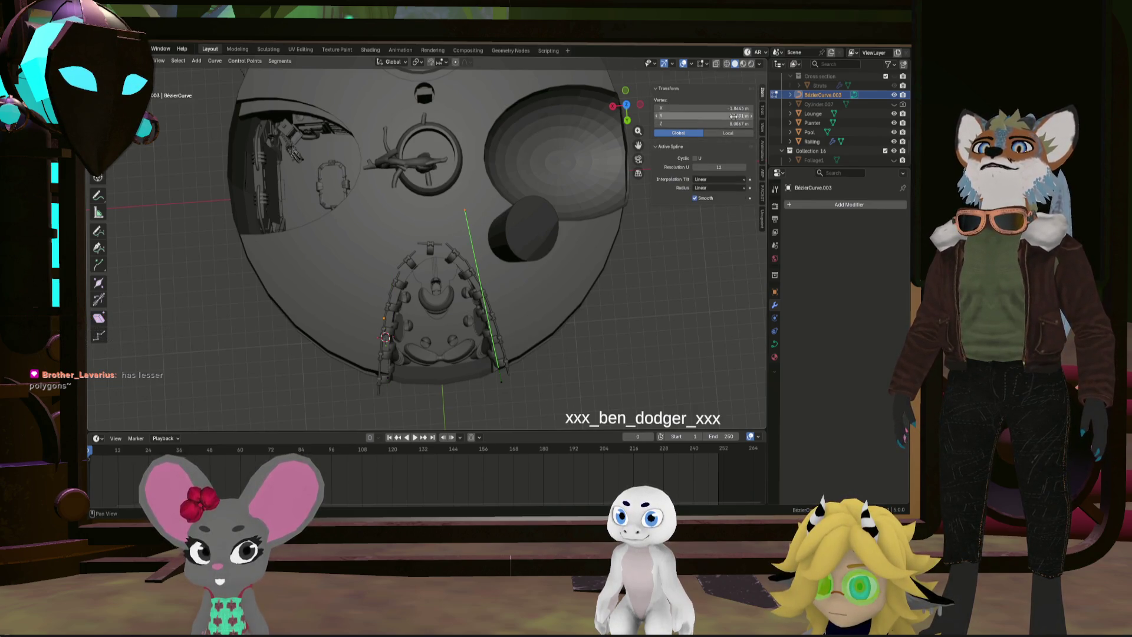
drag(361, 390, 449, 343)
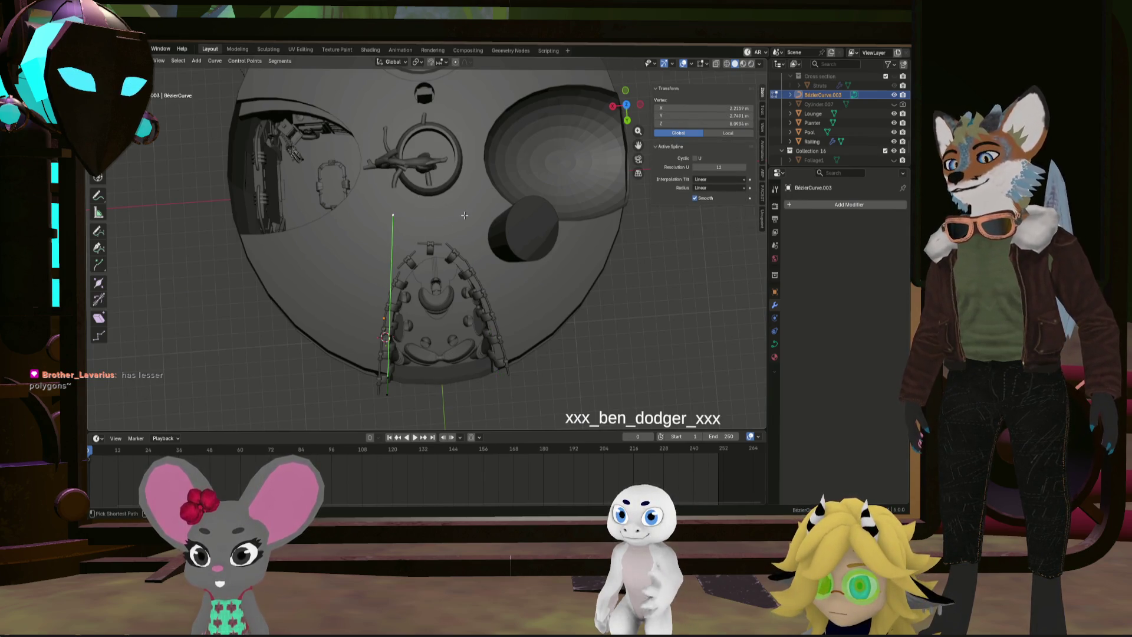
key(ctrl+c)
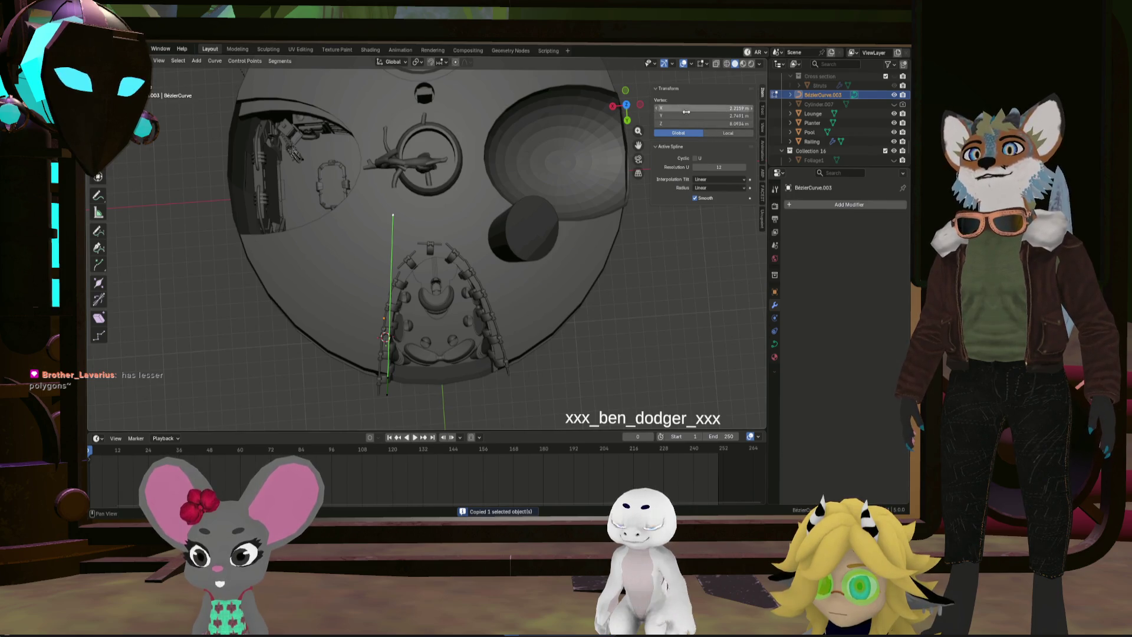
Negate the vertex's X value to mirror it across the arch to -2.2159 m
drag(695, 108, 660, 108)
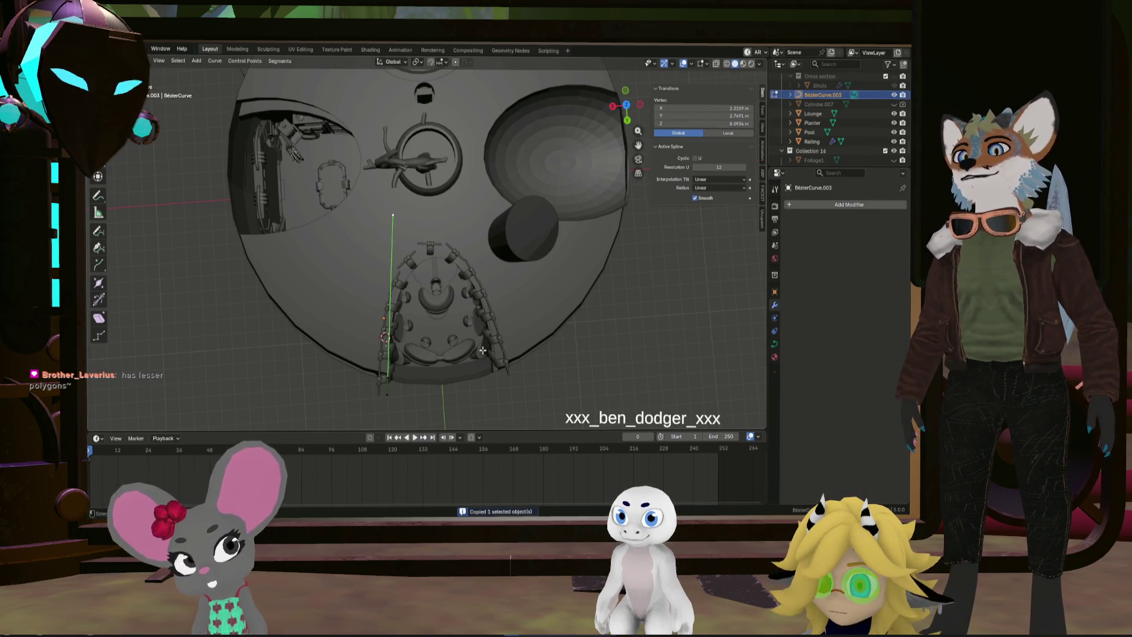
key(ctrl+z)
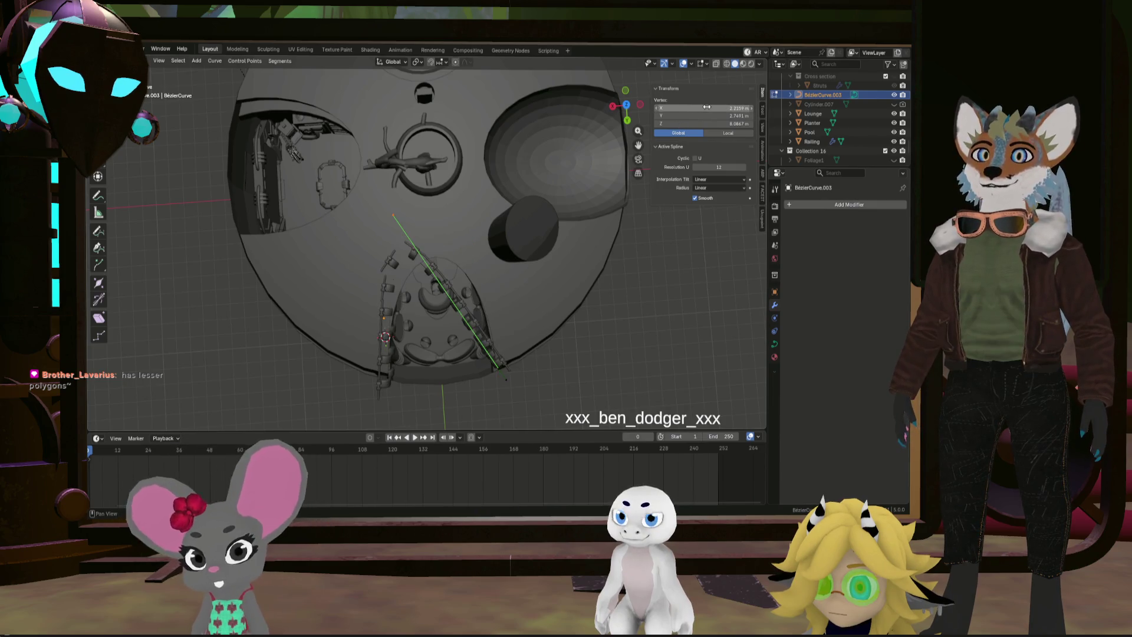
click(707, 108)
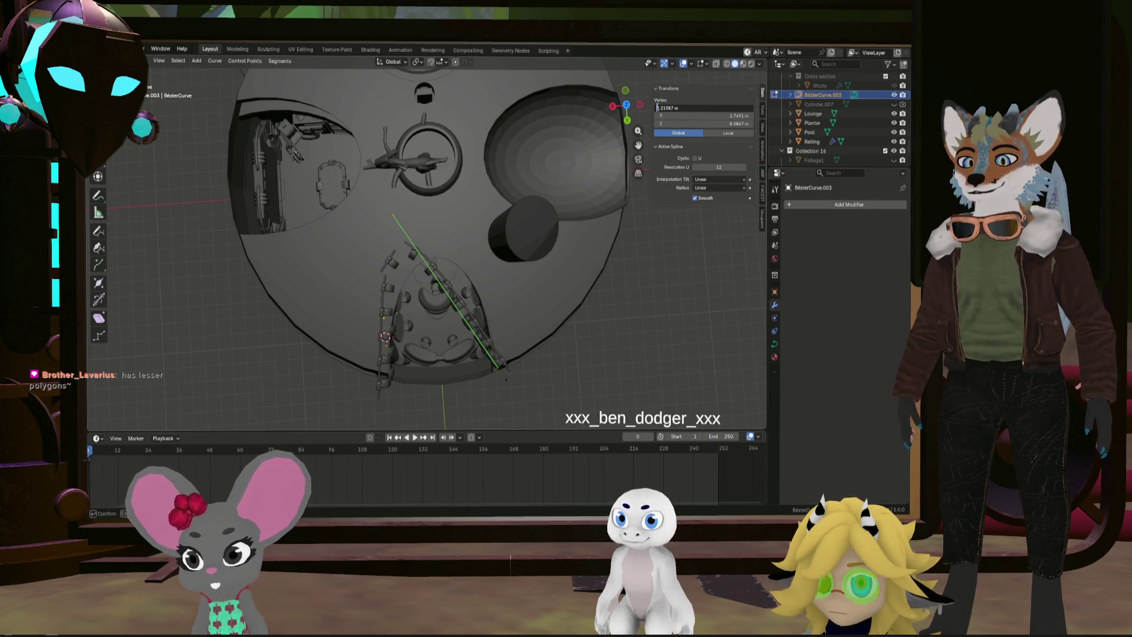
text(-)
key(Return)
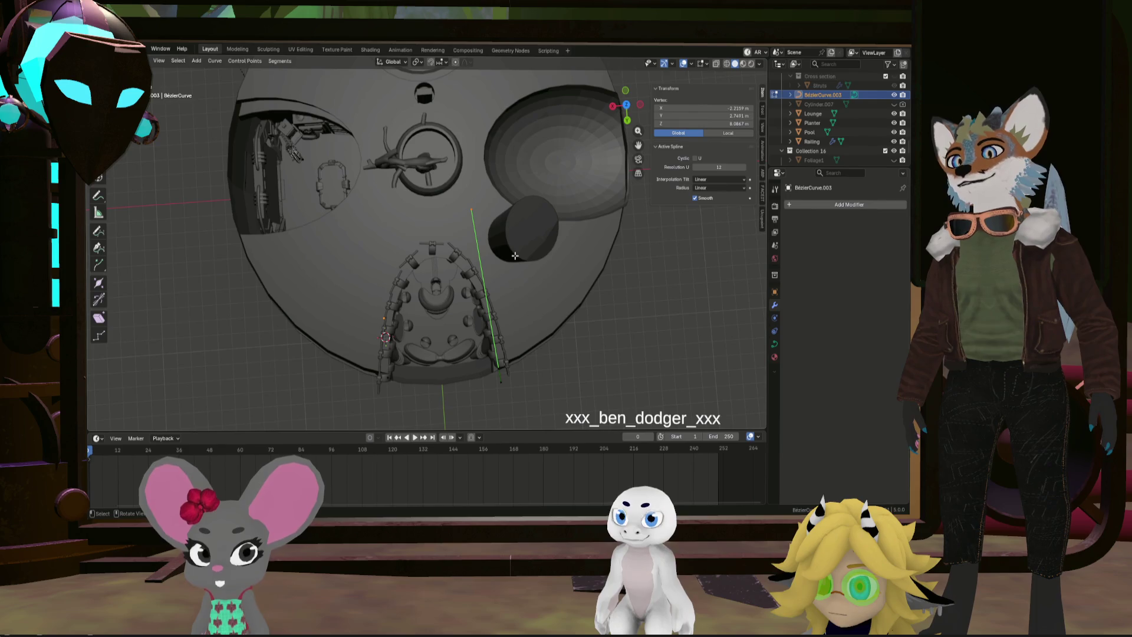
scroll(513, 383, up, 5)
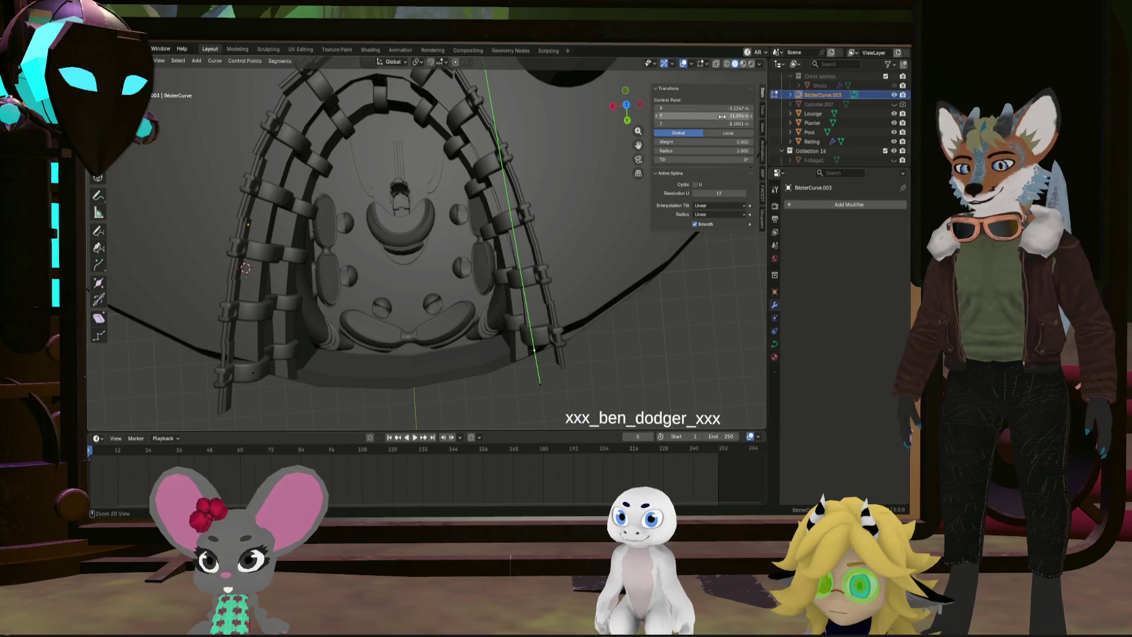
Box-select the arch-top control point and lower its Y from 11.072 m to 11.054 m
click(314, 399)
mouse_move(285, 387)
mouse_down()
mouse_move(235, 358)
mouse_move(254, 374)
mouse_up()
drag(701, 116, 698, 117)
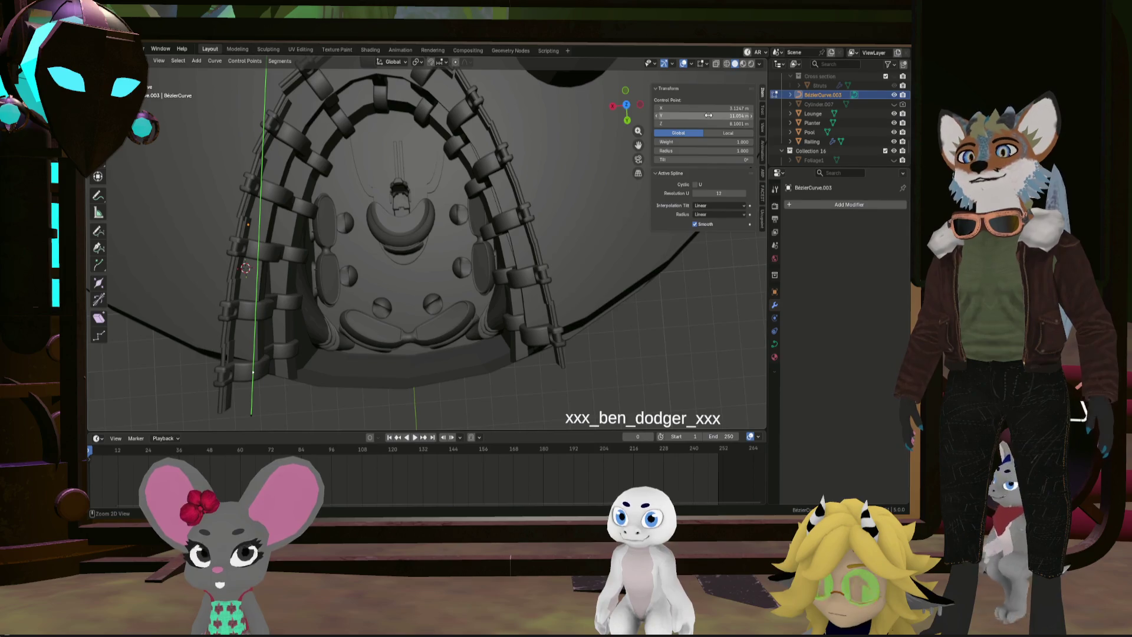
click(557, 356)
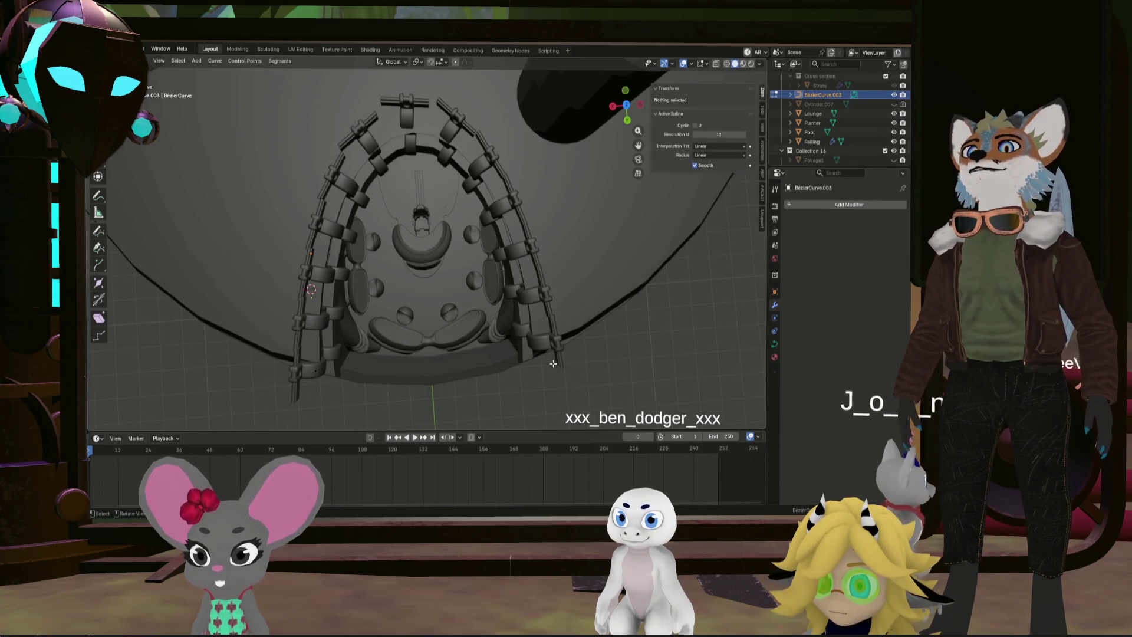
middle_drag(531, 330, 558, 357)
click(543, 380)
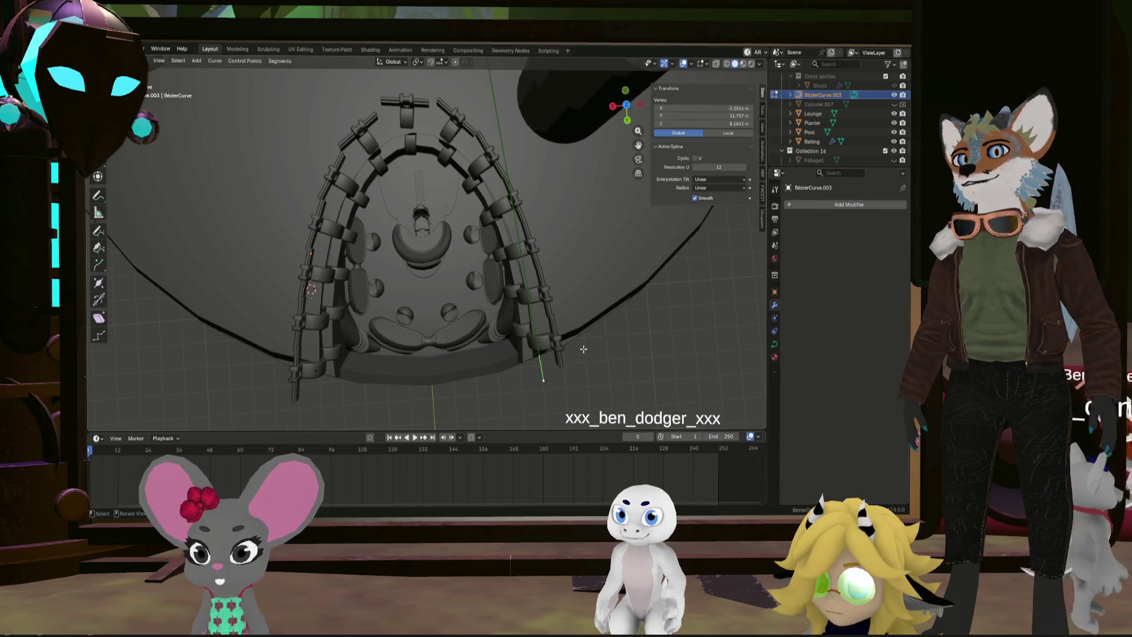
mouse_move(615, 206)
middle_down()
mouse_move(572, 234)
mouse_move(556, 273)
middle_up()
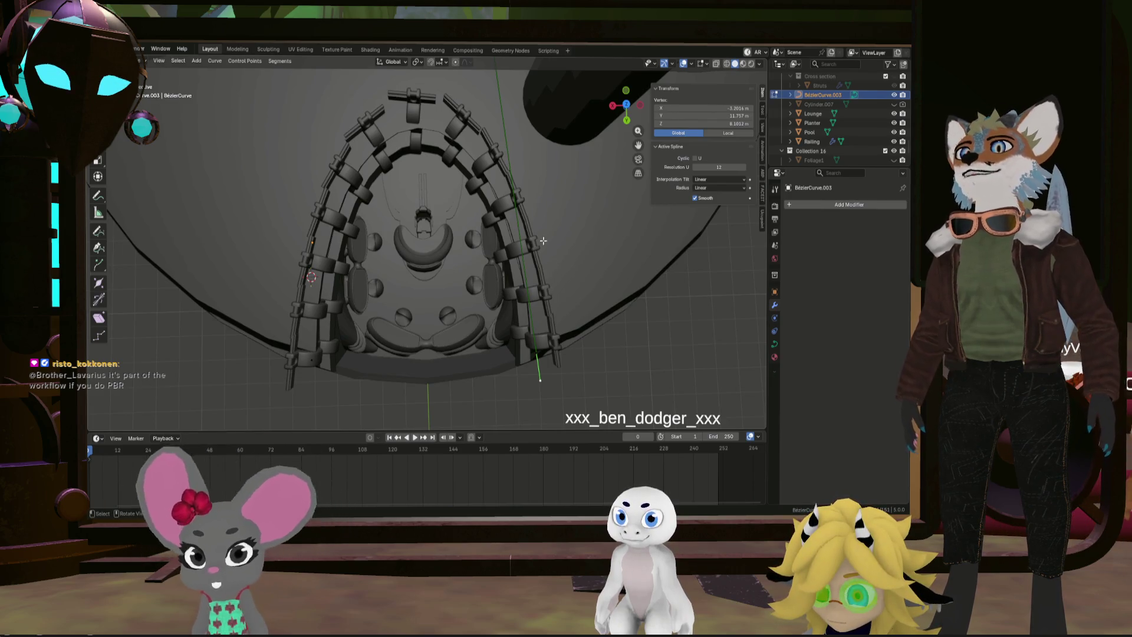
shift+middle_drag(488, 175, 478, 339)
scroll(336, 367, down, 5)
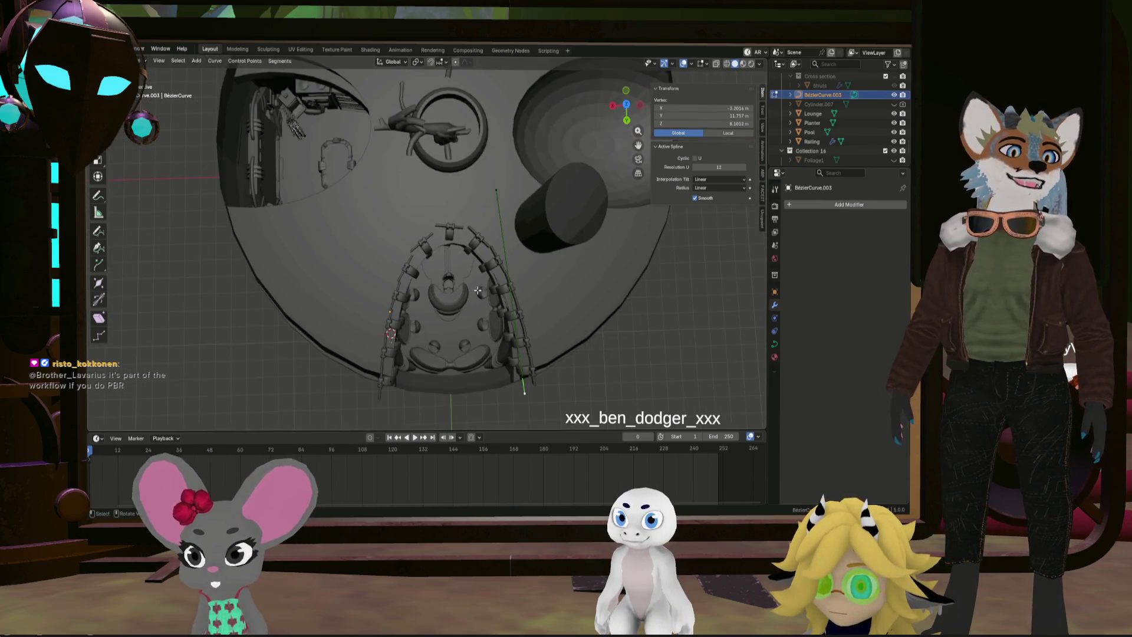
Add the linked left spline to the selection and move the splines along global Y
key(a)
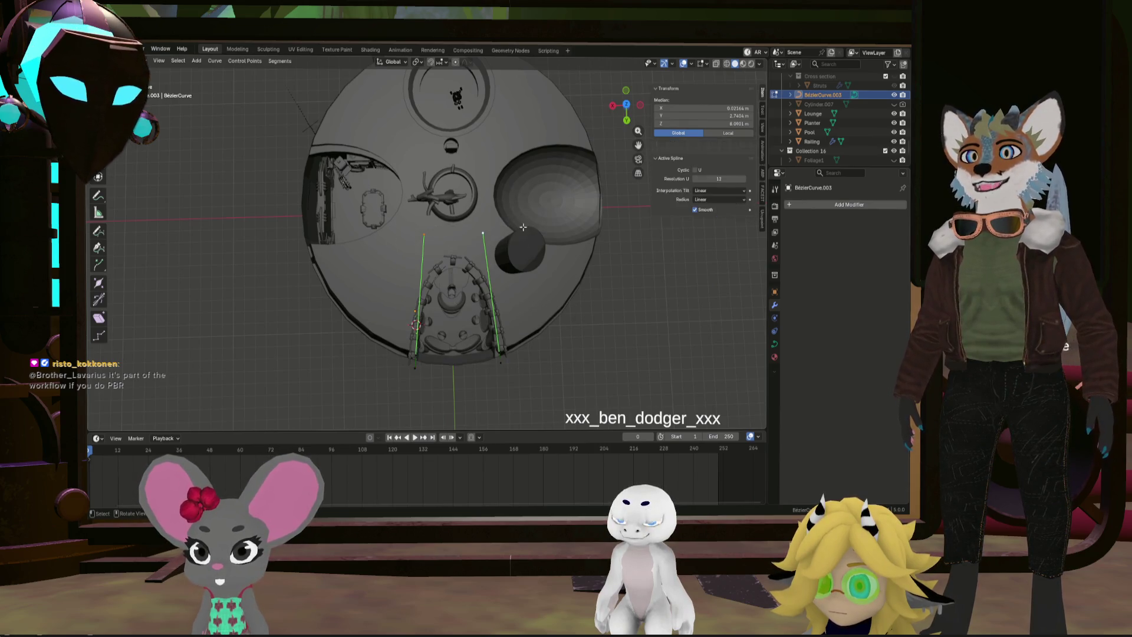
scroll(487, 242, up, 3)
key(g)
key(x)
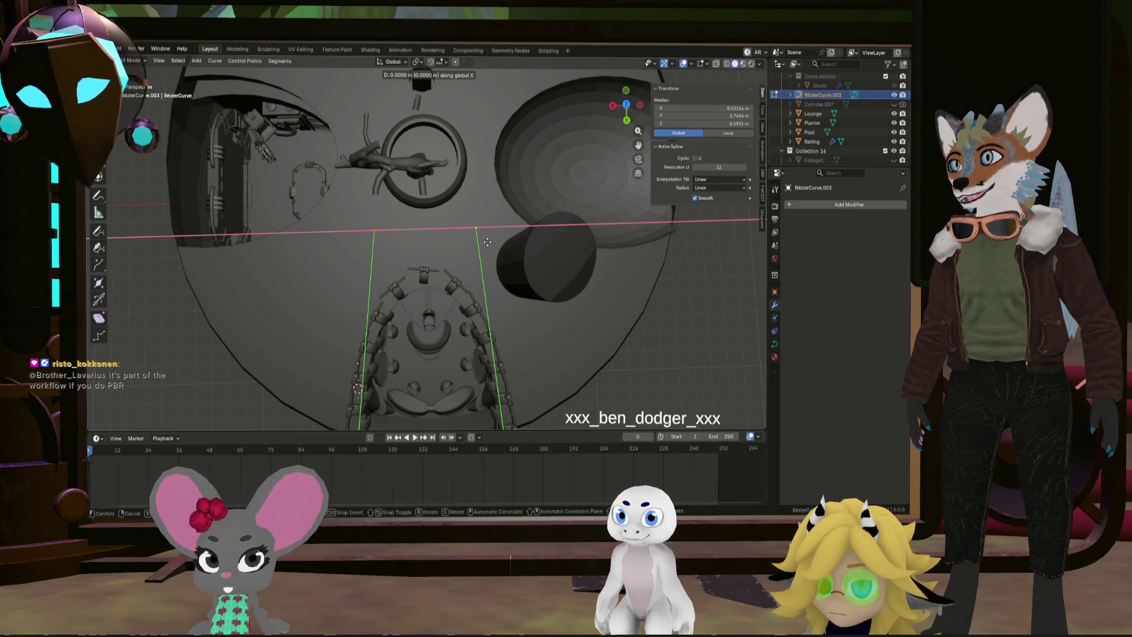
key(y)
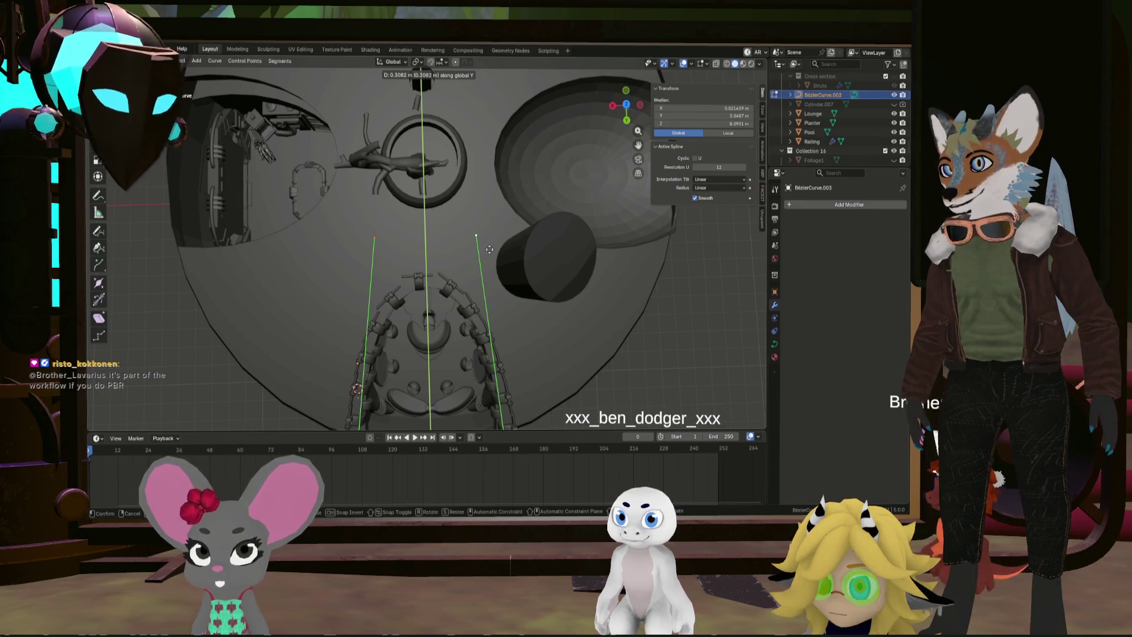
click(489, 250)
scroll(489, 249, down, 3)
middle_drag(489, 250, 486, 293)
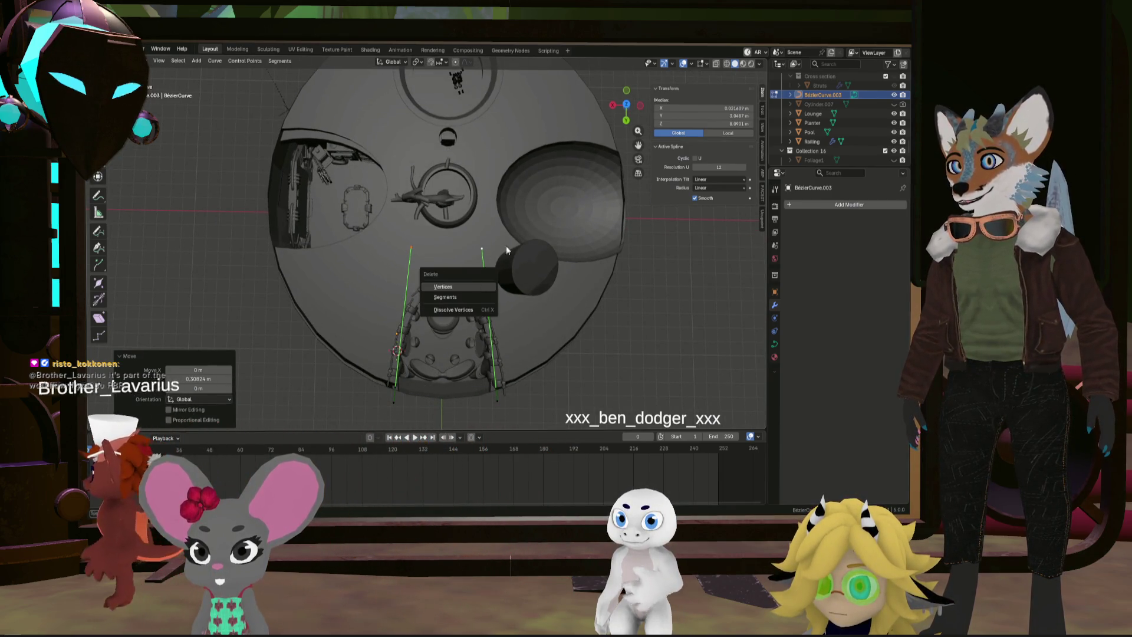
key(Escape)
Shift the selected points along global X, then deselect and switch to top orthographic view
key(x)
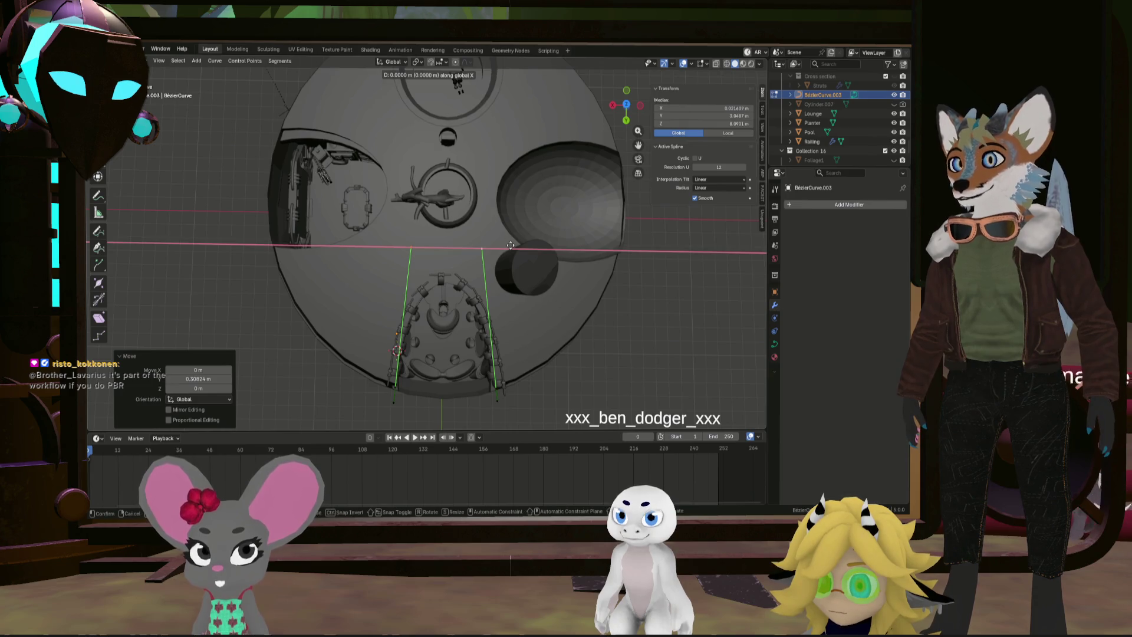
click(510, 245)
scroll(465, 250, up, 5)
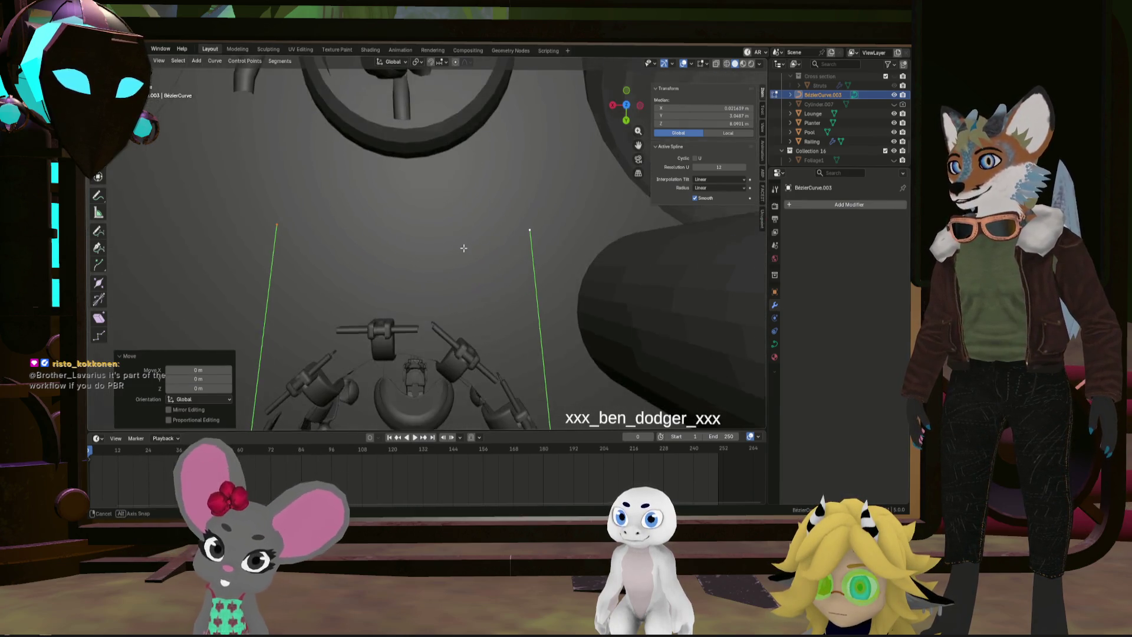
click(465, 249)
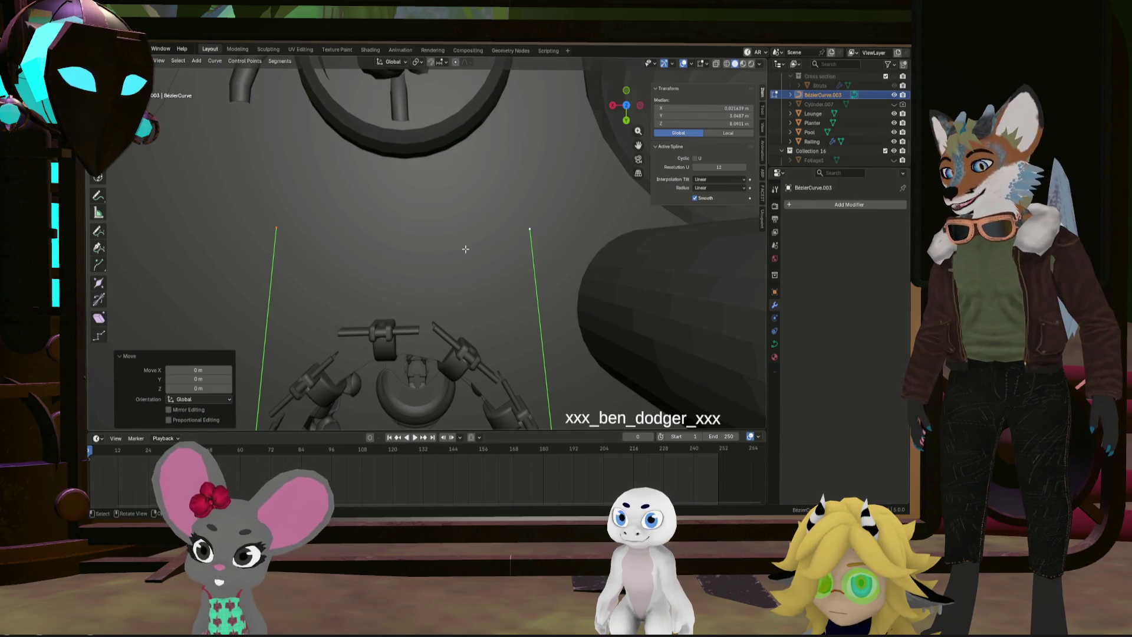
key(Escape)
key(g)
key(x)
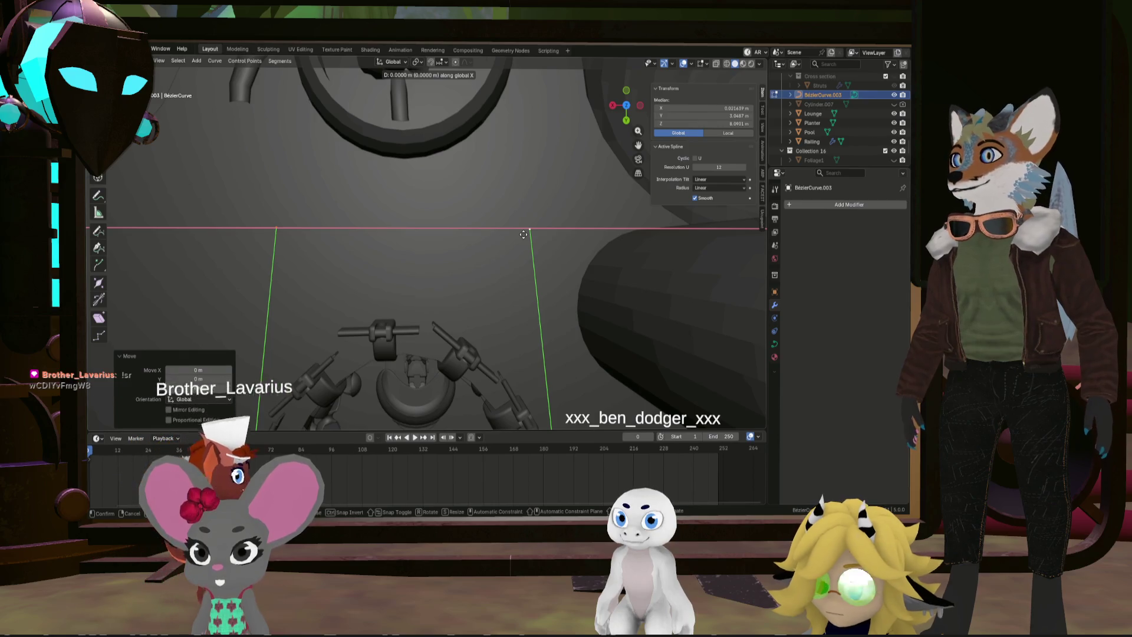
click(523, 235)
click(529, 229)
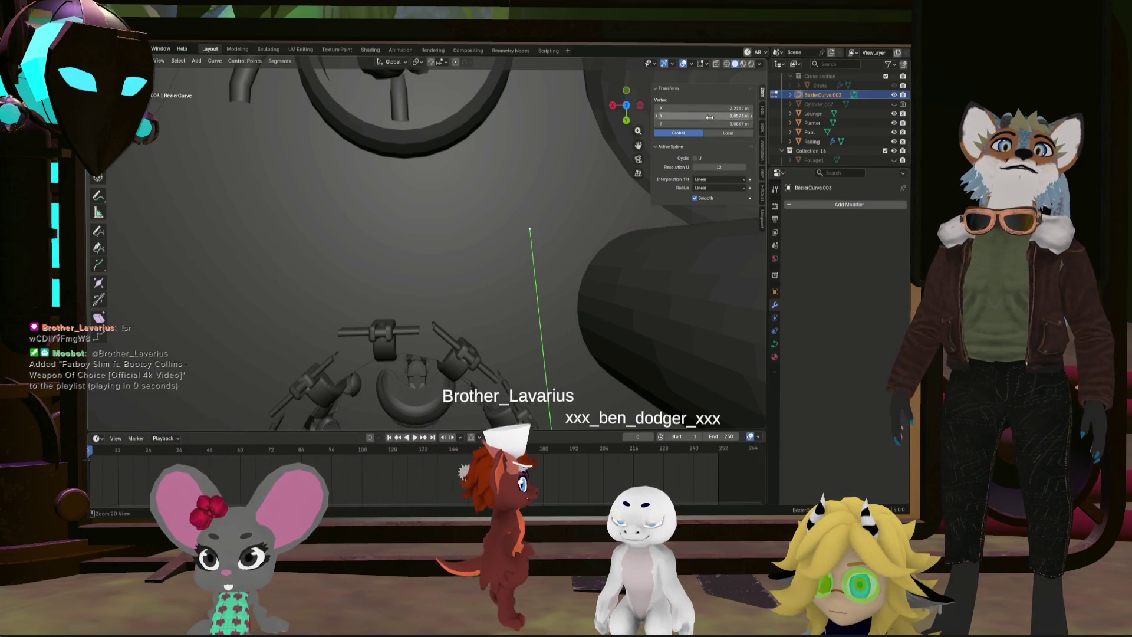
click(341, 262)
key(KP_7)
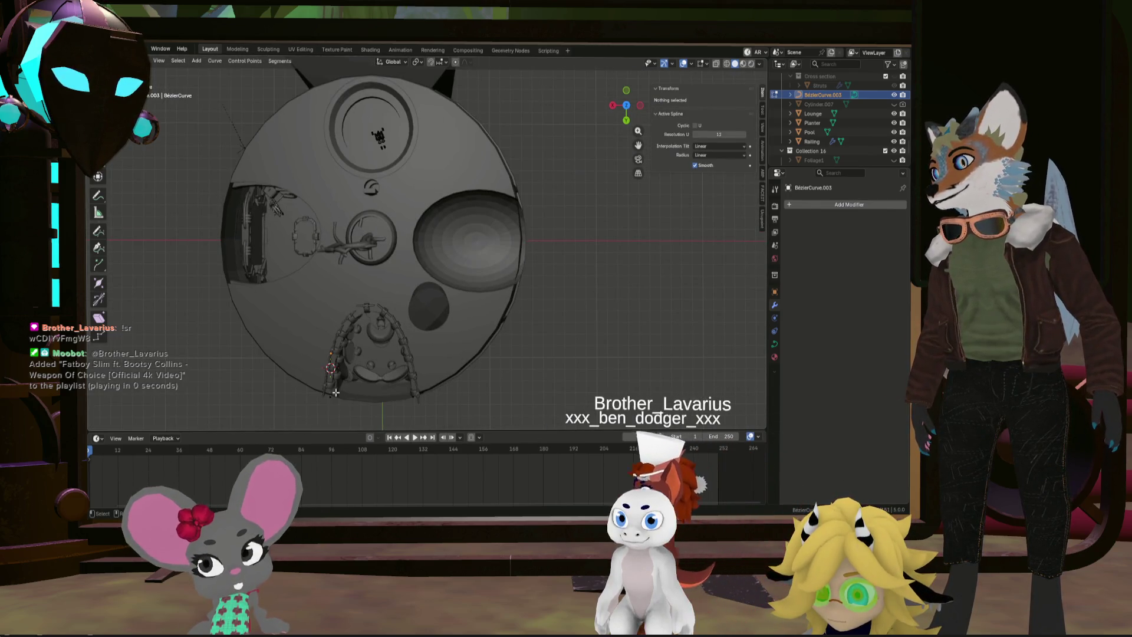
Return to top view and frame the balcony curve
click(331, 368)
middle_drag(331, 367, 324, 283)
click(324, 284)
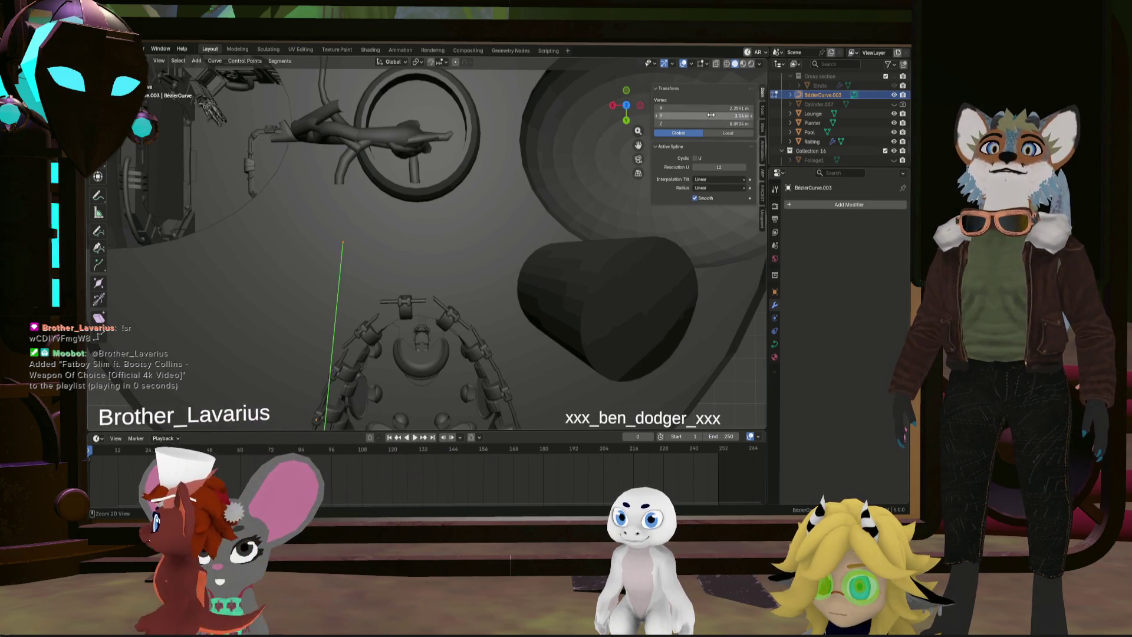
click(467, 266)
key(KP_7)
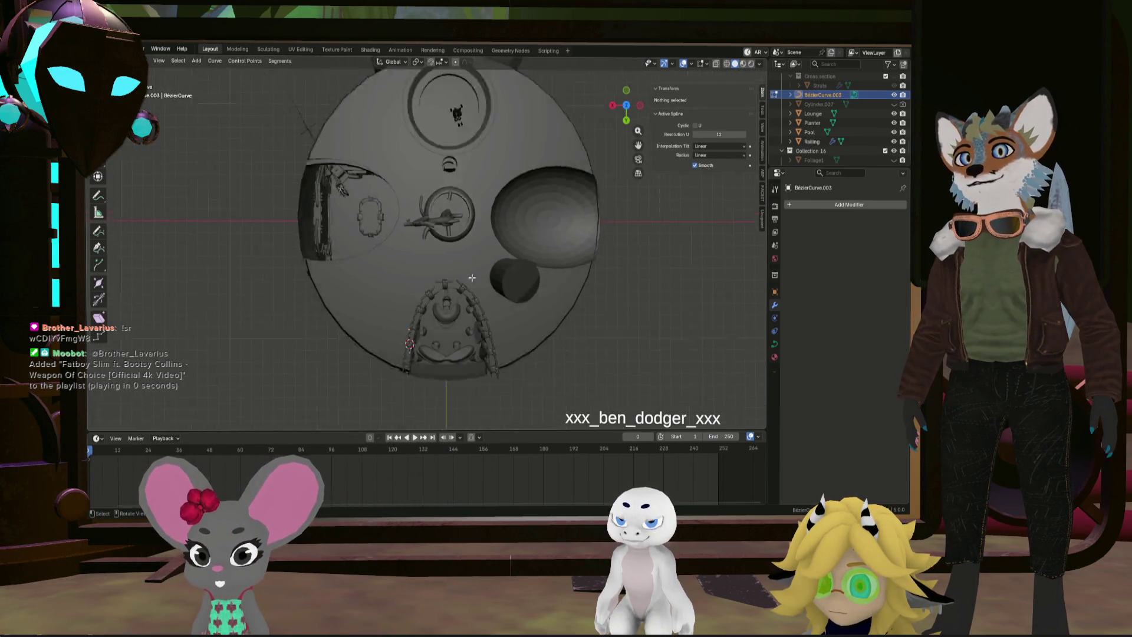
drag(417, 361, 418, 362)
key(KP_Decimal)
Move the curve's two top end points about 0.024 m along global Y
drag(323, 151, 529, 226)
scroll(507, 180, up, 2)
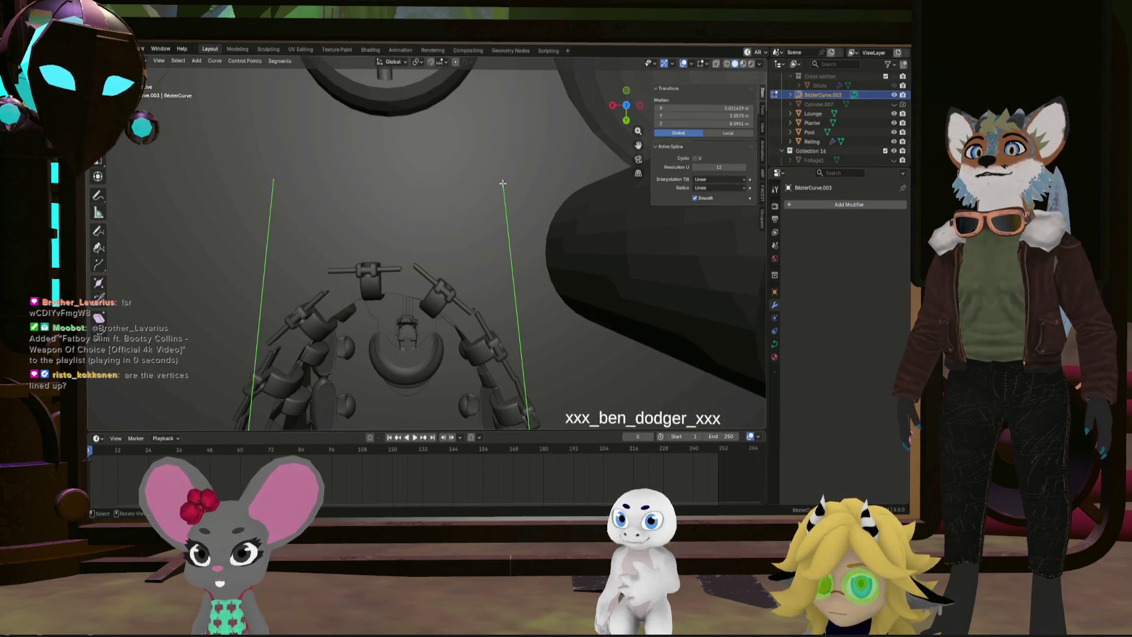
scroll(502, 183, down, 2)
key(x)
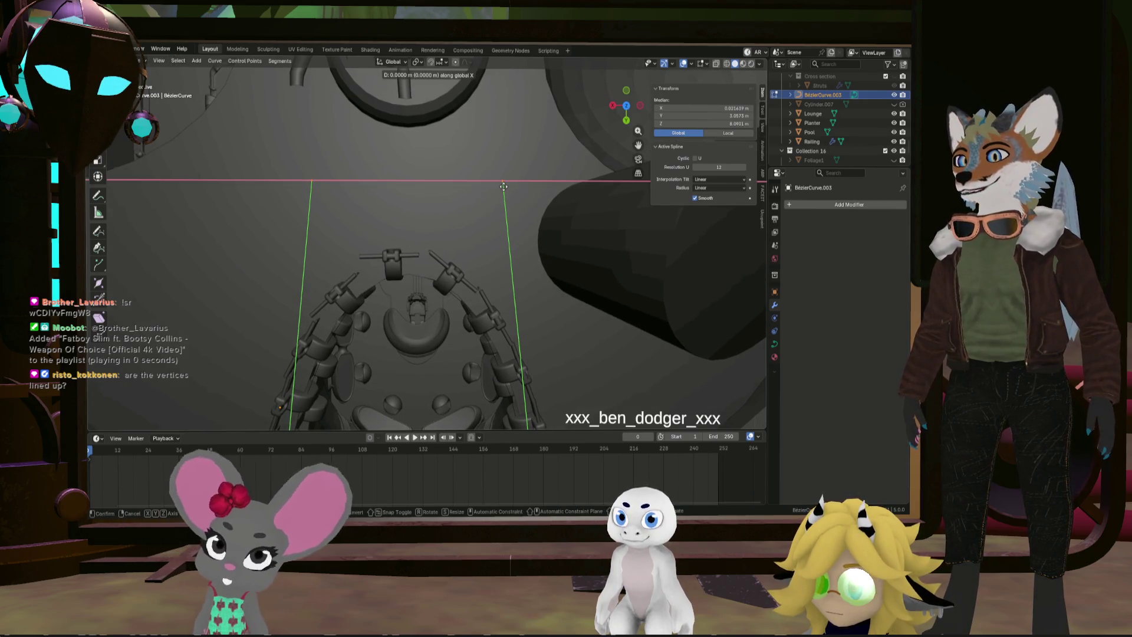
click(504, 186)
scroll(504, 187, down, 5)
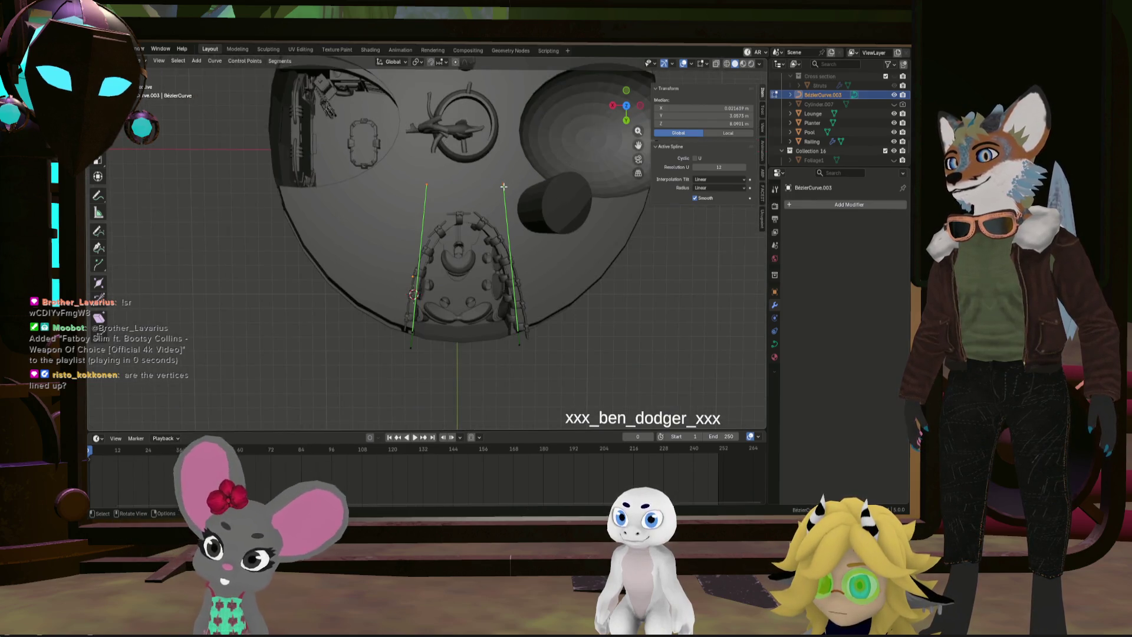
key(y)
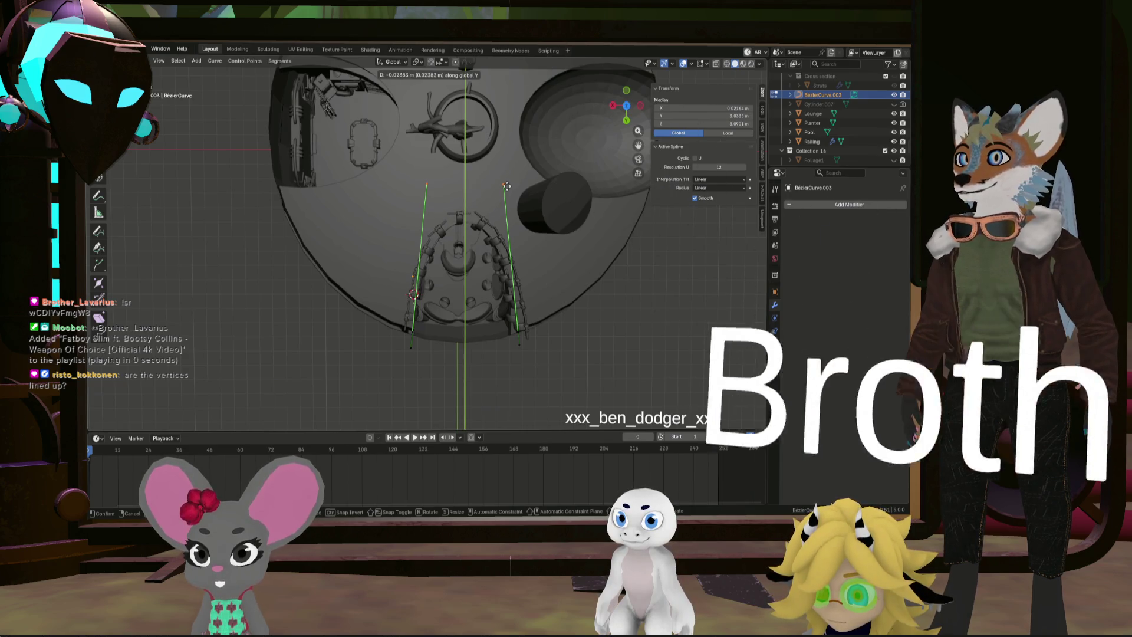
click(506, 186)
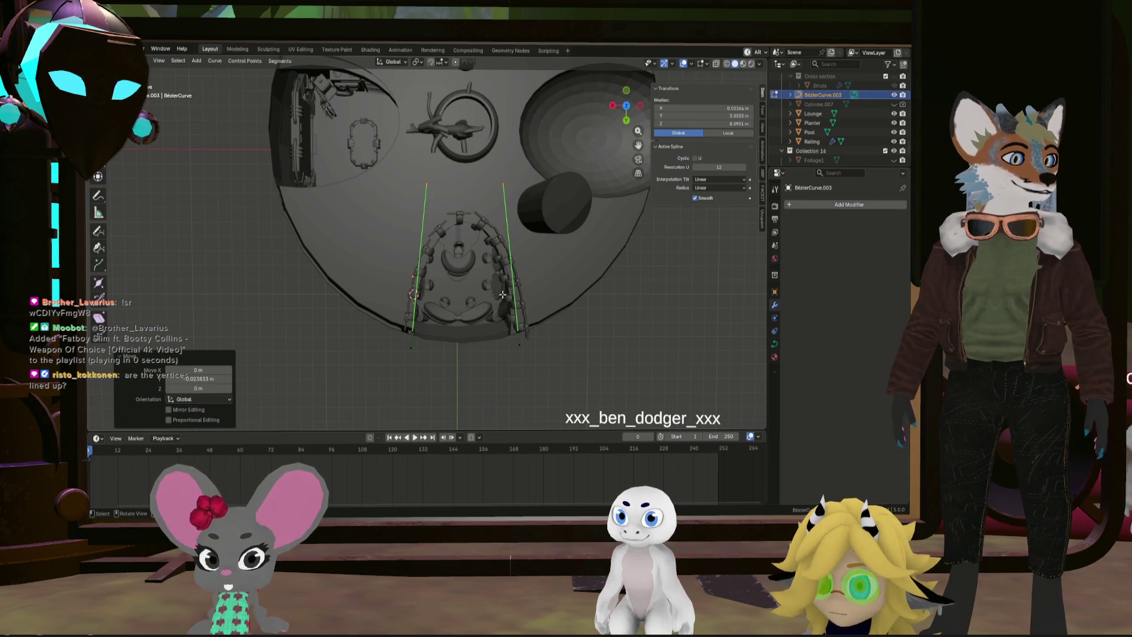
scroll(505, 294, up, 2)
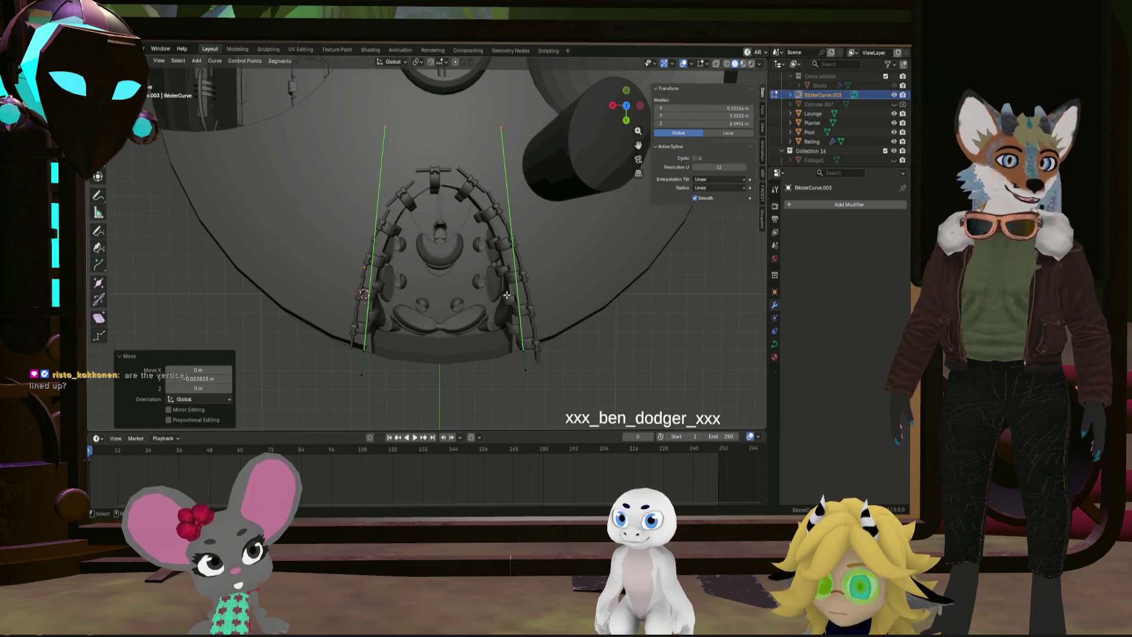
mouse_move(505, 294)
middle_down()
mouse_move(505, 258)
mouse_move(512, 296)
middle_up()
drag(302, 329, 302, 330)
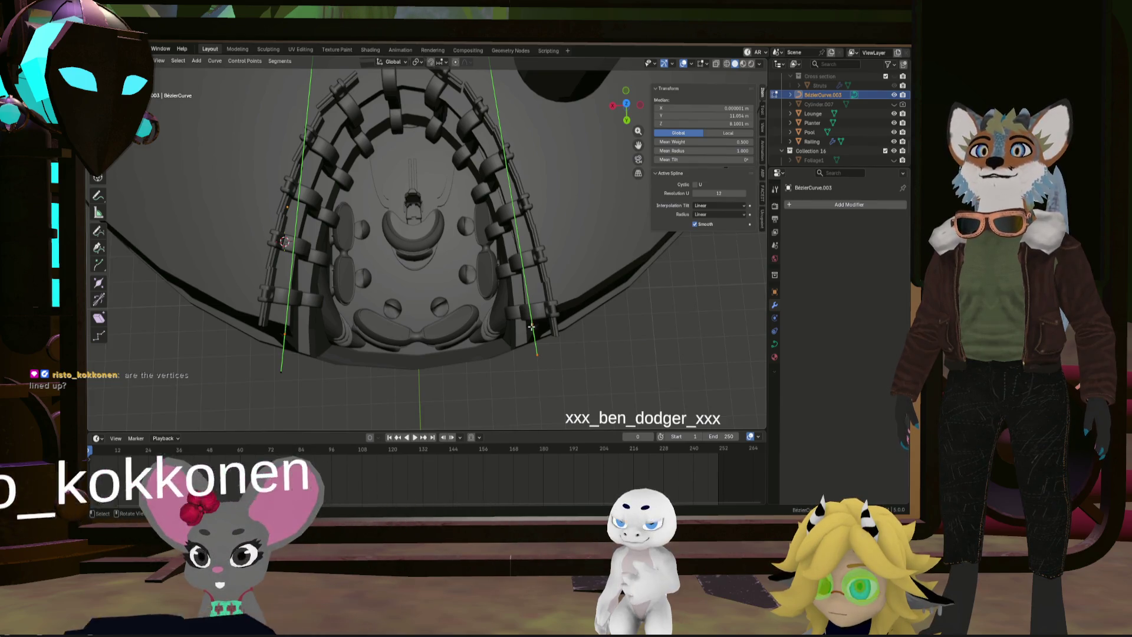
Set the right end point's Y to 11.916 m to match the left end, then return to Object Mode
click(285, 336)
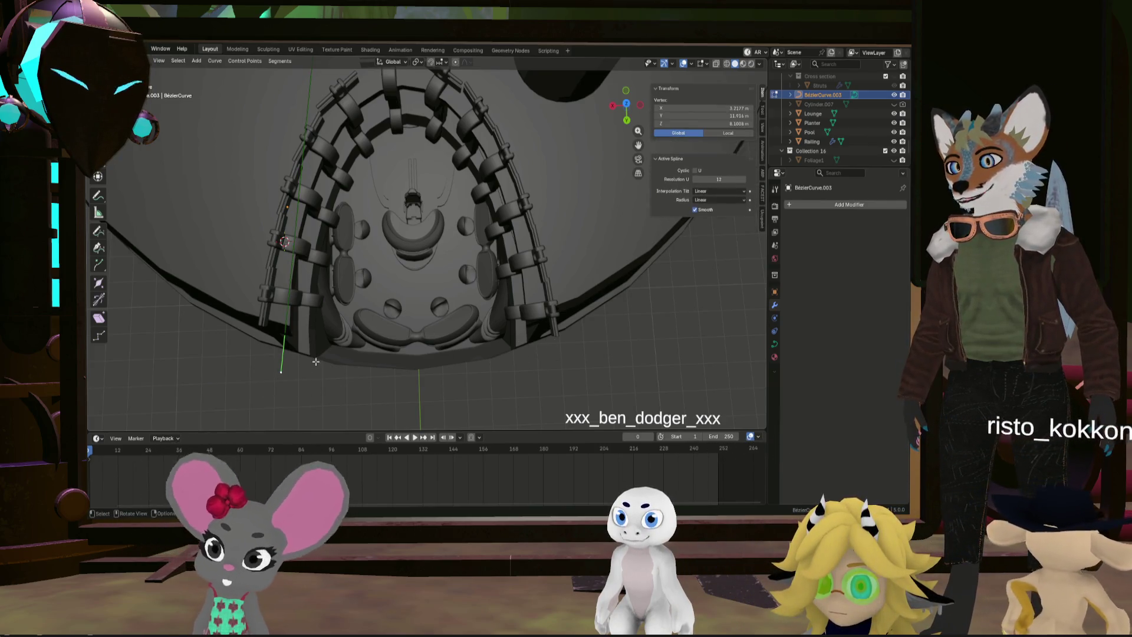
click(281, 371)
click(536, 353)
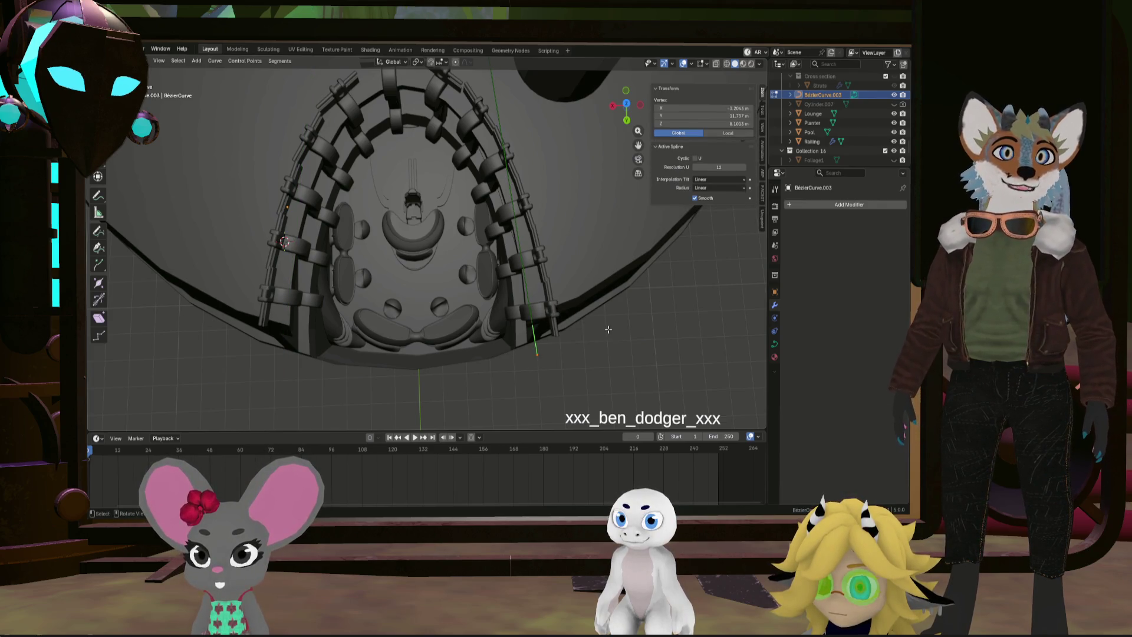
click(738, 122)
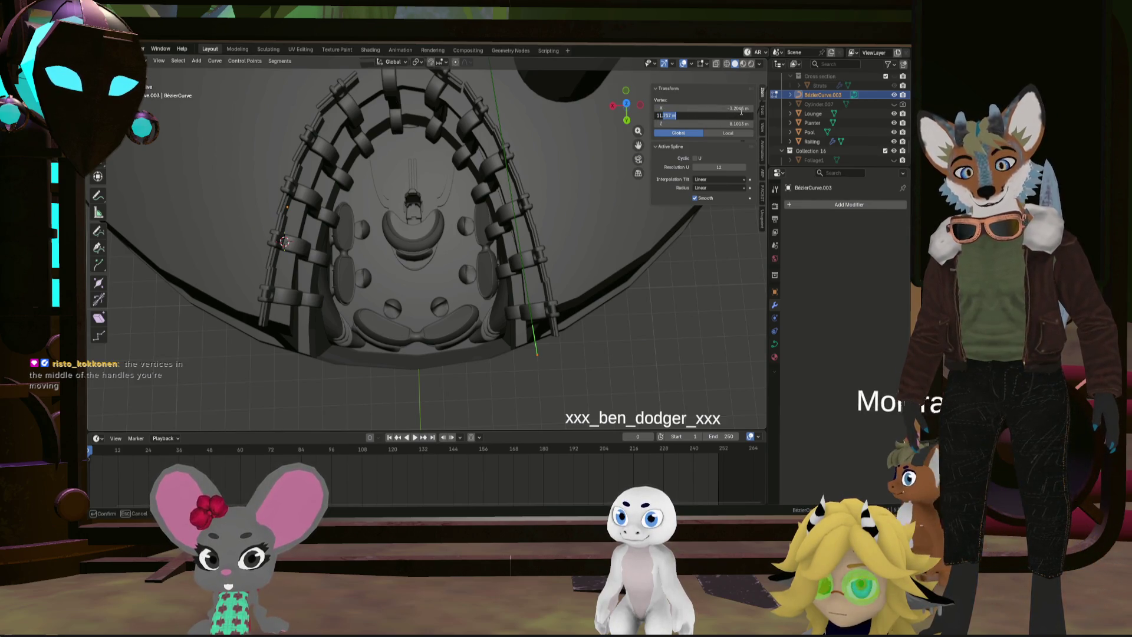
text(11.916)
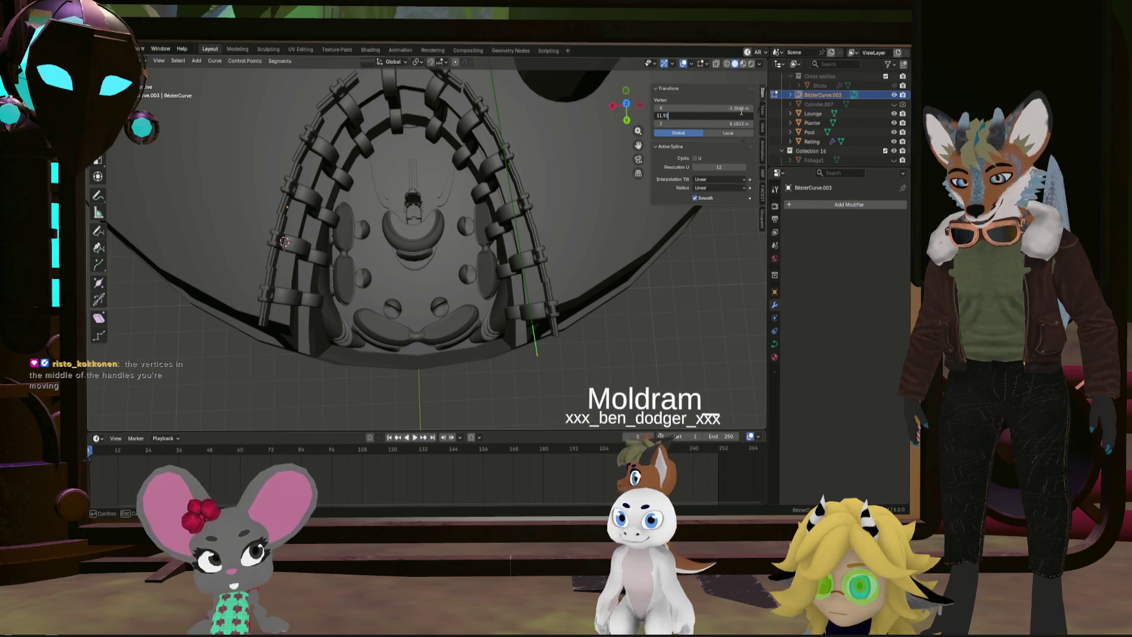
key(Return)
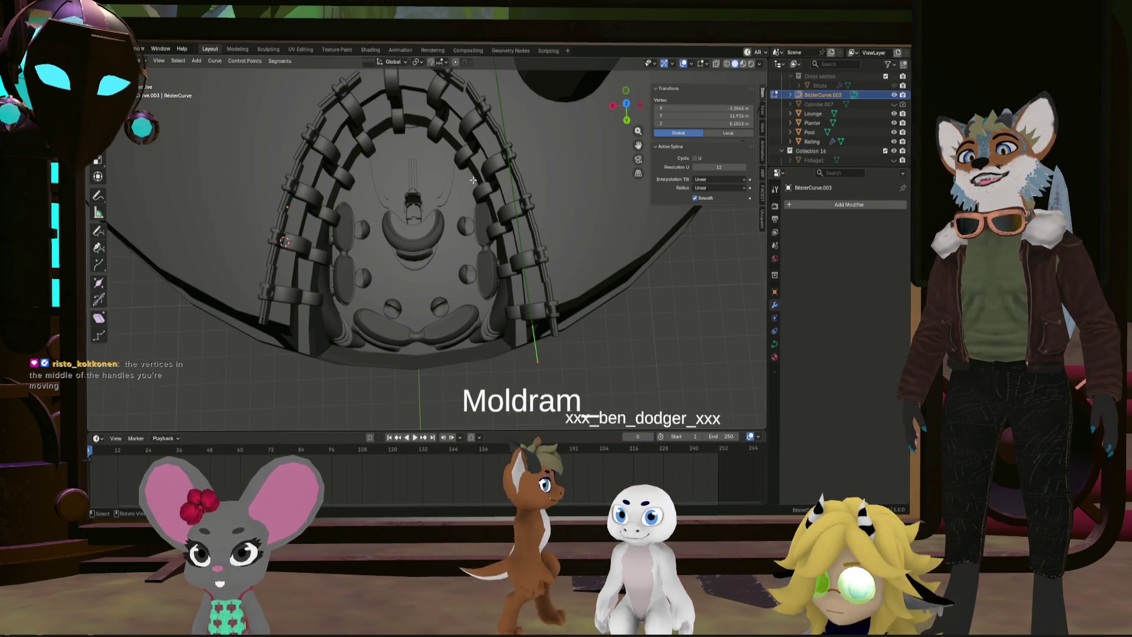
scroll(424, 167, down, 4)
scroll(423, 168, up, 1)
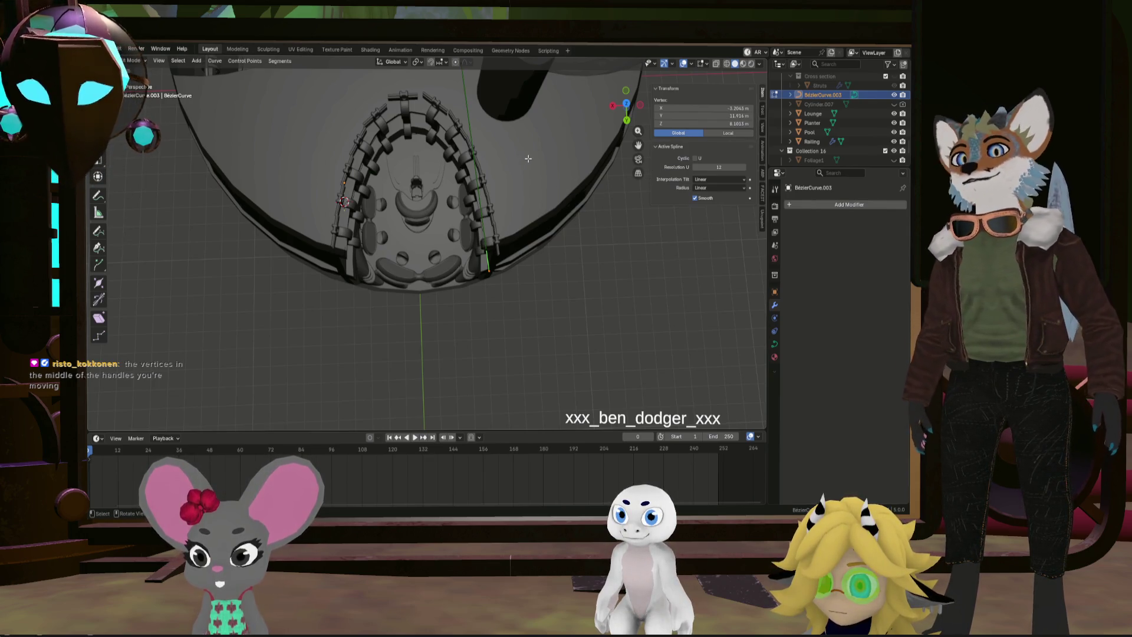
key(Tab)
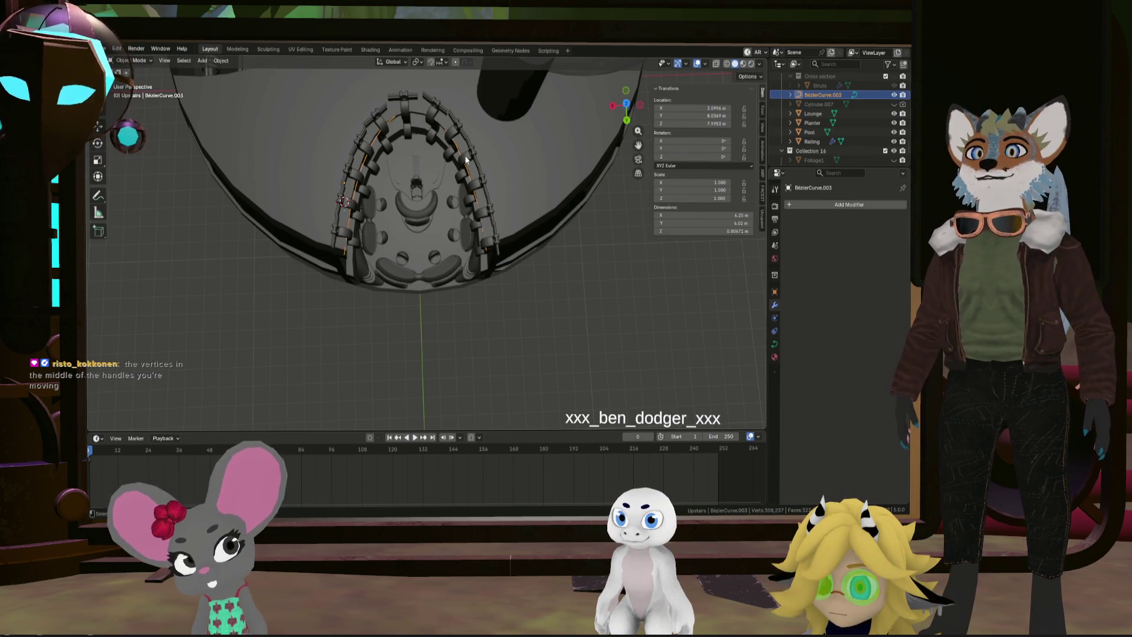
Select the Railing and widen its Array modifier Distance from 1.21 m to 1.43 m
click(465, 159)
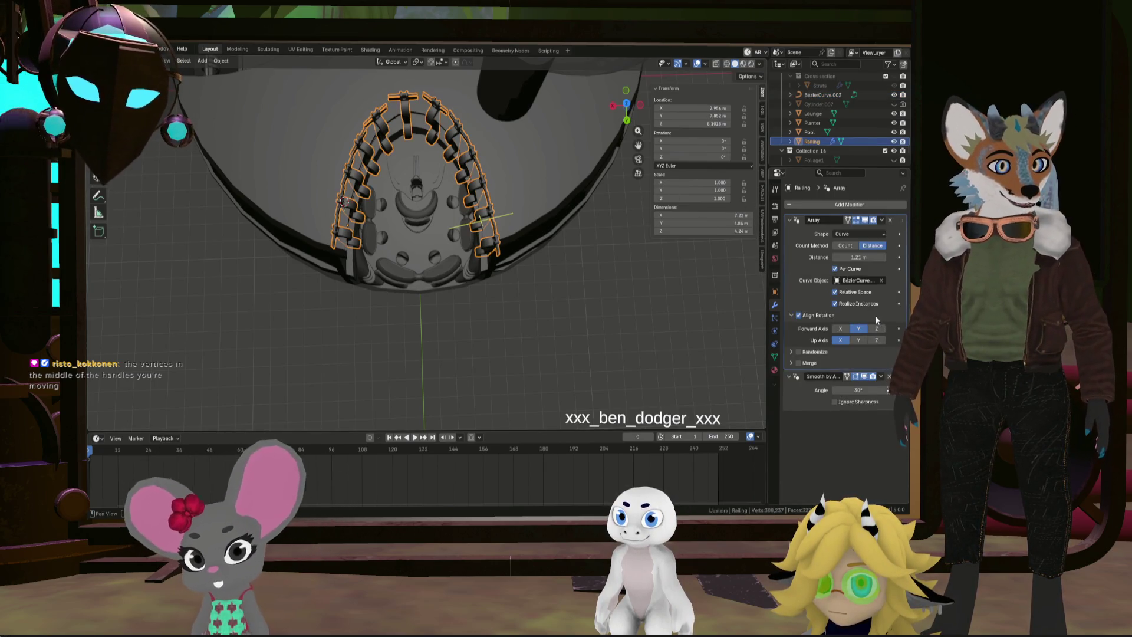
drag(859, 257, 823, 257)
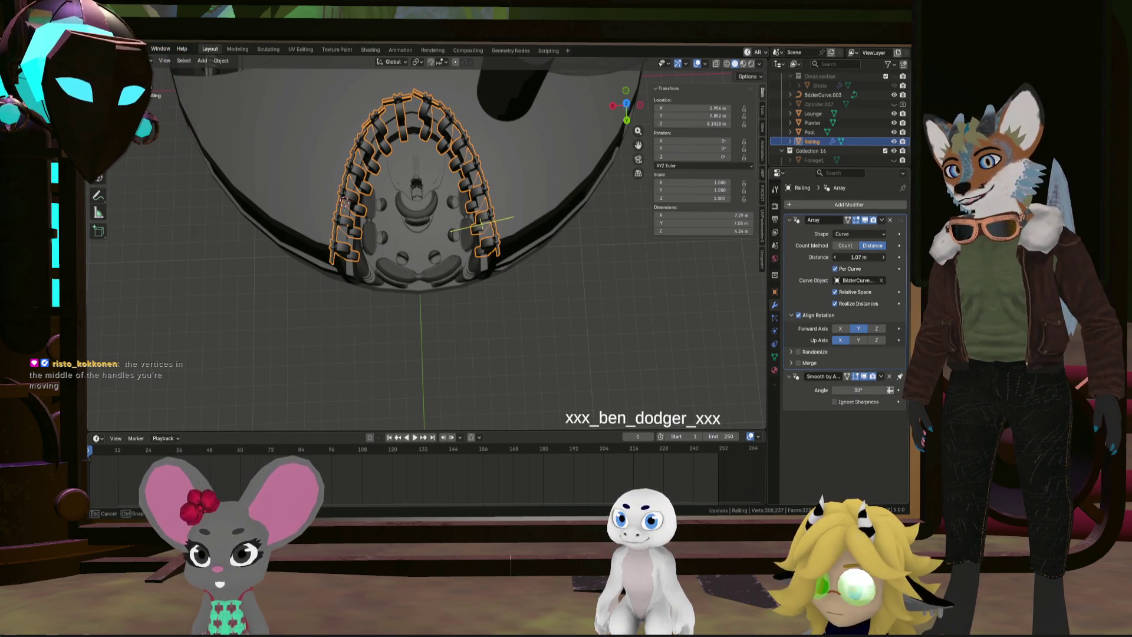
mouse_move(823, 257)
mouse_down()
mouse_move(1016, 257)
mouse_move(856, 258)
mouse_up()
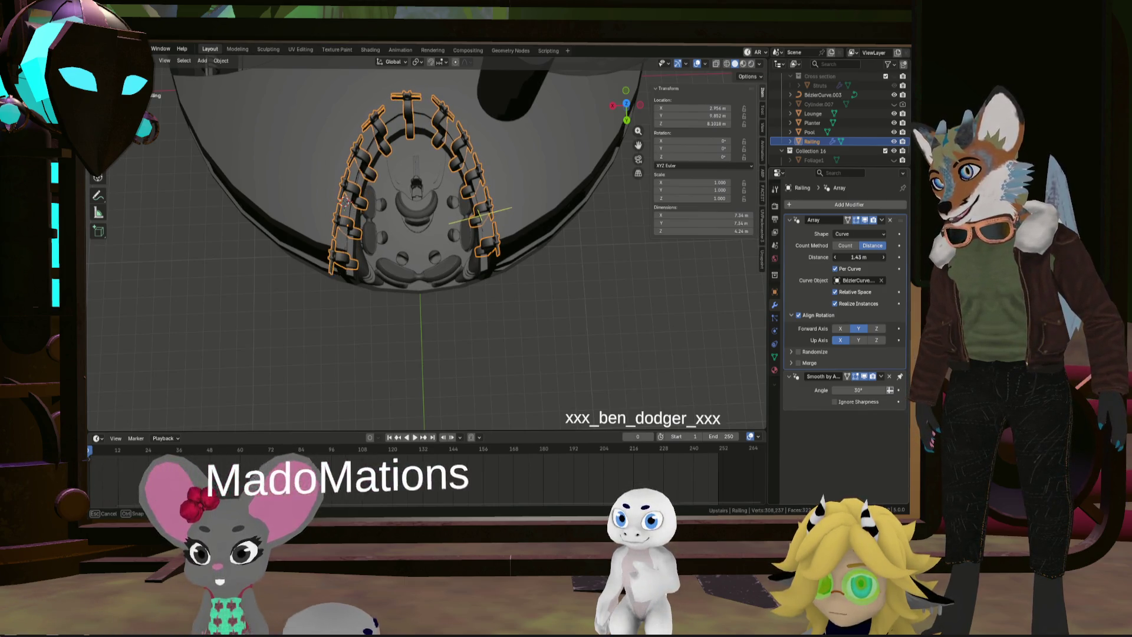
mouse_move(479, 269)
middle_down()
mouse_move(556, 204)
mouse_move(548, 244)
middle_up()
mouse_move(535, 302)
middle_down()
mouse_move(497, 325)
mouse_move(440, 301)
mouse_move(445, 313)
mouse_move(332, 229)
mouse_move(354, 283)
mouse_move(328, 224)
middle_up()
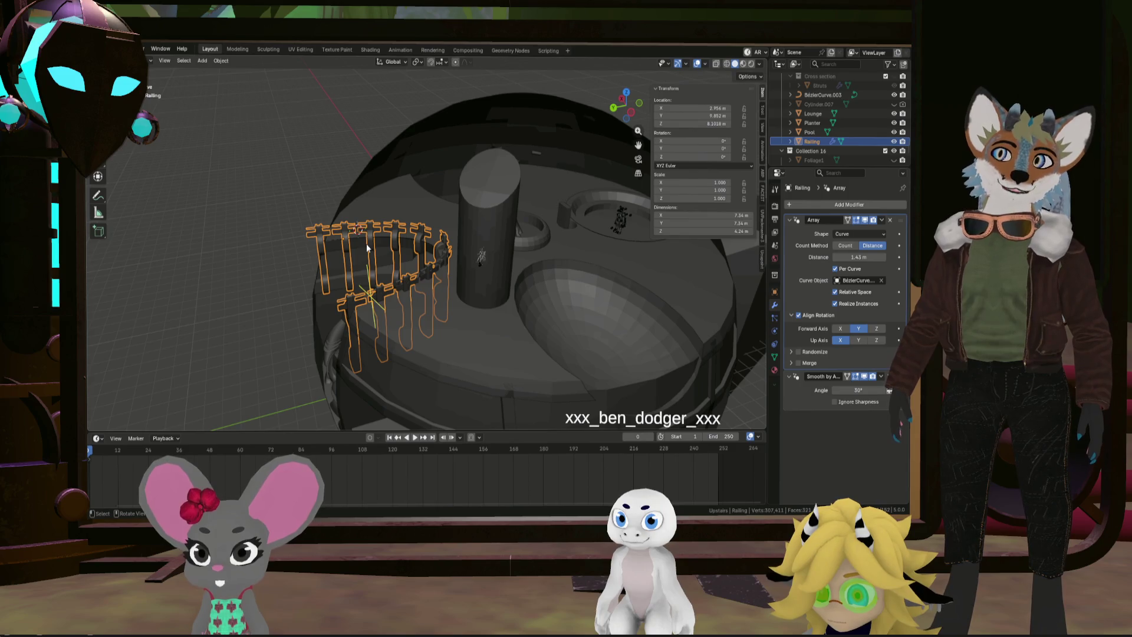
mouse_move(366, 243)
middle_down()
mouse_move(441, 303)
mouse_move(450, 331)
mouse_move(380, 259)
mouse_move(368, 207)
mouse_move(380, 253)
mouse_move(342, 250)
middle_up()
In Edit Mode, select one linked railing piece and slide it along global Y
scroll(400, 312, up, 3)
key(Tab)
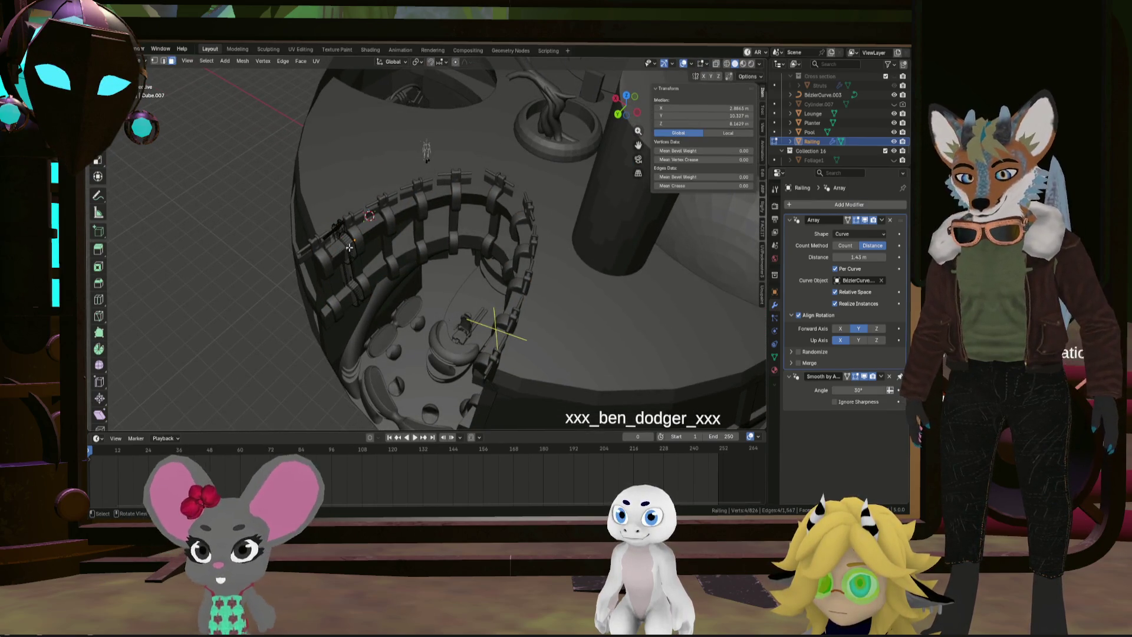
key(l)
key(g)
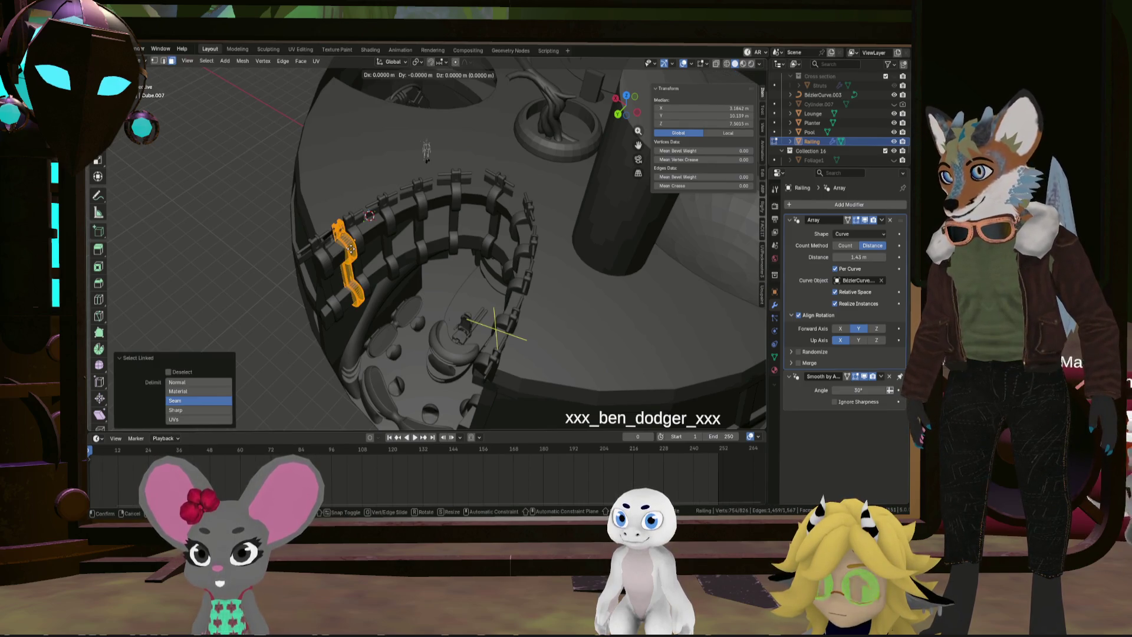
key(x)
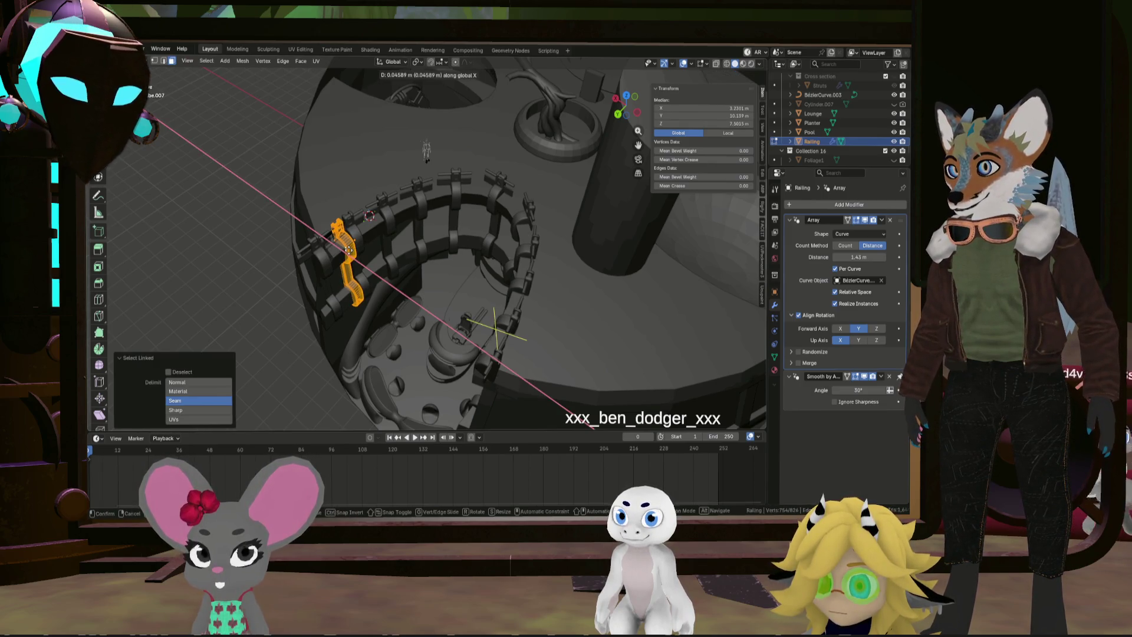
key(y)
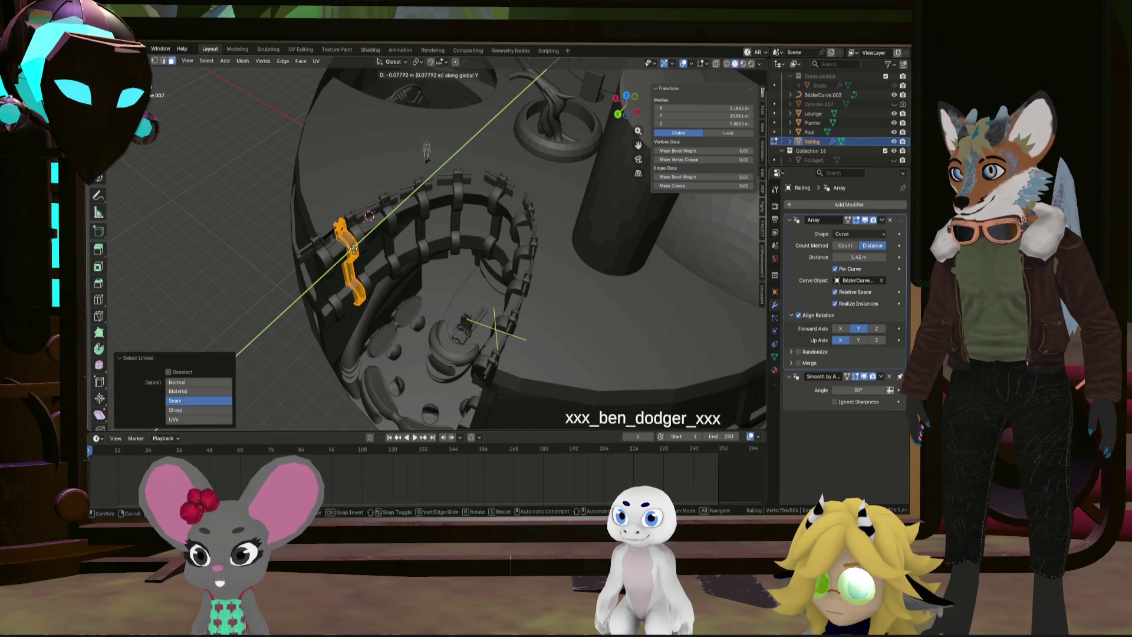
click(351, 246)
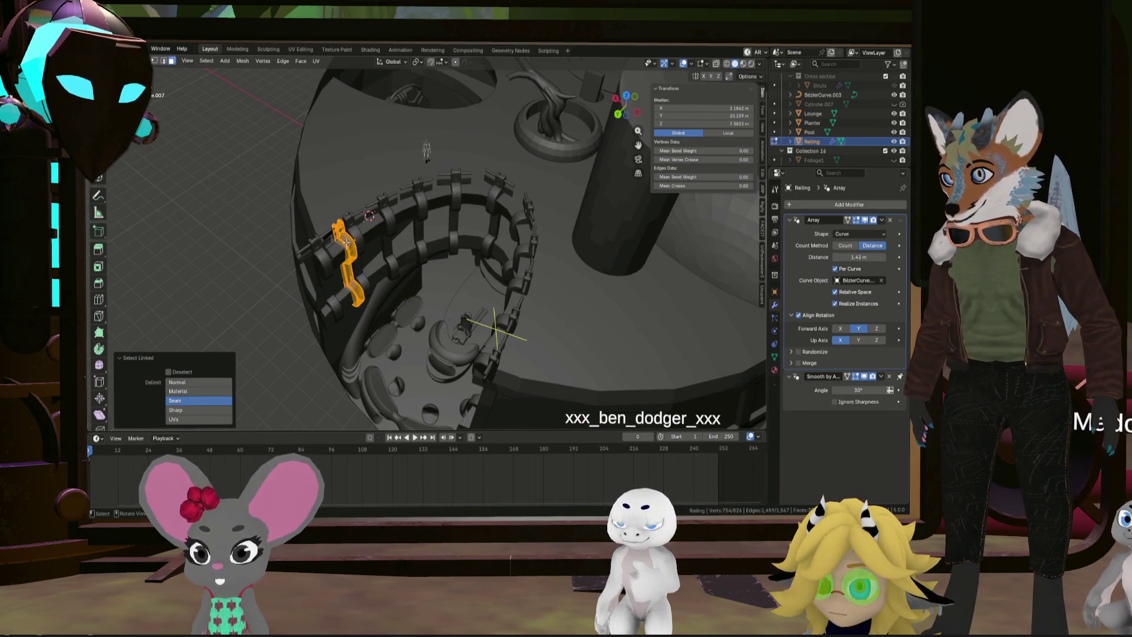
scroll(331, 240, up, 3)
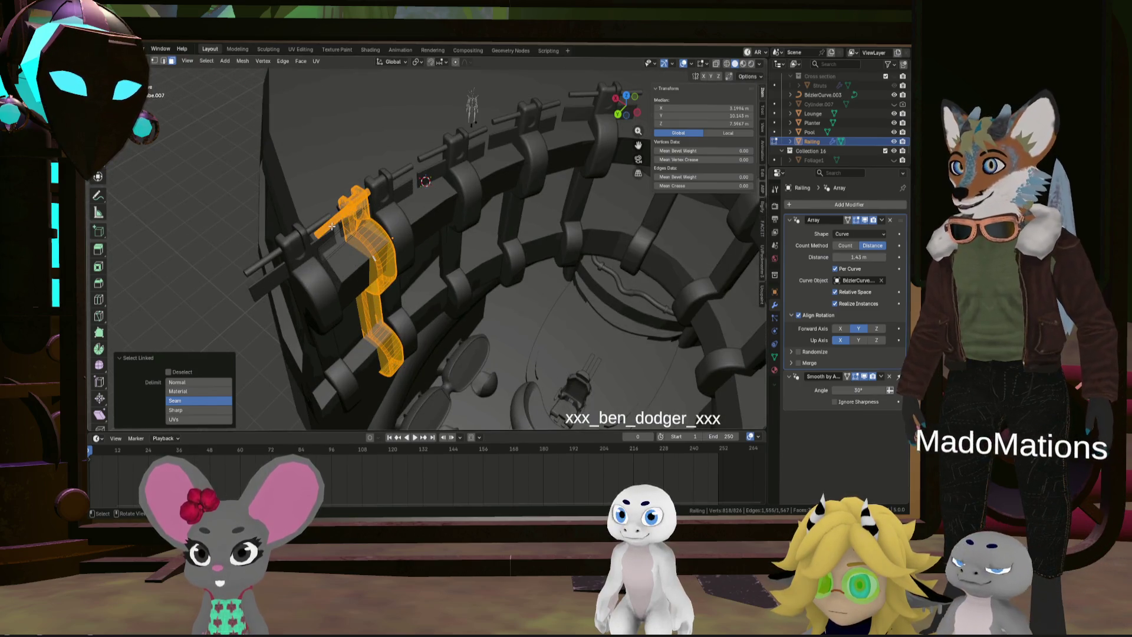
scroll(330, 227, up, 2)
Extend the selection with more linked geometry and move it along global Y
key(l)
scroll(426, 262, down, 6)
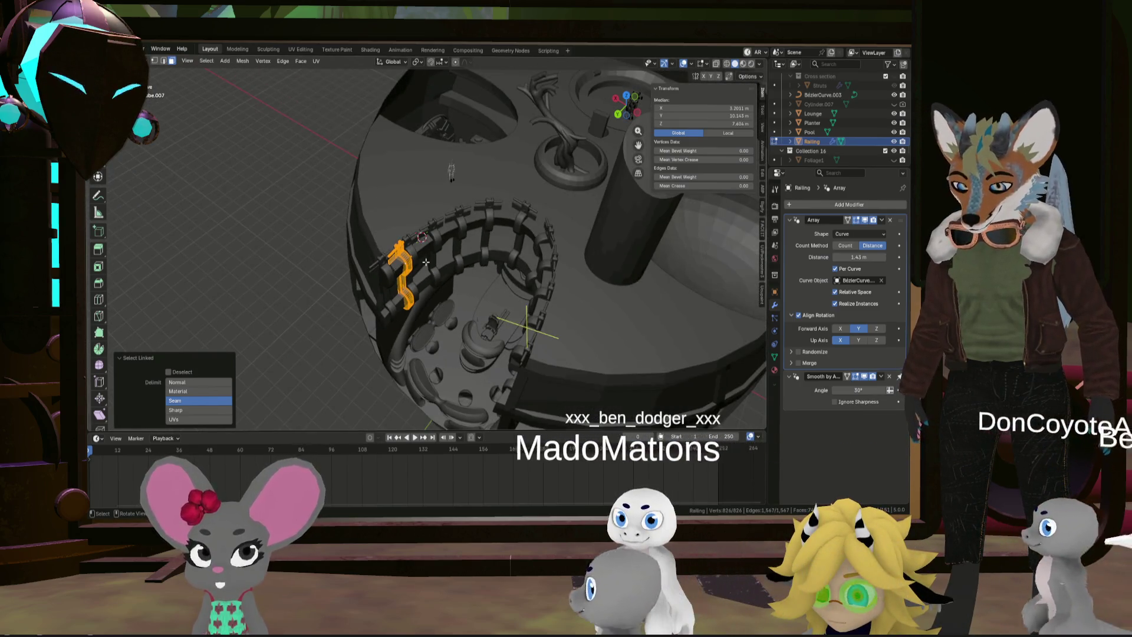
key(g)
key(x)
key(y)
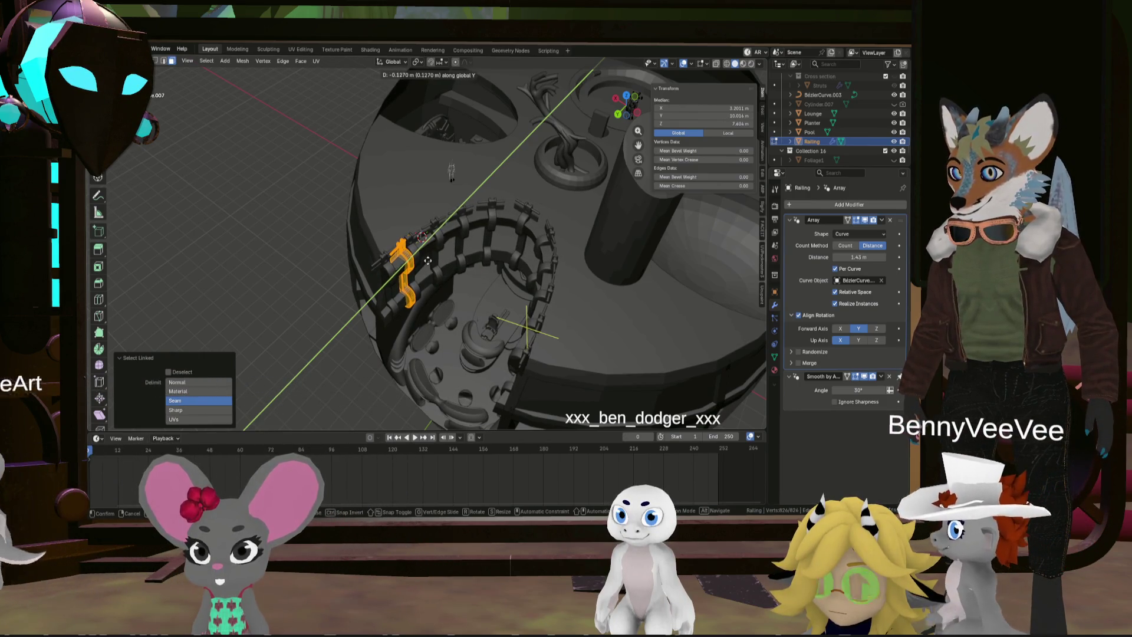
click(429, 259)
Nudge the end post piece further along Y to about -0.151 m and return to Object Mode
middle_drag(429, 259, 458, 308)
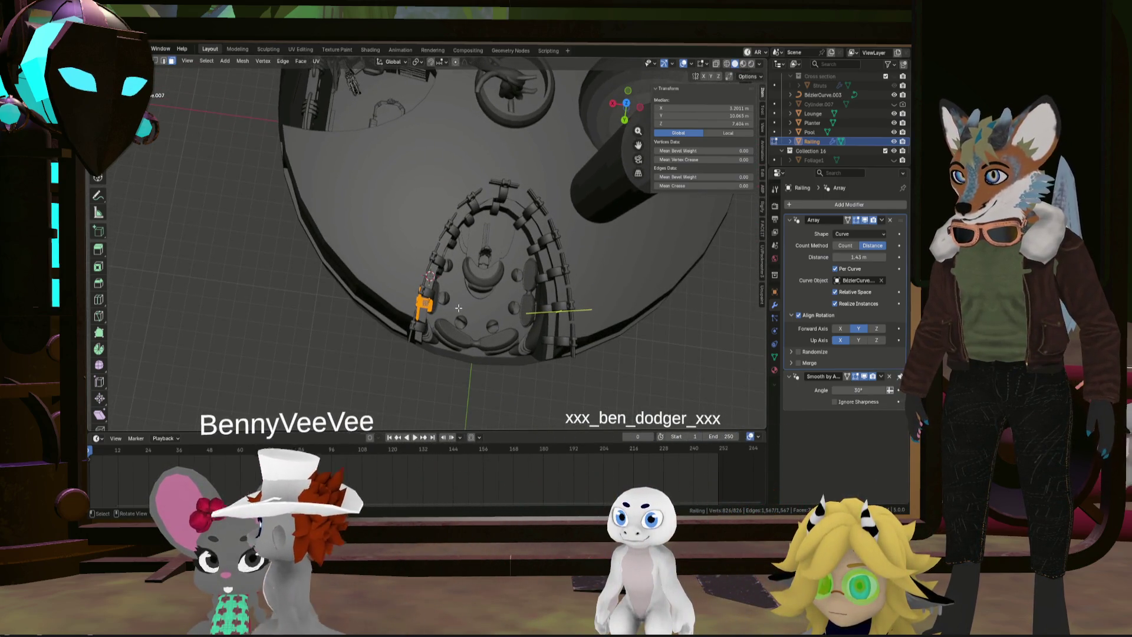
key(g)
key(y)
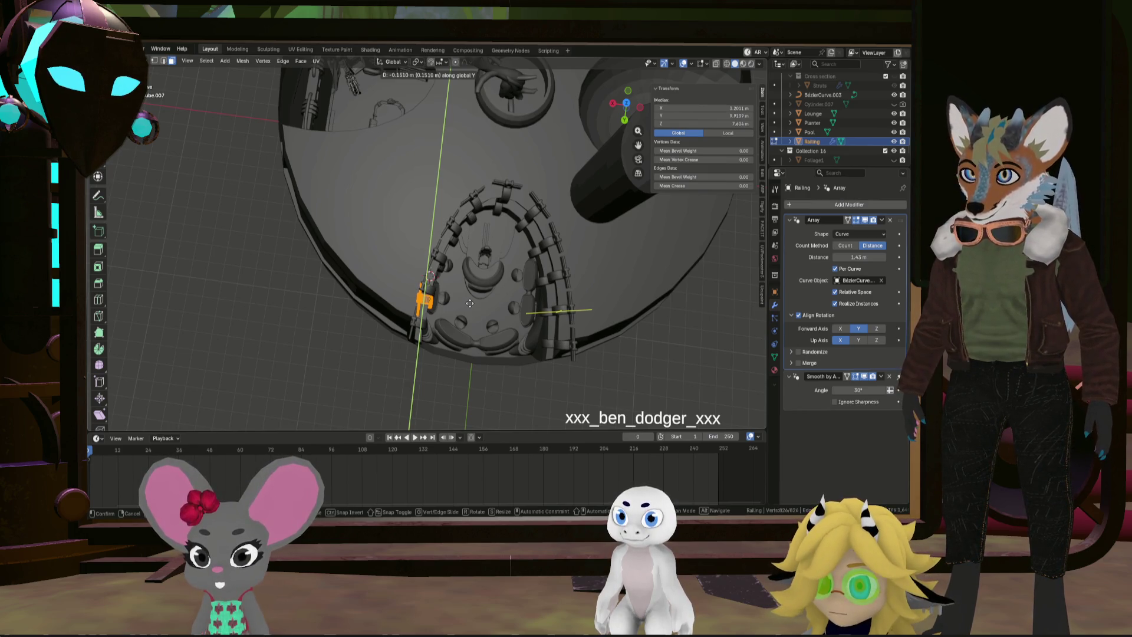
click(470, 303)
mouse_move(469, 303)
middle_down()
mouse_move(549, 332)
mouse_move(466, 243)
middle_up()
mouse_move(432, 173)
middle_down()
mouse_move(630, 220)
mouse_move(538, 263)
mouse_move(479, 269)
middle_up()
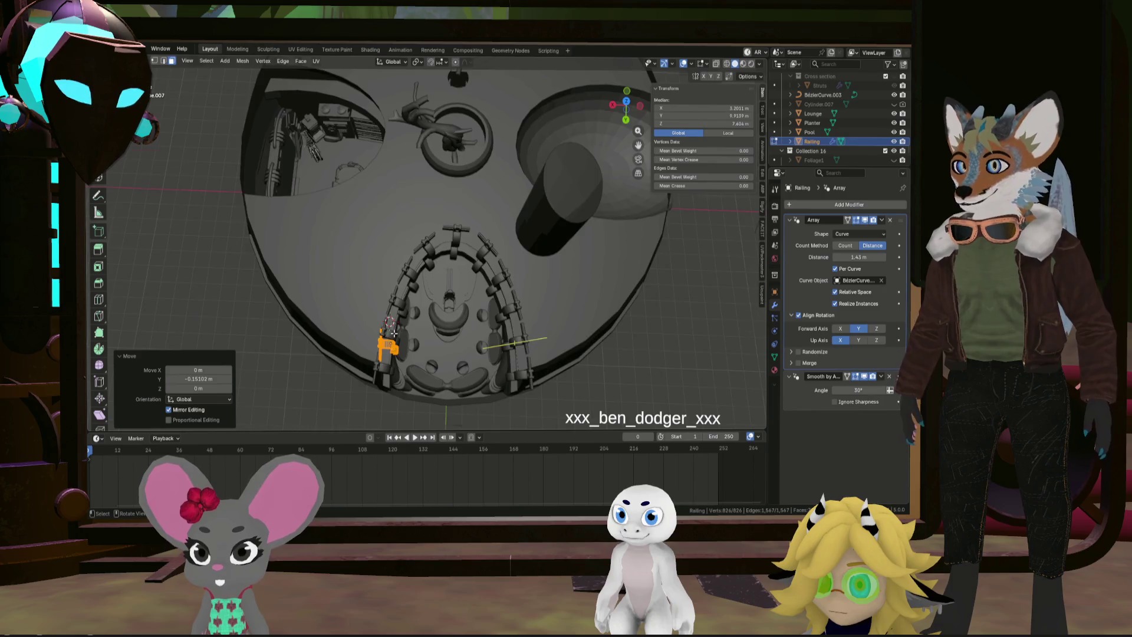
scroll(393, 334, up, 3)
shift+middle_drag(393, 334, 485, 279)
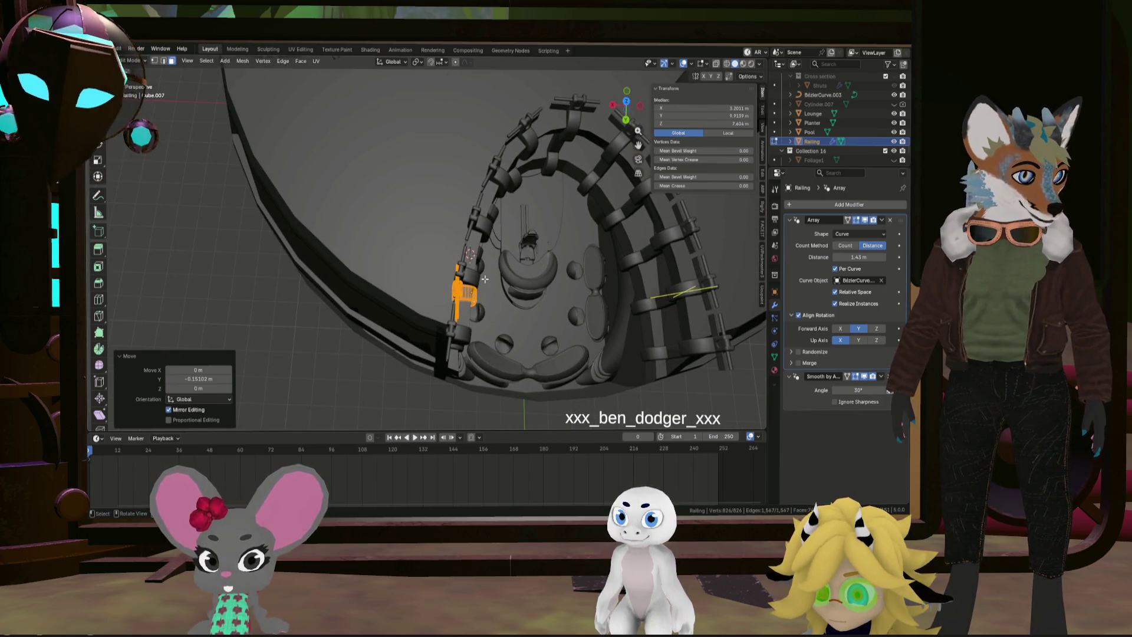
key(Tab)
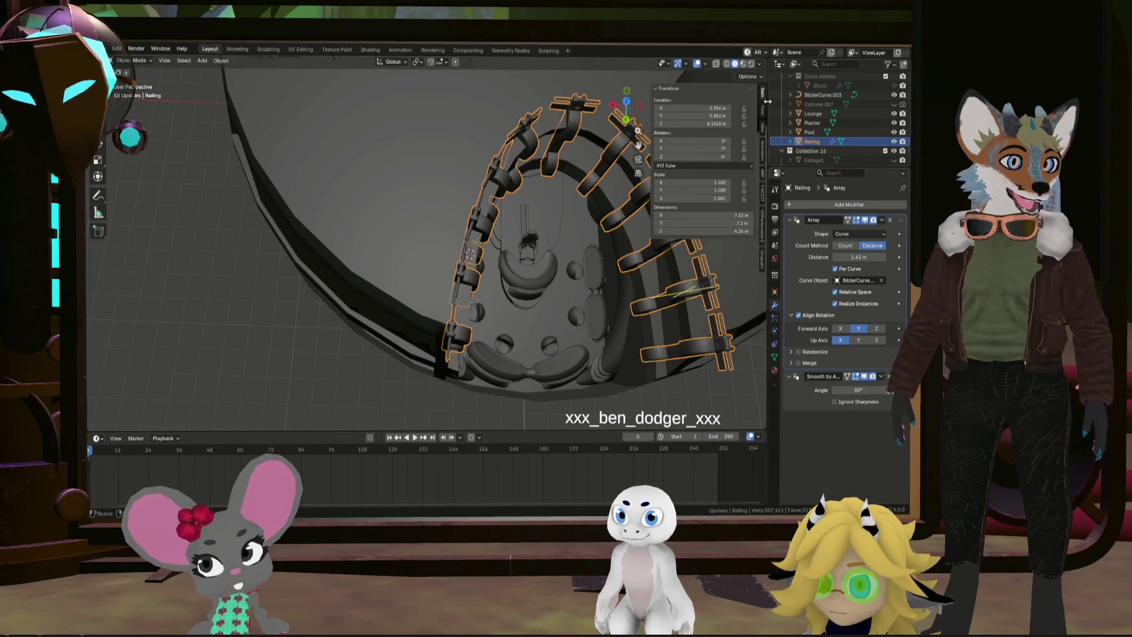
Edit BézierCurve.003's points and compare a left and right control point's X values
click(828, 96)
key(Tab)
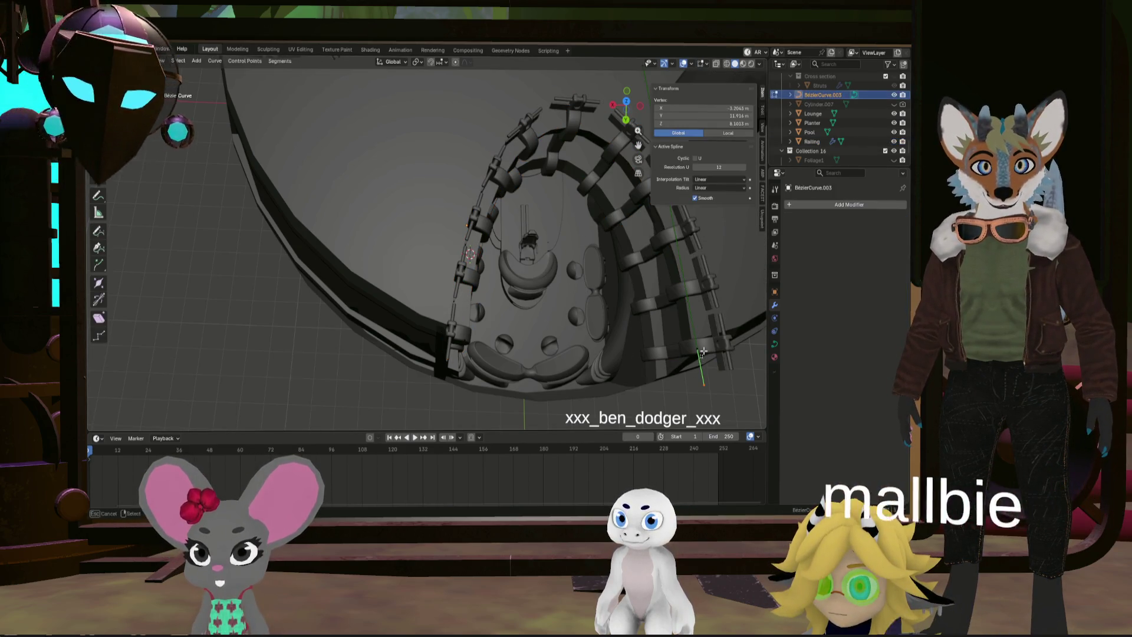
click(701, 346)
middle_drag(701, 346, 678, 265)
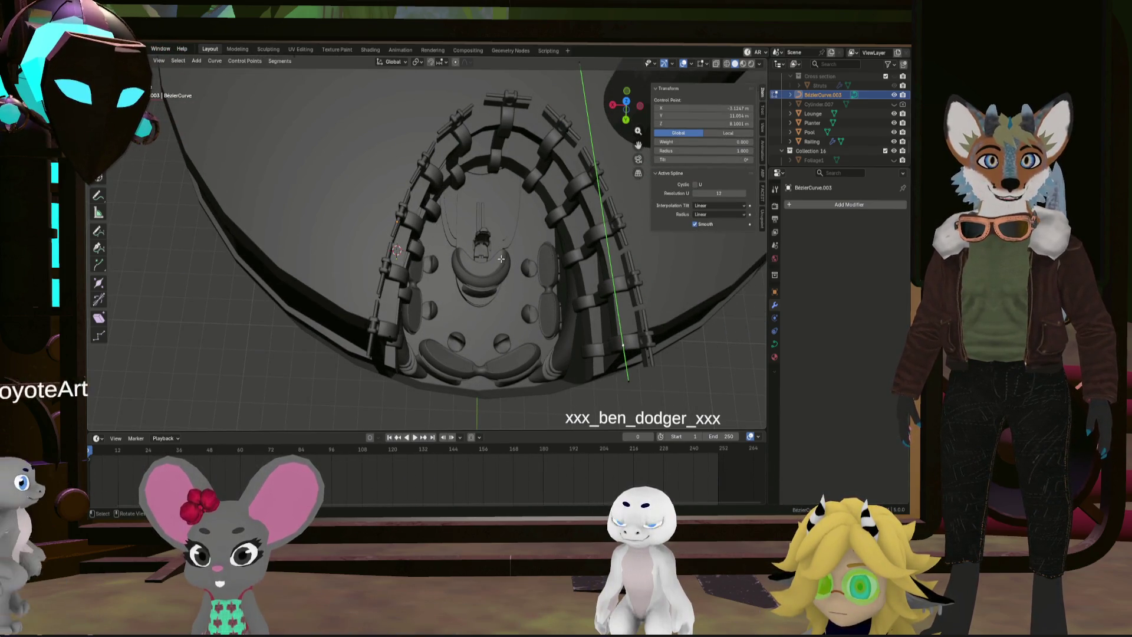
click(389, 335)
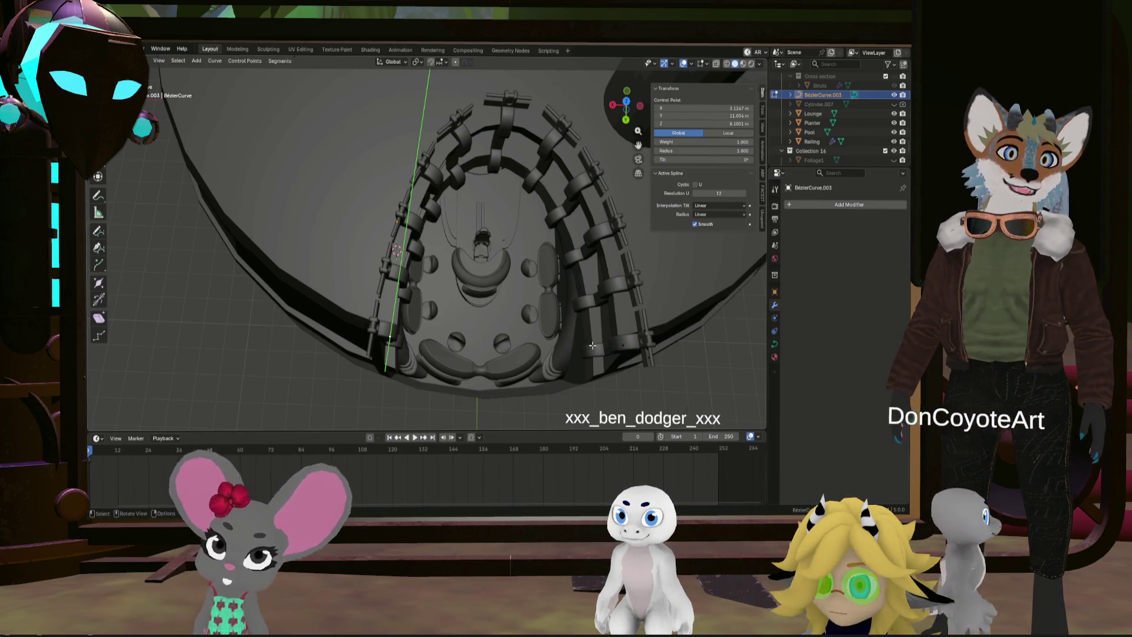
click(623, 343)
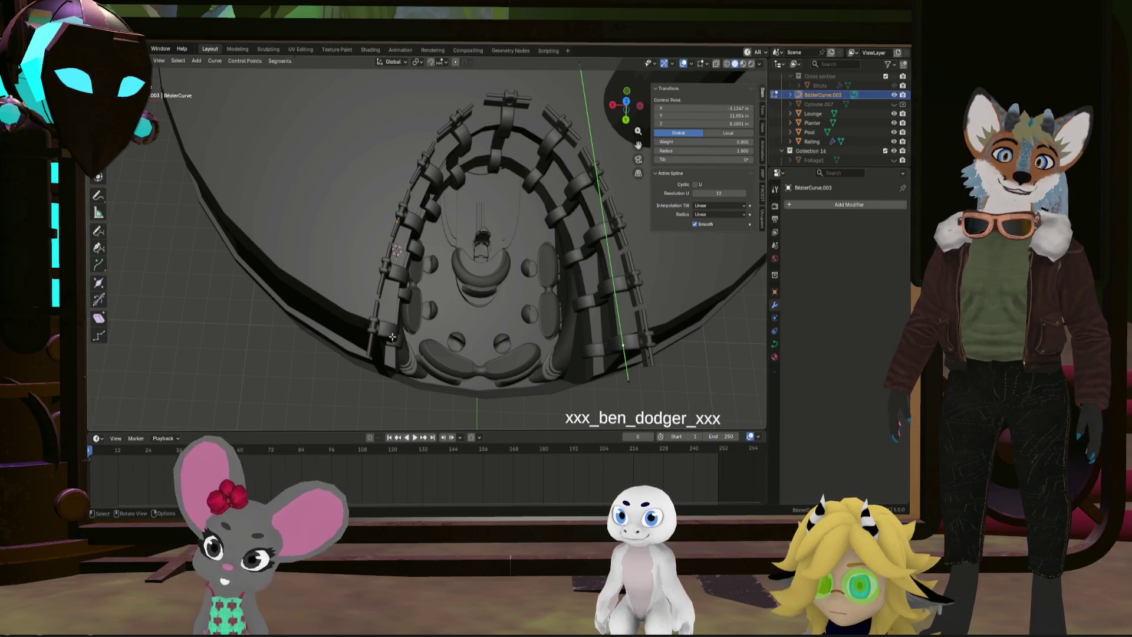
Check another matching pair of left and right points, confirming they sit at X ±3.1247
middle_drag(556, 285, 402, 245)
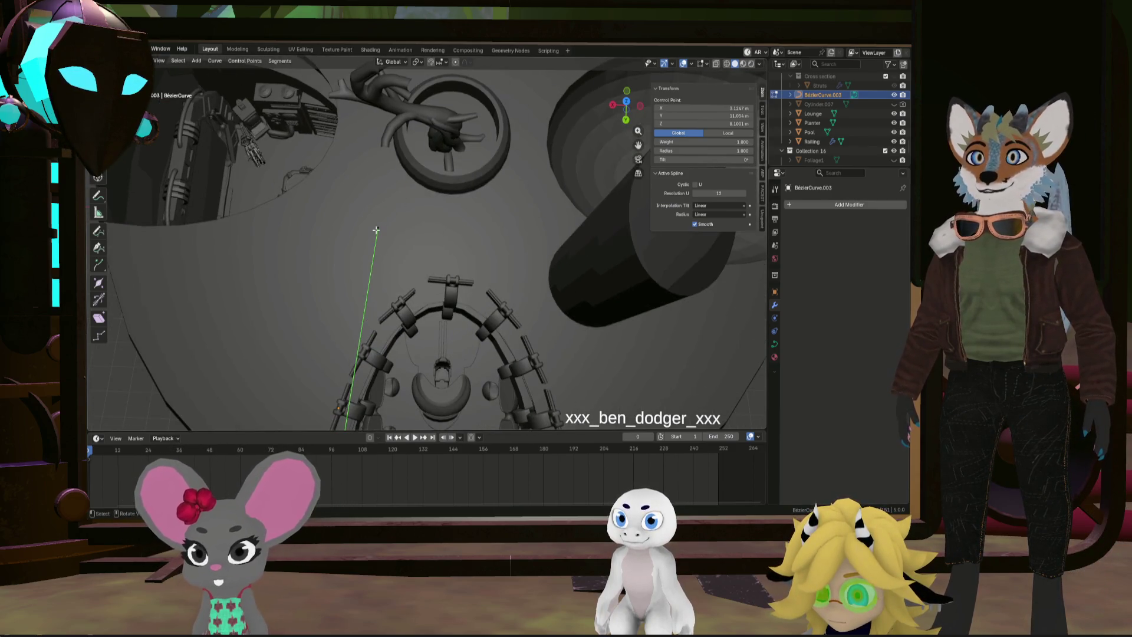
click(402, 246)
scroll(370, 300, down, 2)
scroll(370, 319, up, 5)
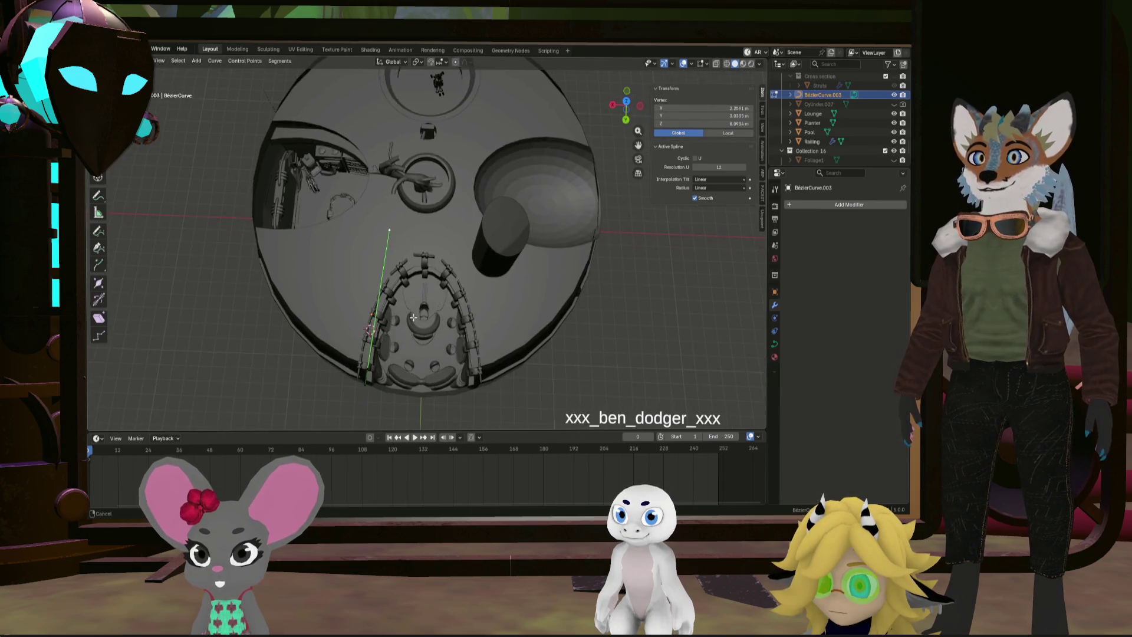
click(363, 396)
mouse_move(362, 396)
middle_down()
mouse_move(529, 310)
mouse_move(530, 320)
middle_up()
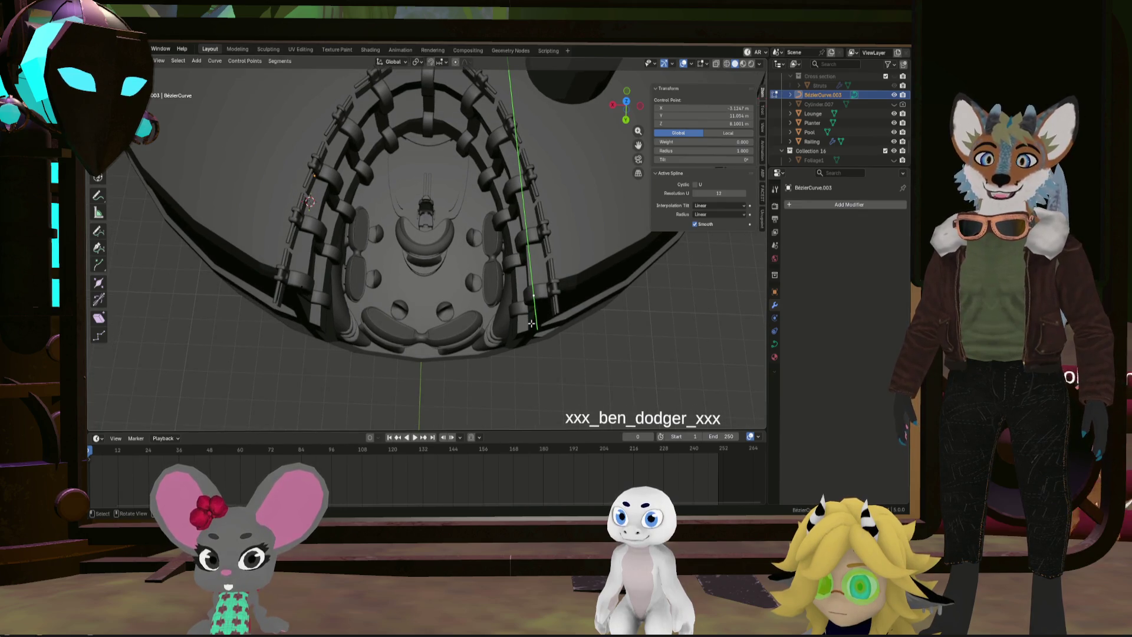
click(537, 327)
click(291, 319)
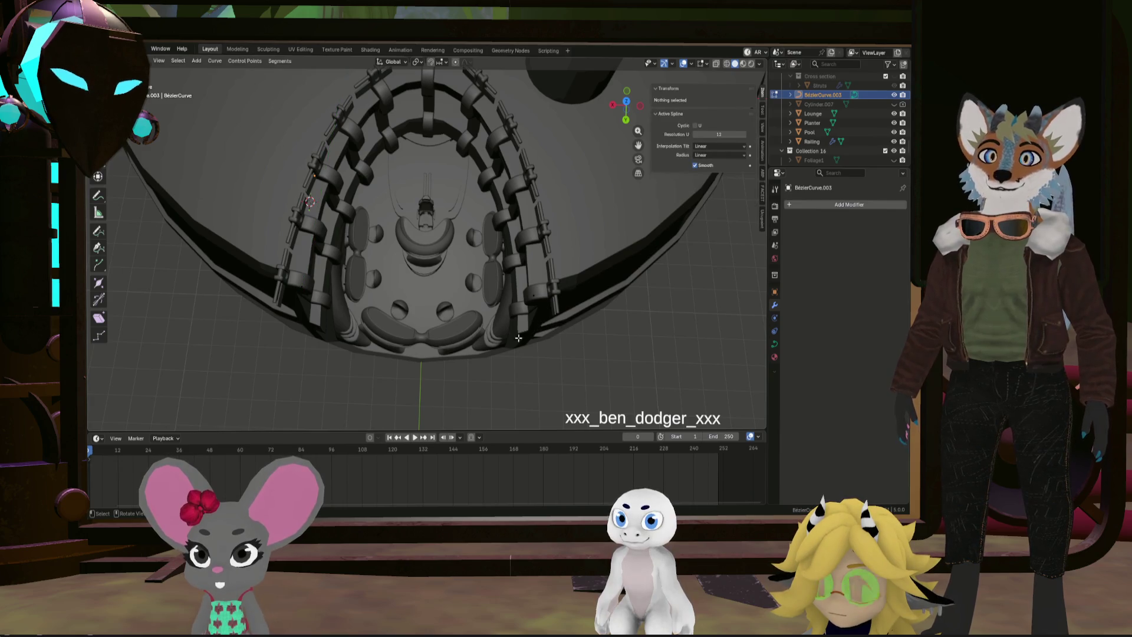
mouse_move(535, 313)
middle_down()
mouse_move(403, 275)
mouse_move(304, 298)
mouse_move(461, 192)
mouse_move(693, 99)
middle_up()
Leave curve editing and edit the Railing mesh, selecting faces on the clamp bracket
key(Tab)
click(399, 236)
key(Tab)
click(381, 177)
mouse_move(380, 177)
middle_down()
mouse_move(378, 159)
mouse_move(421, 216)
middle_up()
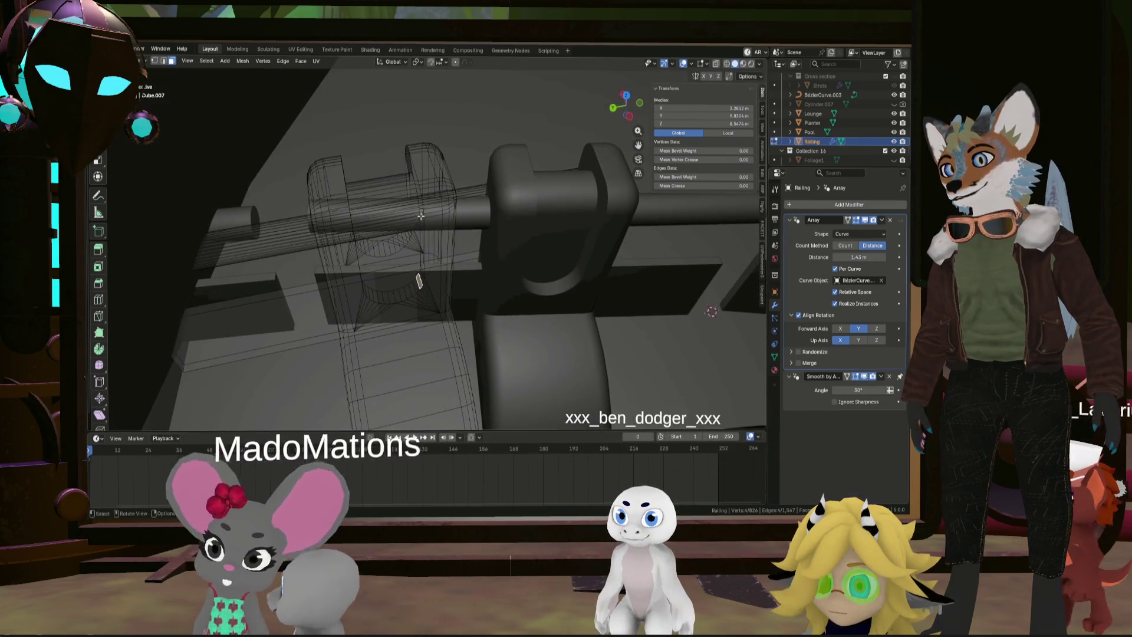
click(418, 219)
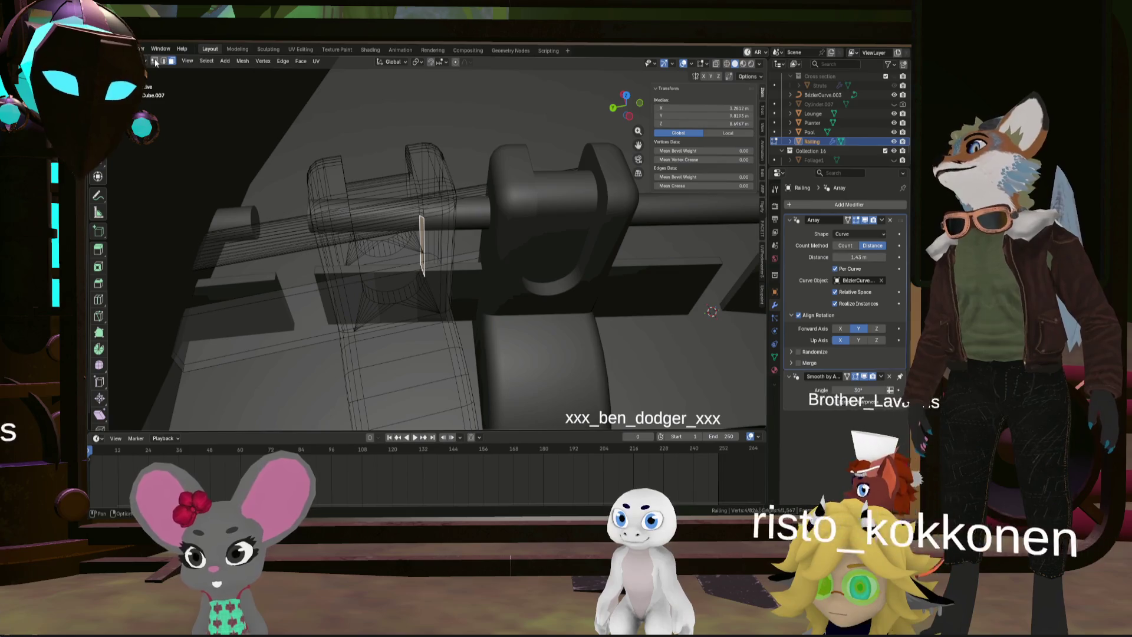
middle_drag(412, 236, 463, 224)
key(l)
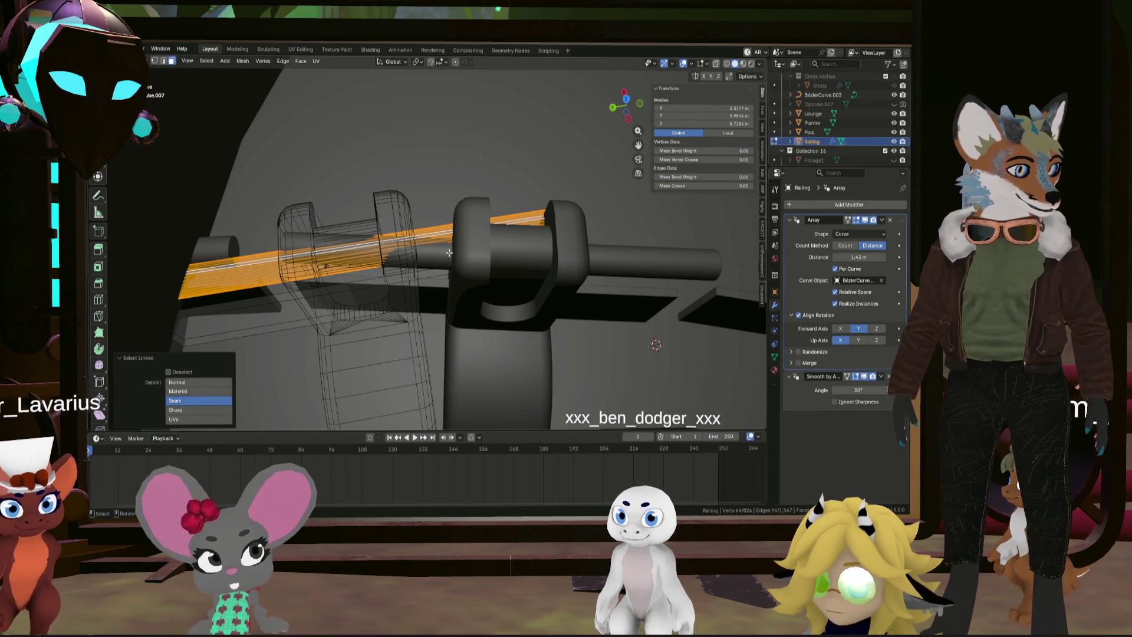
Snap the 3D cursor to the selected clamp face's vertices
click(384, 287)
mouse_move(384, 287)
middle_down()
mouse_move(298, 167)
mouse_move(379, 233)
mouse_move(437, 240)
mouse_move(367, 253)
mouse_move(540, 253)
mouse_move(469, 230)
mouse_move(477, 212)
middle_up()
key(g)
scroll(477, 212, up, 3)
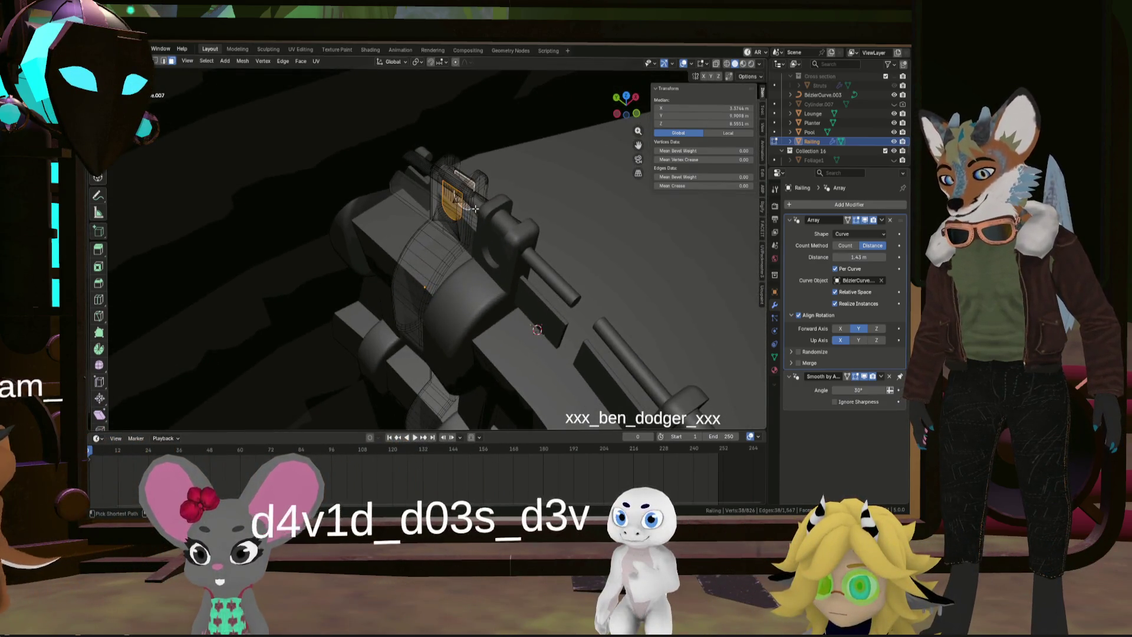
key(shift+s)
click(484, 252)
Select the linked rail rod piece and snap it onto the 3D cursor
mouse_move(484, 251)
middle_down()
mouse_move(534, 236)
mouse_move(521, 233)
middle_up()
mouse_move(451, 197)
middle_down()
mouse_move(516, 210)
mouse_move(472, 199)
middle_up()
alt+click(472, 198)
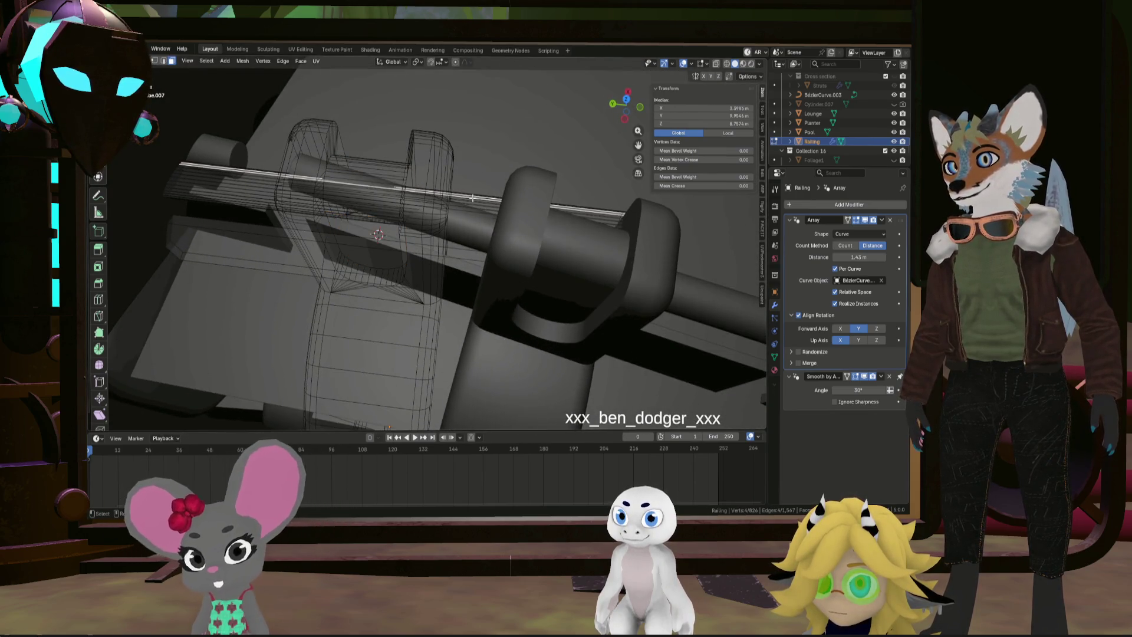
key(l)
key(KP_Decimal)
key(shift+s)
click(481, 158)
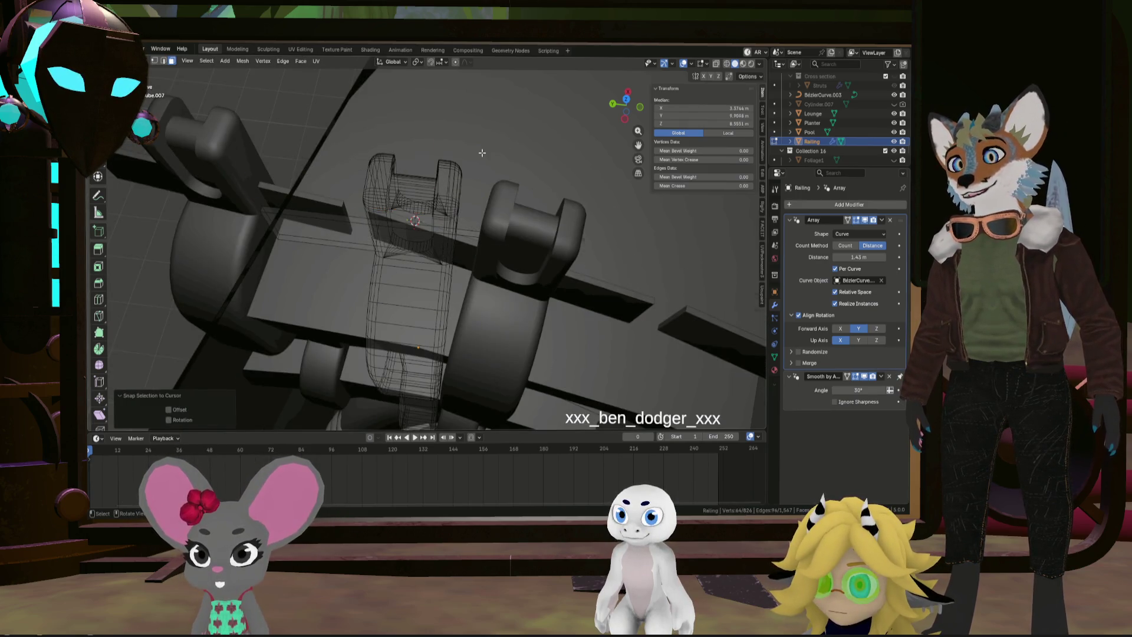
scroll(487, 162, down, 6)
scroll(490, 165, up, 8)
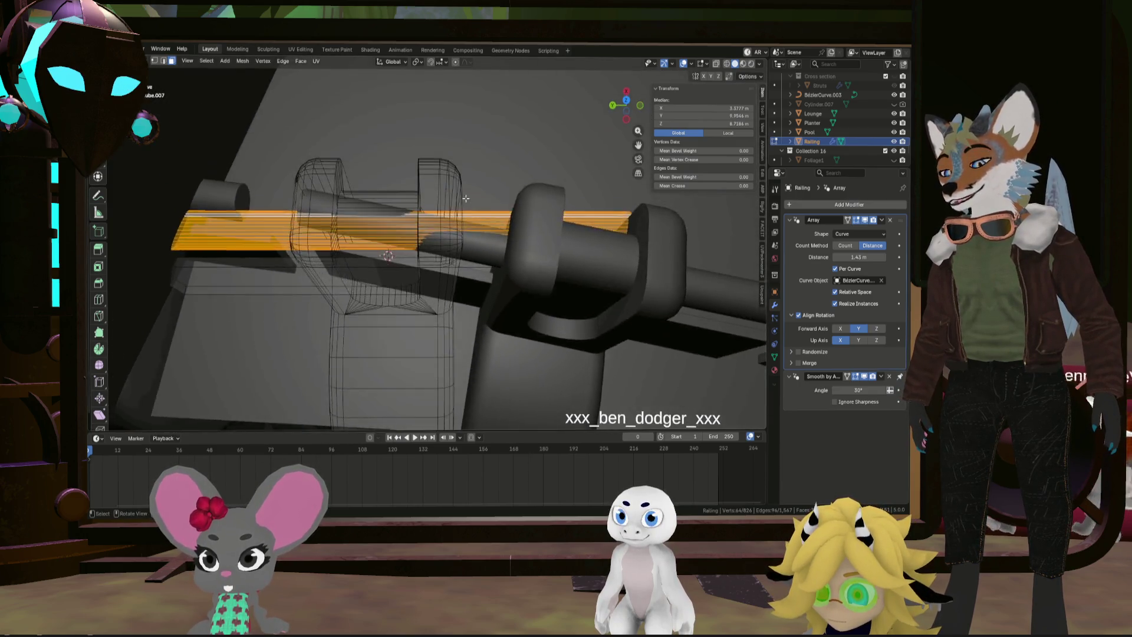
scroll(466, 200, down, 4)
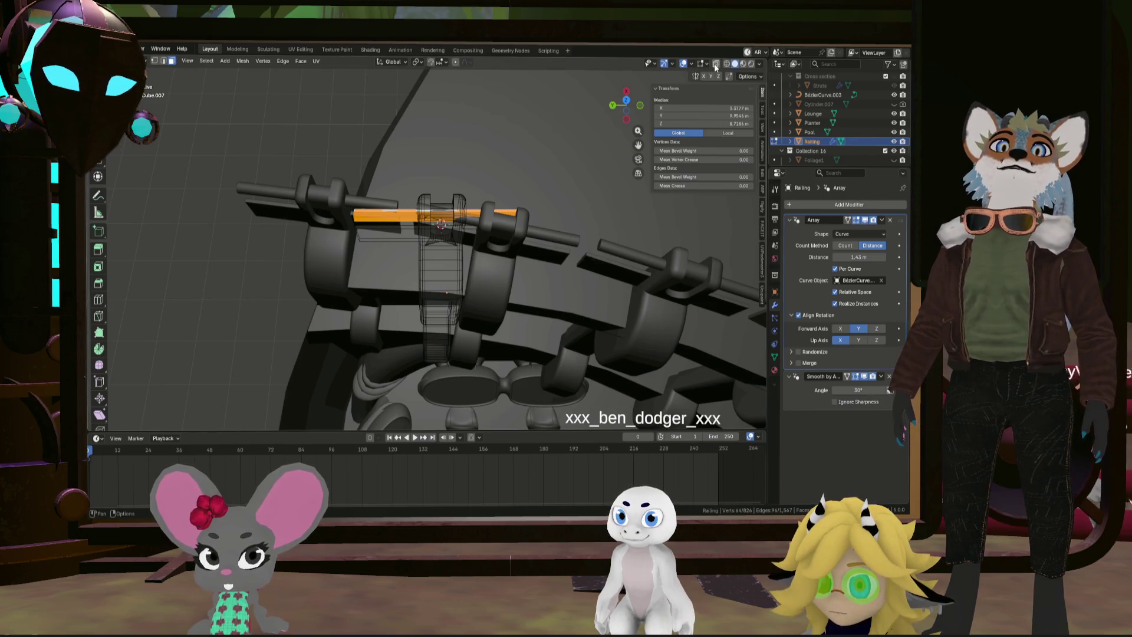
click(627, 104)
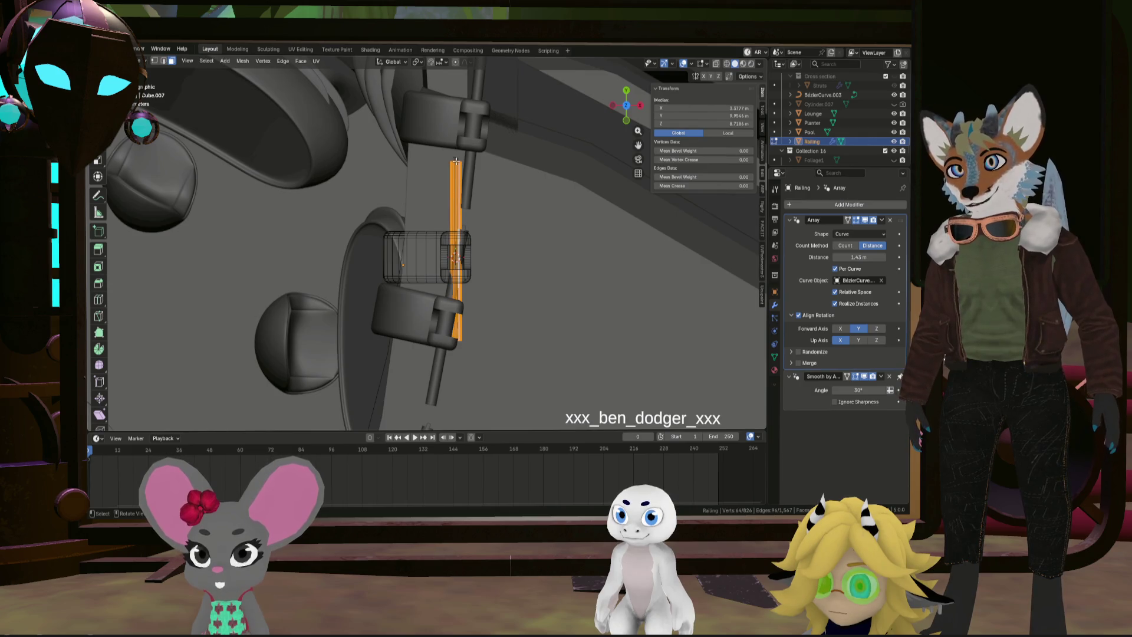
In top view, select the linked end rail strip and nudge it −0.048 m along Y
key(alt+a)
alt+click(457, 158)
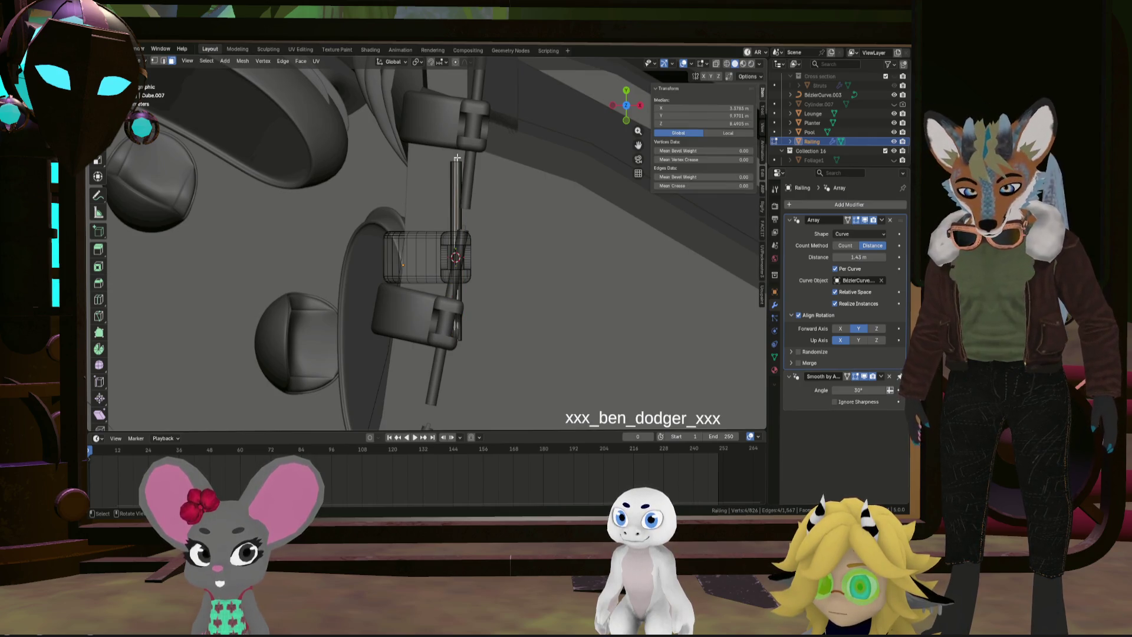
key(ctrl+l)
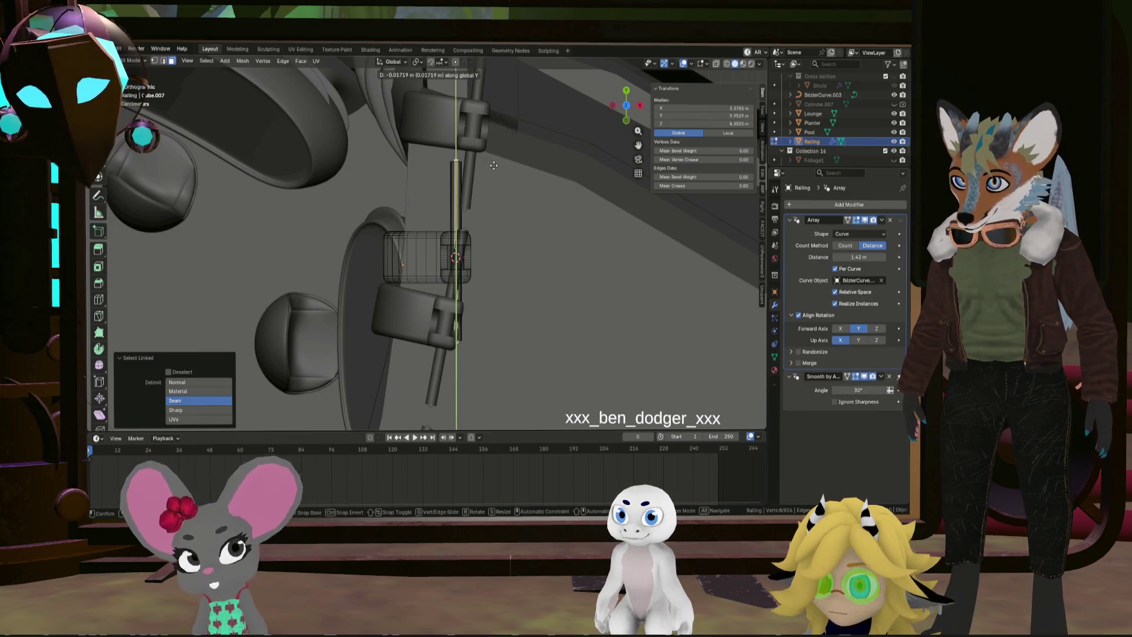
click(493, 166)
key(l)
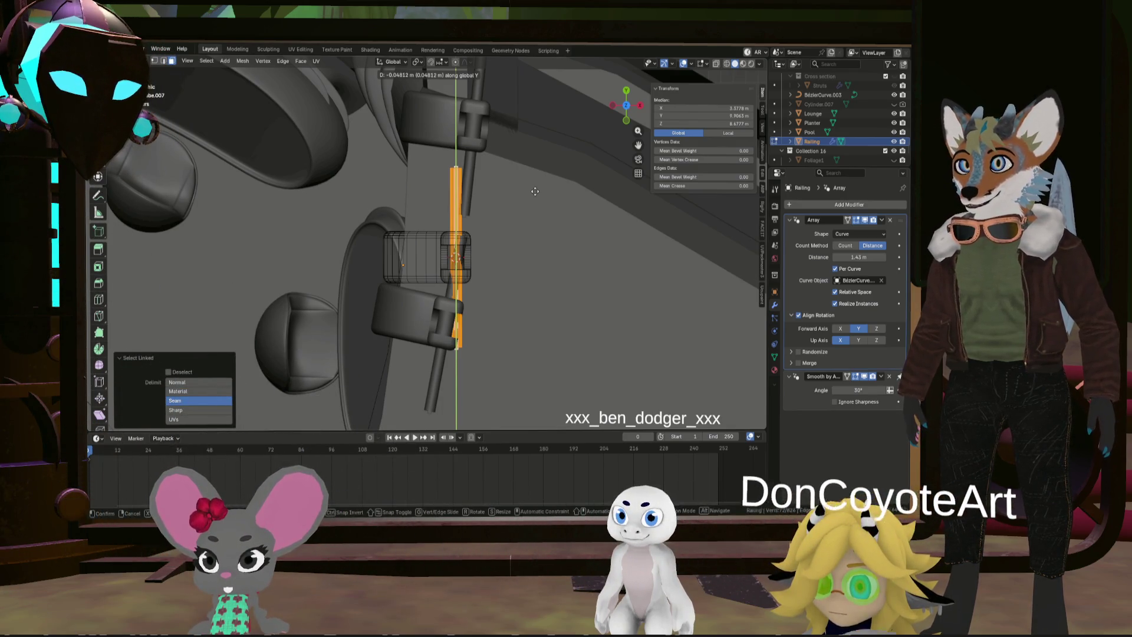
click(535, 191)
Stretch the rail strip to 1.155 along Y so it meets the clamps
mouse_move(536, 188)
middle_down()
mouse_move(527, 171)
mouse_move(392, 191)
mouse_move(448, 269)
mouse_move(387, 199)
middle_up()
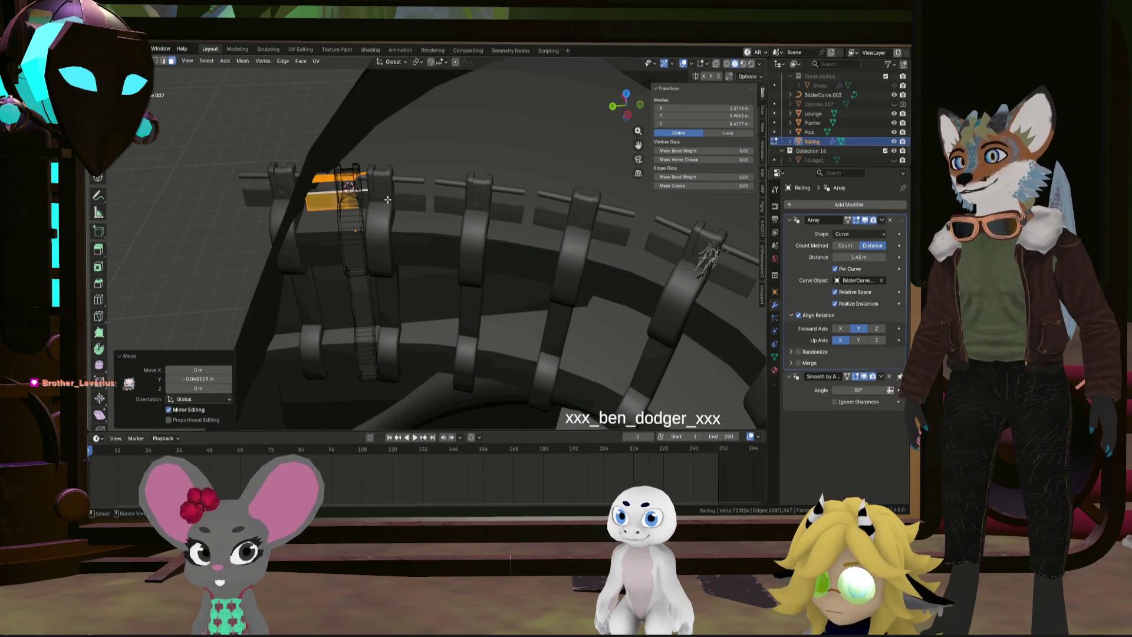
click(438, 210)
mouse_move(438, 210)
middle_down()
mouse_move(469, 231)
mouse_move(442, 261)
mouse_move(473, 273)
mouse_move(451, 254)
mouse_move(476, 184)
middle_up()
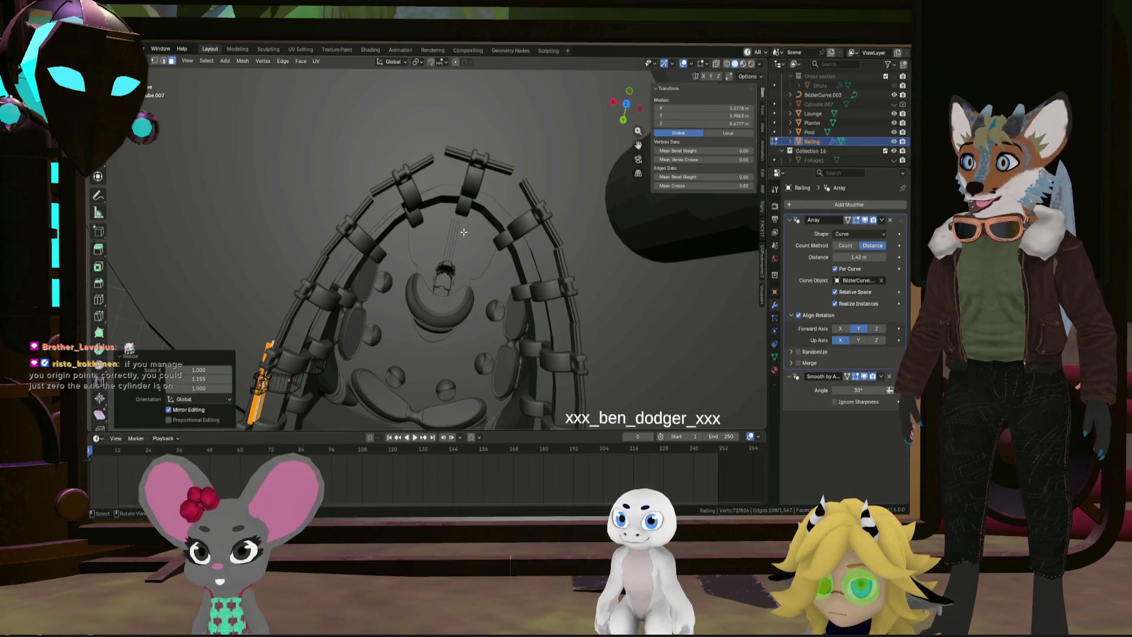
middle_drag(463, 232, 461, 240)
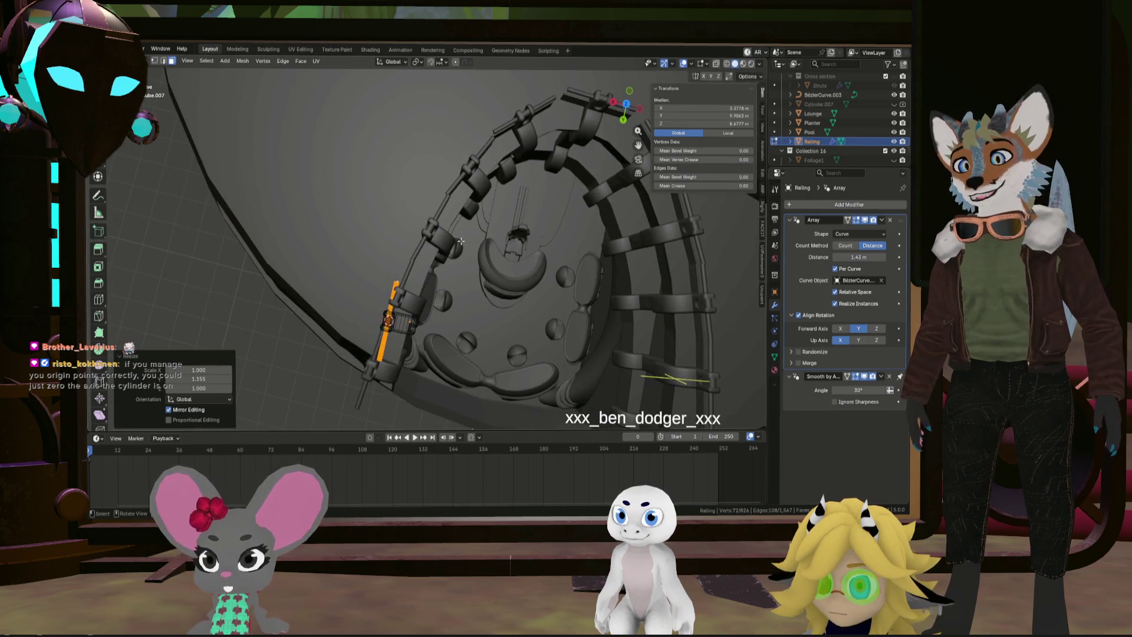
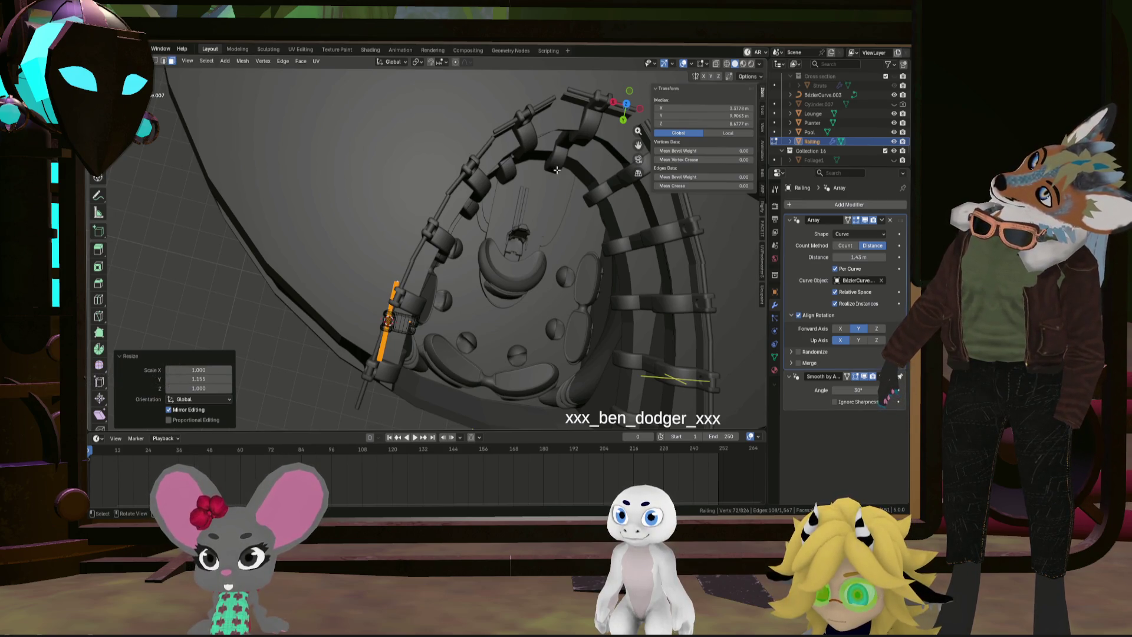
Separate the selected rail-bar faces from the post array into a new object, Railing.001
mouse_move(590, 193)
middle_down()
mouse_move(474, 273)
mouse_move(503, 279)
middle_up()
scroll(495, 272, up, 6)
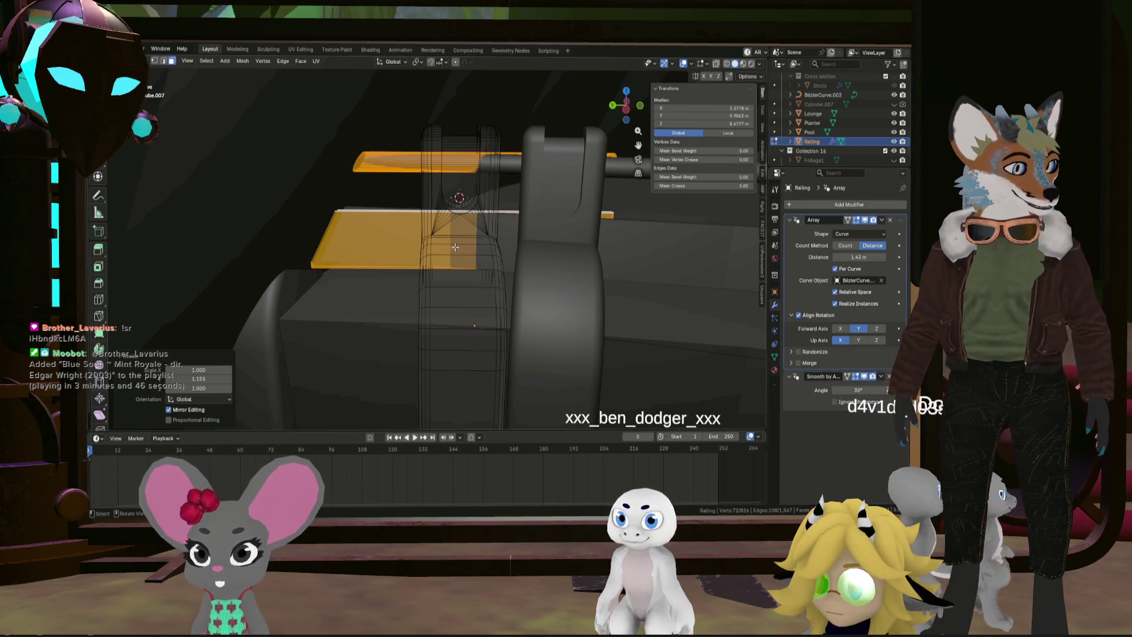
mouse_move(484, 222)
middle_down()
mouse_move(519, 212)
mouse_move(480, 222)
middle_up()
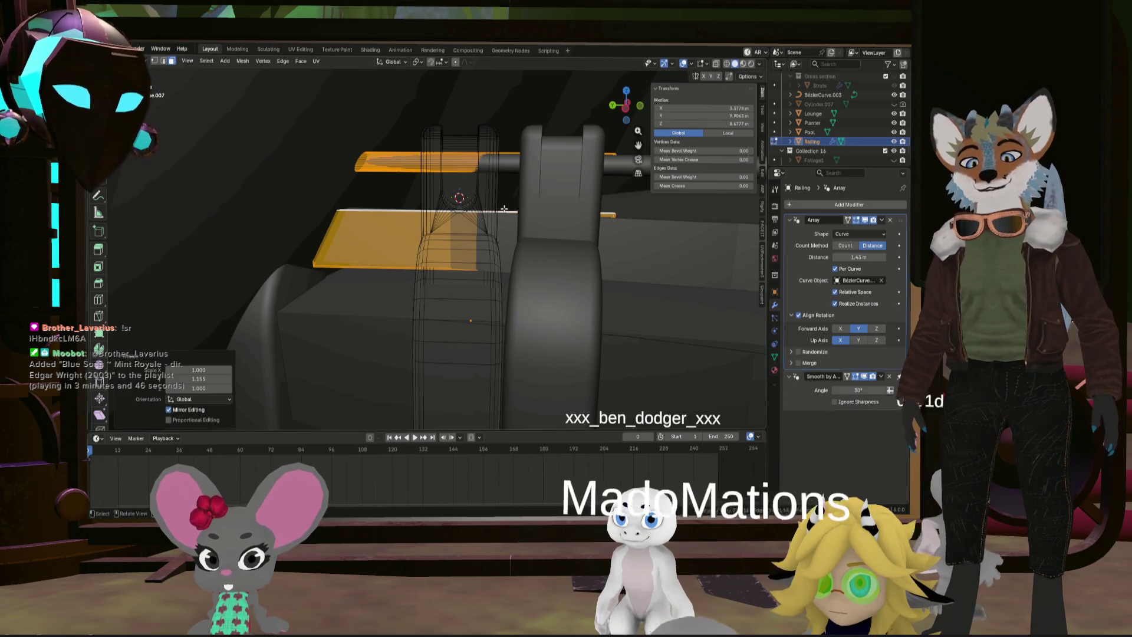
key(p)
click(514, 217)
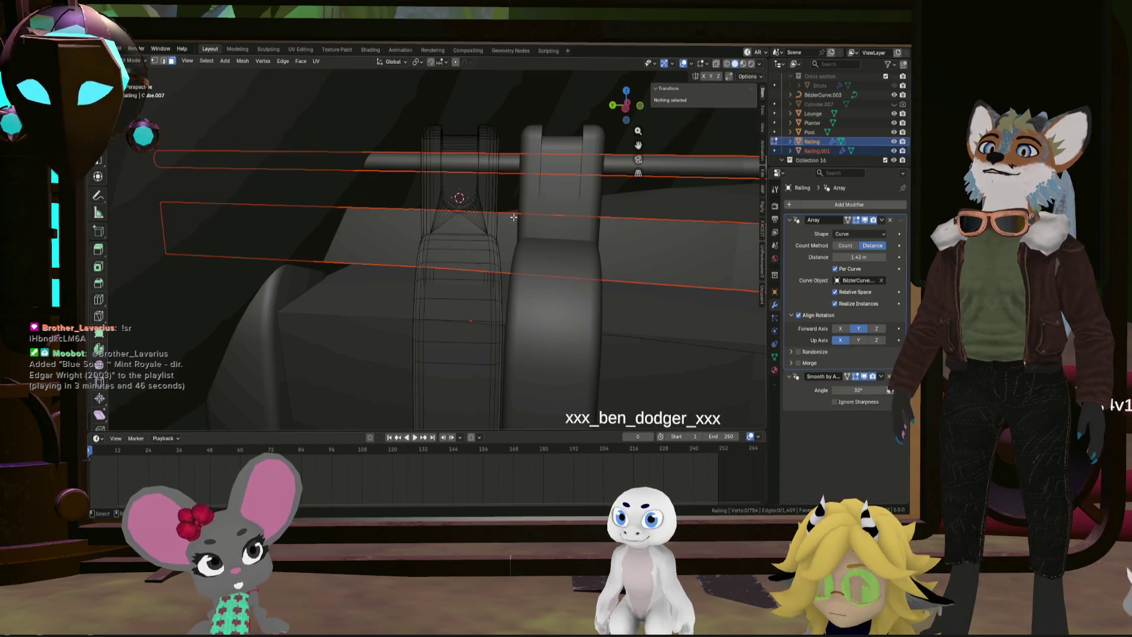
mouse_move(560, 222)
middle_down()
mouse_move(753, 273)
mouse_move(714, 235)
middle_up()
mouse_move(392, 282)
middle_down()
mouse_move(227, 263)
mouse_move(303, 271)
mouse_move(321, 350)
middle_up()
scroll(280, 313, up, 5)
scroll(280, 313, down, 3)
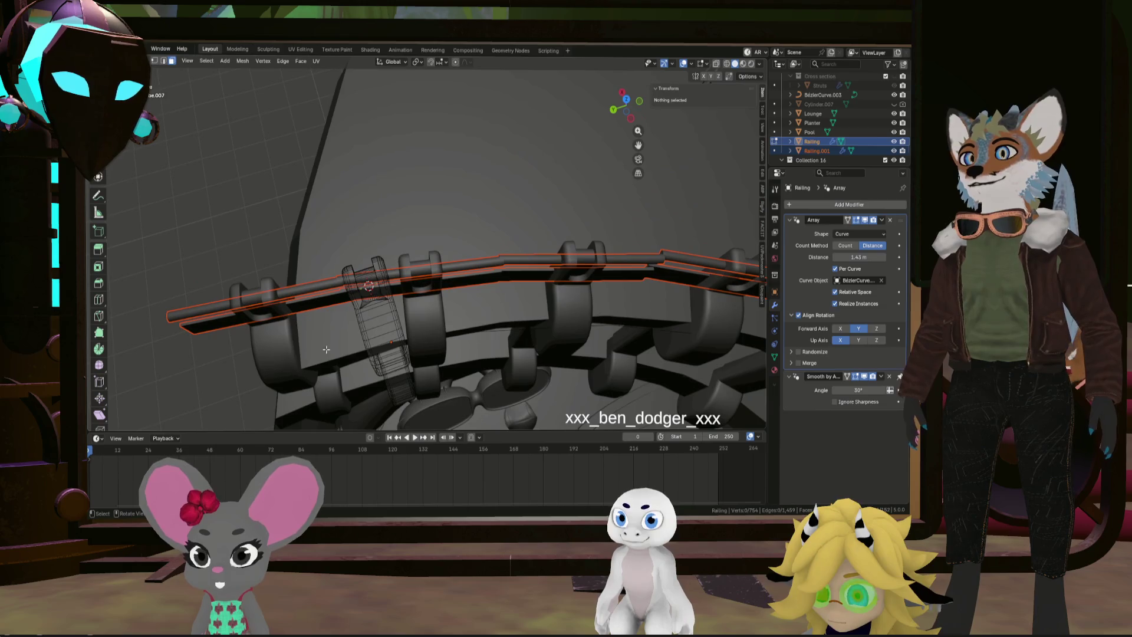
Select Railing.001, enter Edit Mode and select the whole end rail piece
key(Escape)
key(Tab)
click(329, 294)
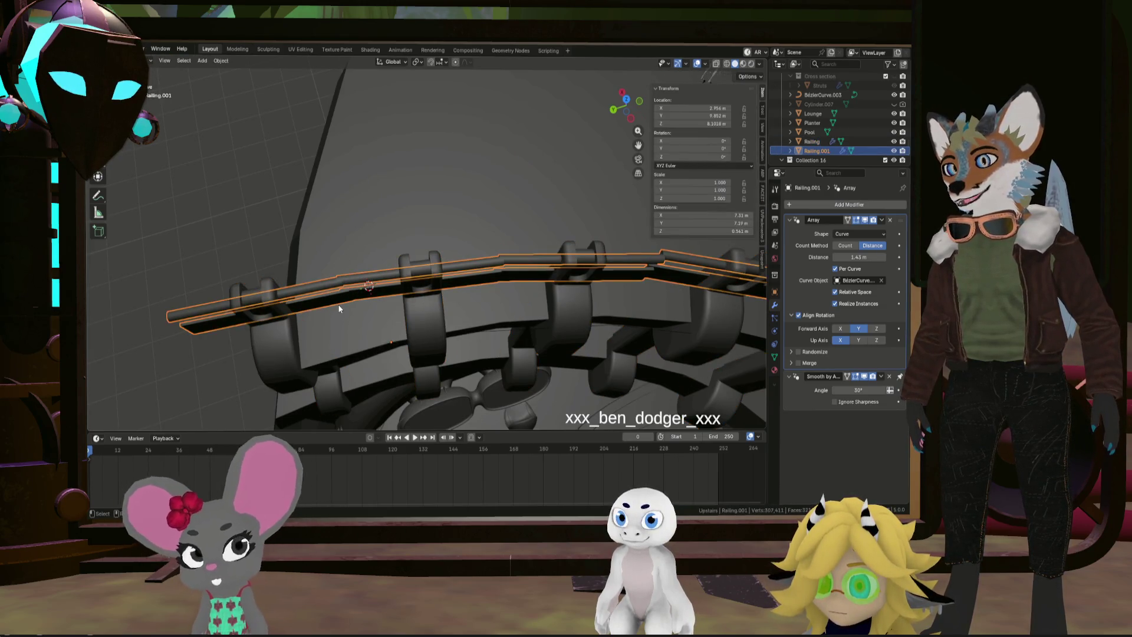
middle_drag(339, 305, 377, 298)
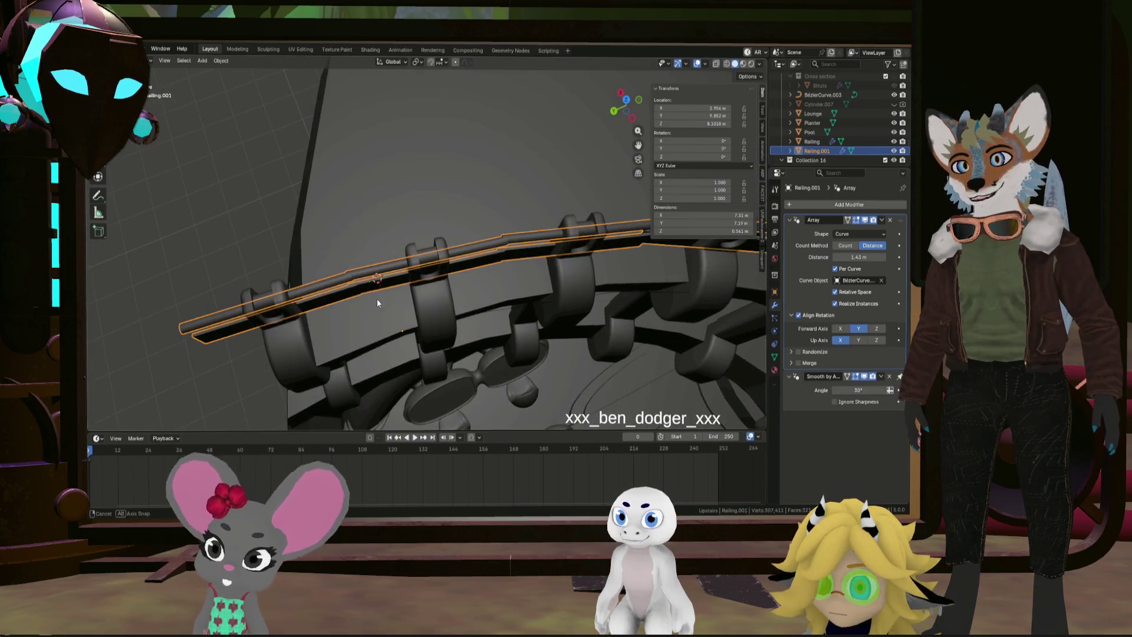
key(Tab)
alt+click(389, 267)
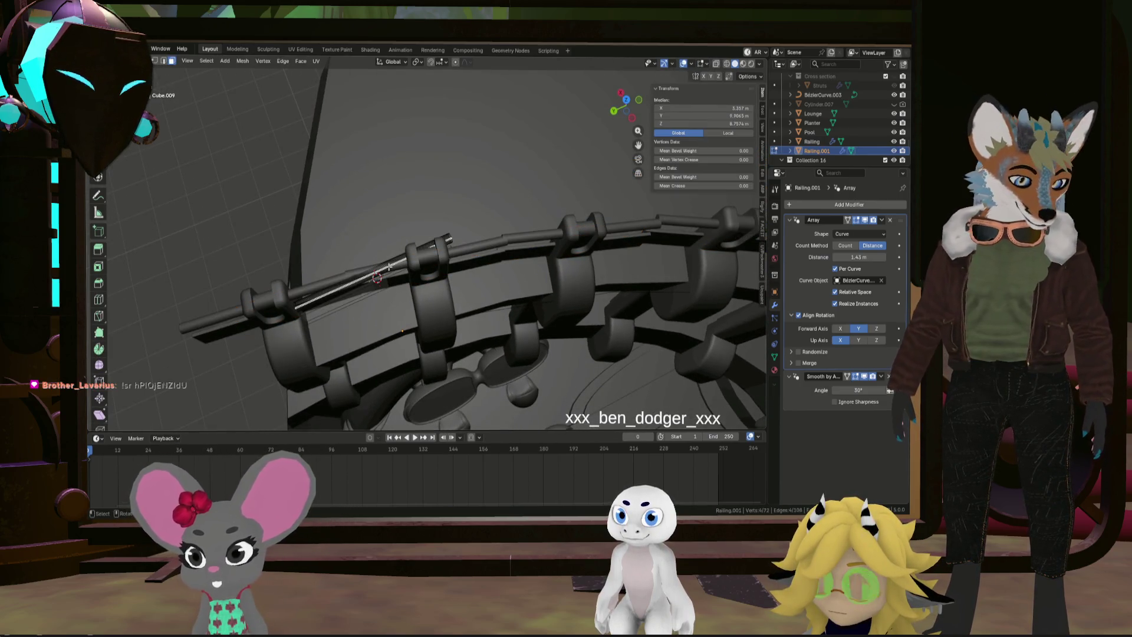
key(l)
Rotate the end piece slightly and stretch it along Y to 1.079
middle_drag(384, 282, 410, 295)
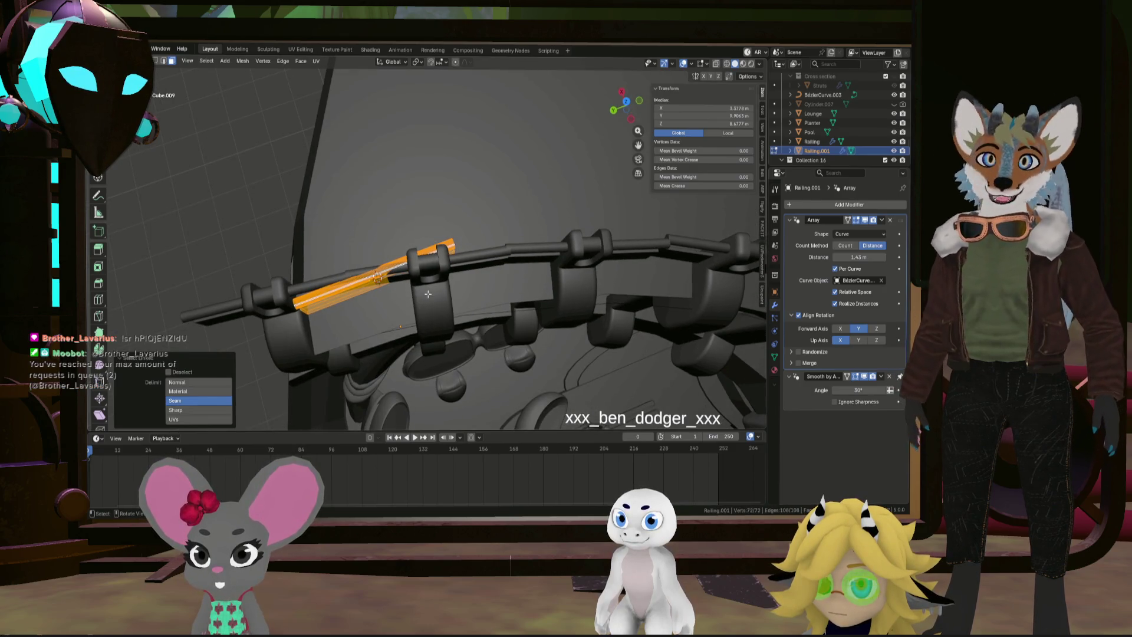
click(466, 292)
mouse_move(465, 292)
middle_down()
mouse_move(404, 299)
mouse_move(404, 248)
mouse_move(356, 268)
mouse_move(439, 319)
middle_up()
key(s)
key(y)
click(372, 267)
key(s)
key(y)
click(640, 271)
Rotate the end piece a small amount again to follow the pool curve
middle_drag(639, 271, 560, 334)
key(r)
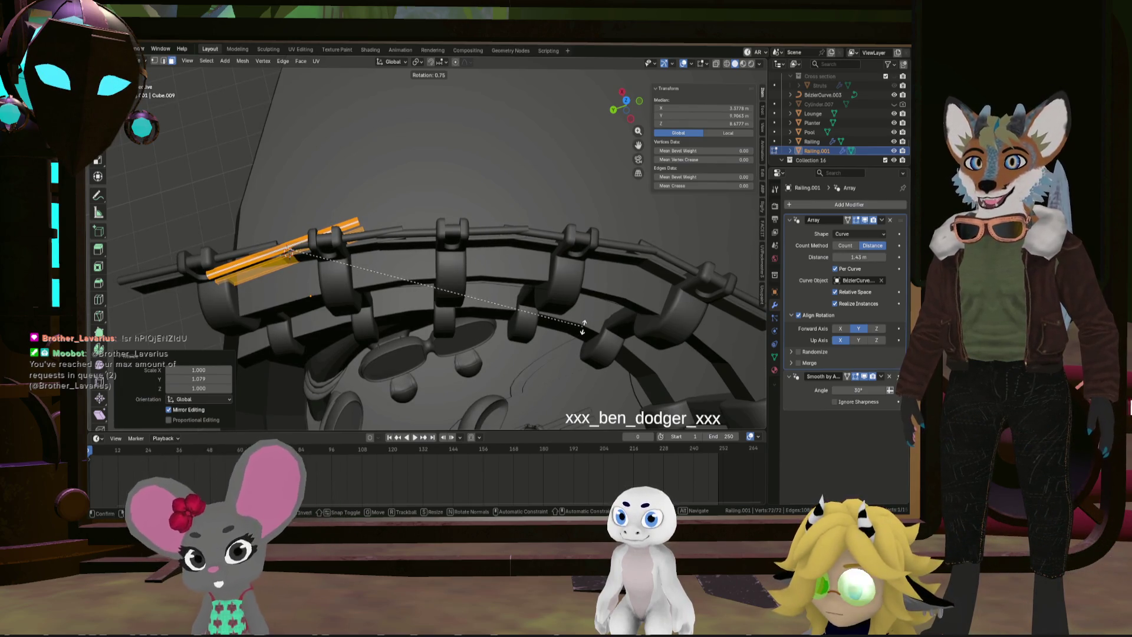
click(582, 326)
mouse_move(583, 326)
middle_down()
mouse_move(482, 320)
mouse_move(387, 189)
mouse_move(448, 236)
mouse_move(527, 236)
mouse_move(485, 259)
mouse_move(471, 248)
middle_up()
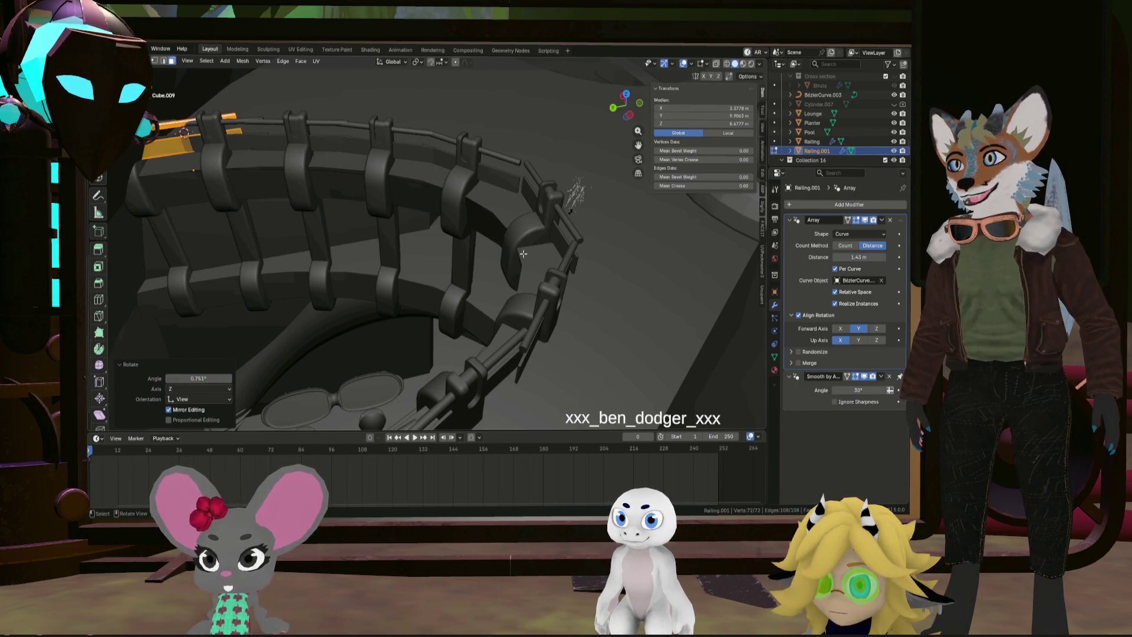
scroll(523, 254, down, 3)
middle_drag(522, 254, 545, 271)
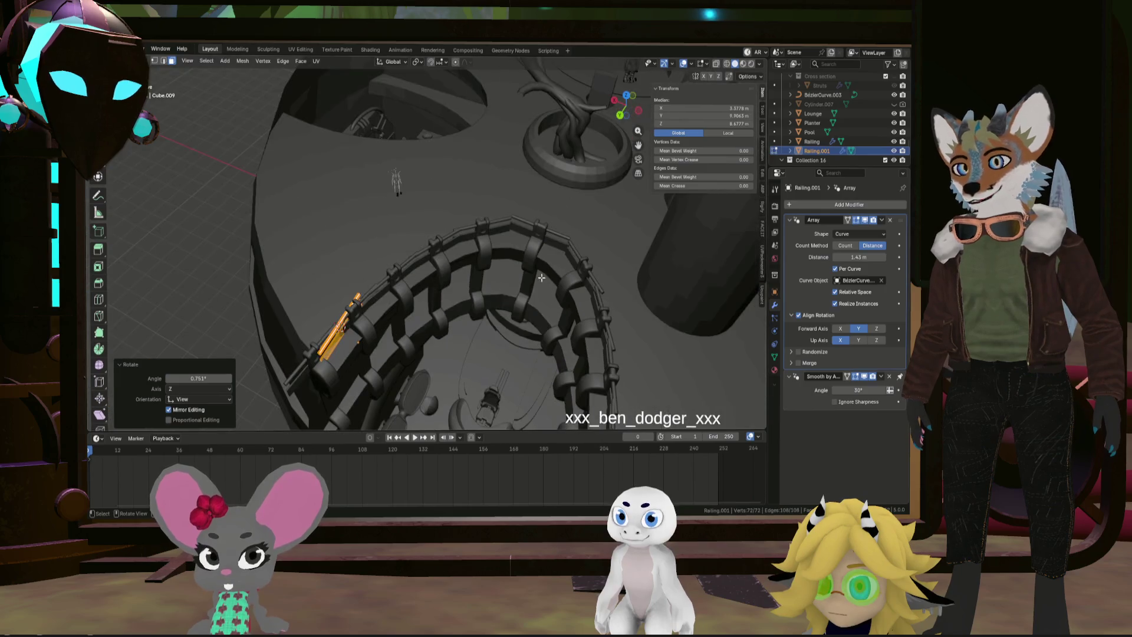
scroll(459, 321, up, 2)
scroll(465, 323, up, 2)
middle_drag(454, 312, 477, 306)
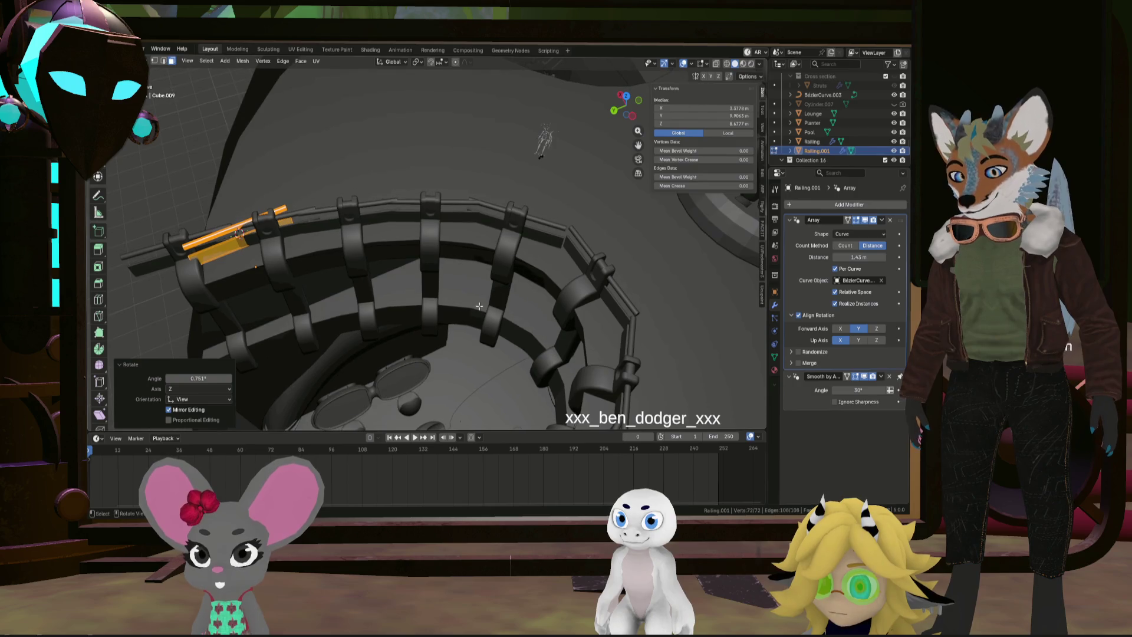
Shrink the end piece along Y to 0.943 and return to Object Mode
key(s)
key(y)
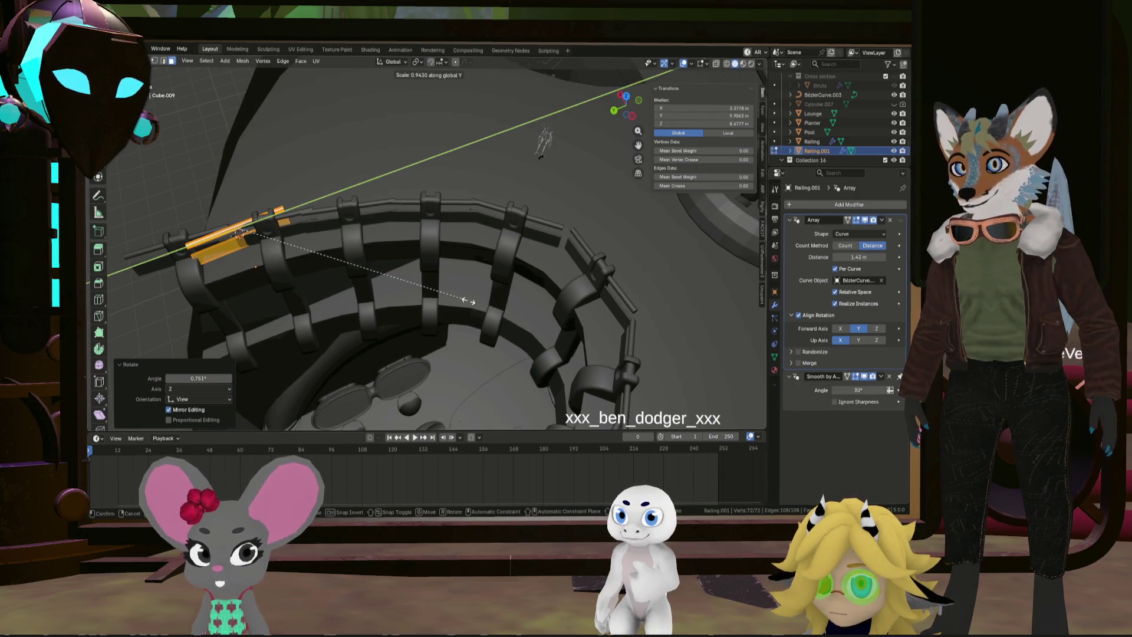
click(469, 301)
mouse_move(468, 300)
middle_down()
mouse_move(551, 301)
mouse_move(598, 339)
mouse_move(413, 224)
middle_up()
scroll(531, 306, up, 5)
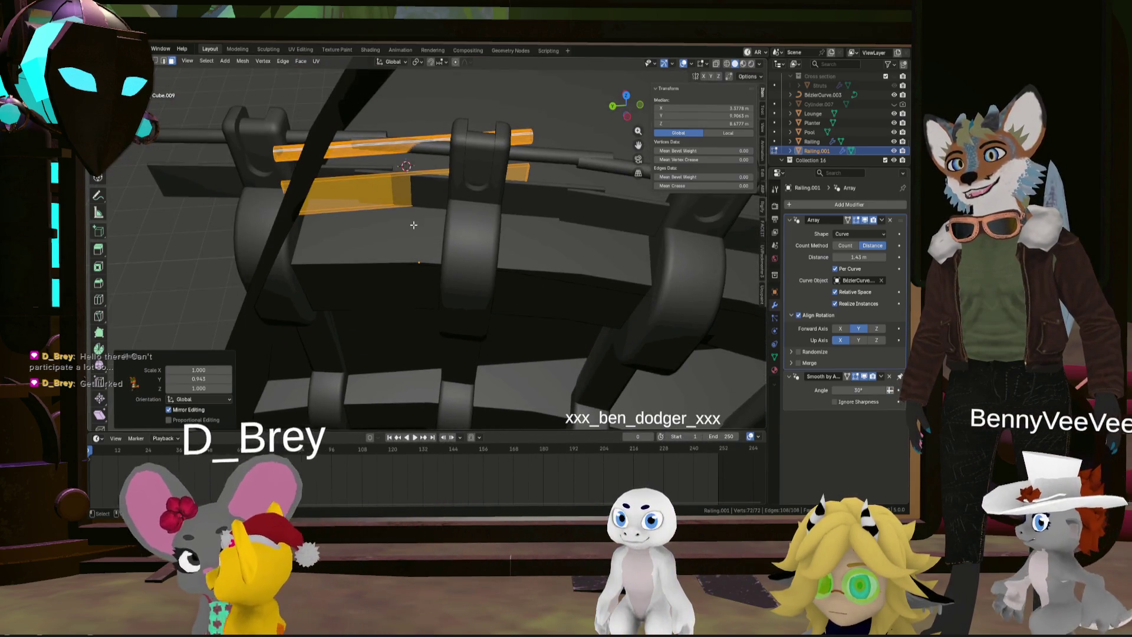
key(Tab)
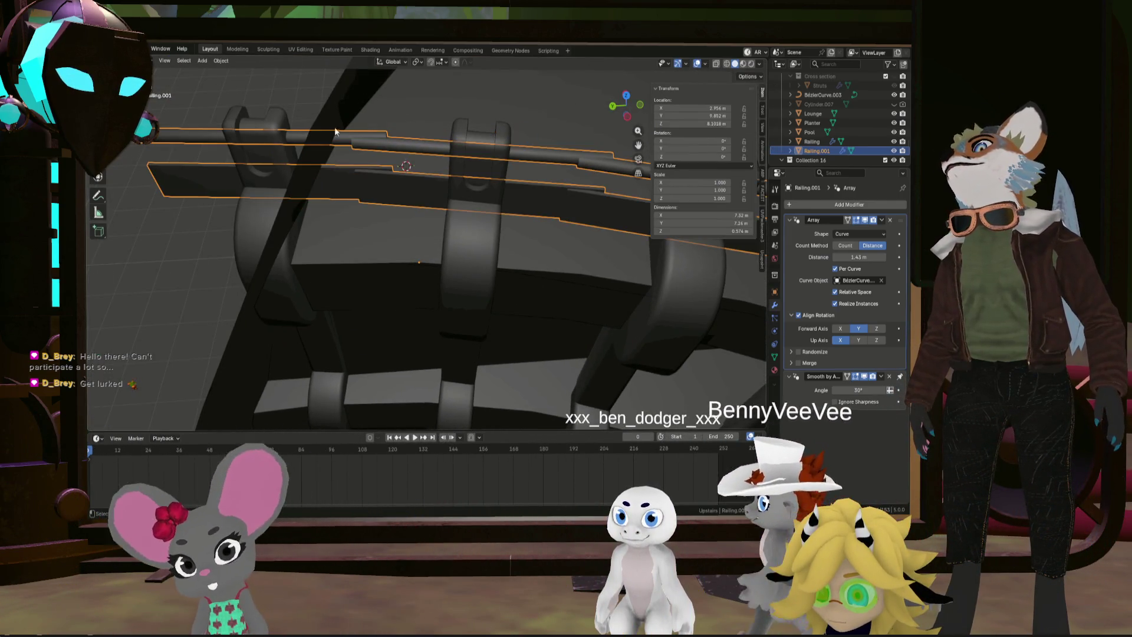
Try setting the rail object's origin to its geometry, then undo it
click(221, 60)
mouse_move(252, 83)
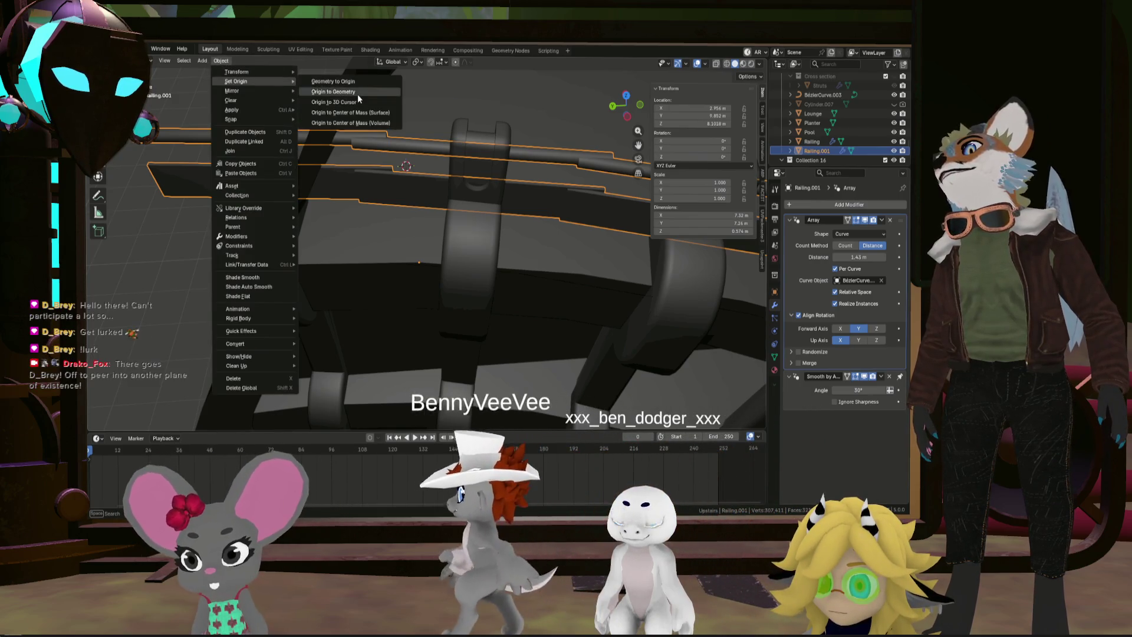
click(357, 92)
key(ctrl+z)
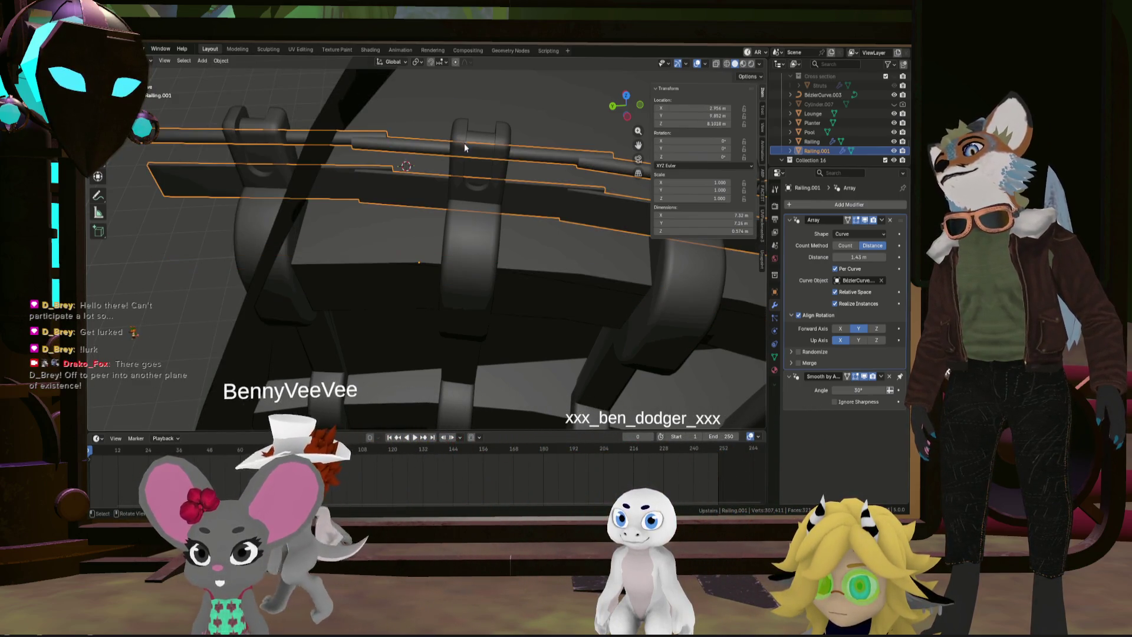
Select the rail bars, hide their array in the viewport, and set origin to geometry
click(508, 185)
click(516, 190)
middle_drag(531, 190, 580, 197)
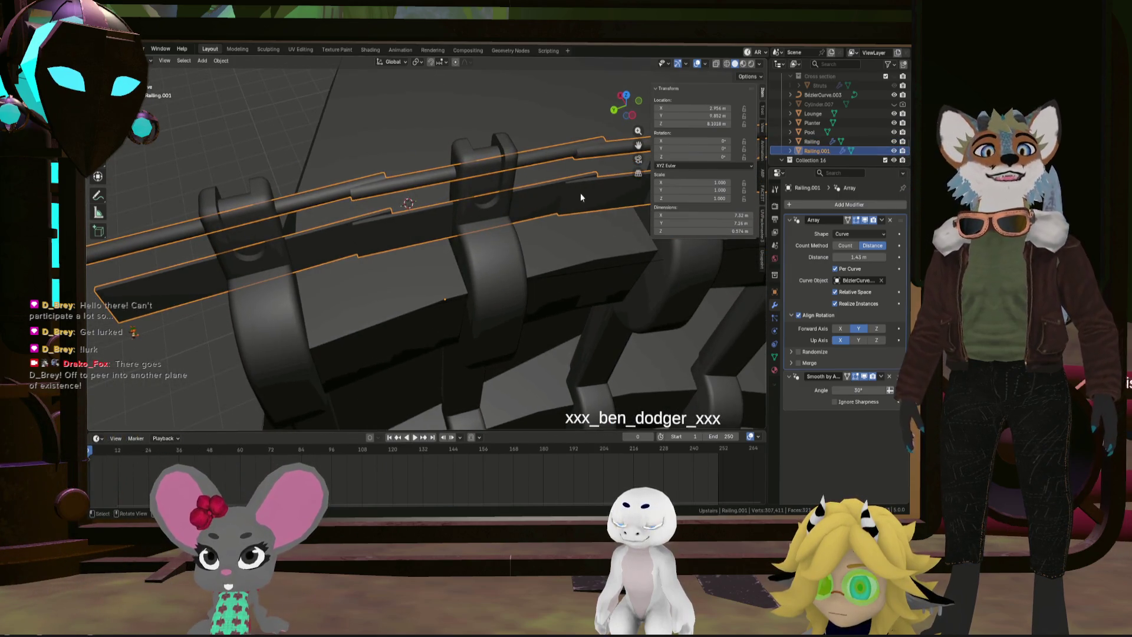
click(862, 222)
middle_drag(396, 211, 379, 217)
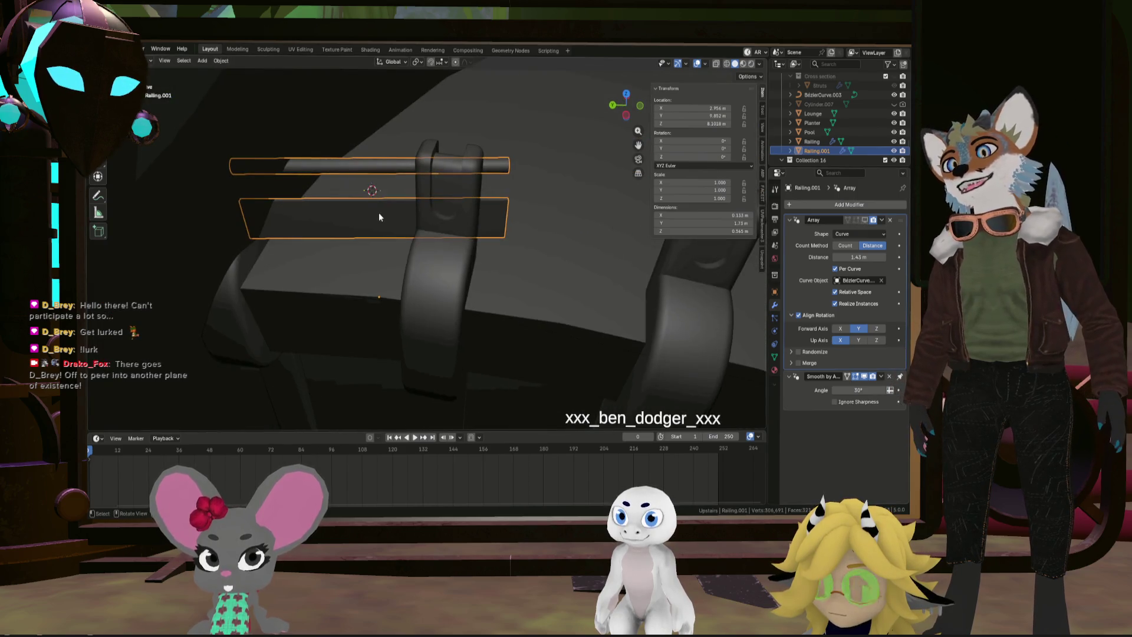
click(221, 61)
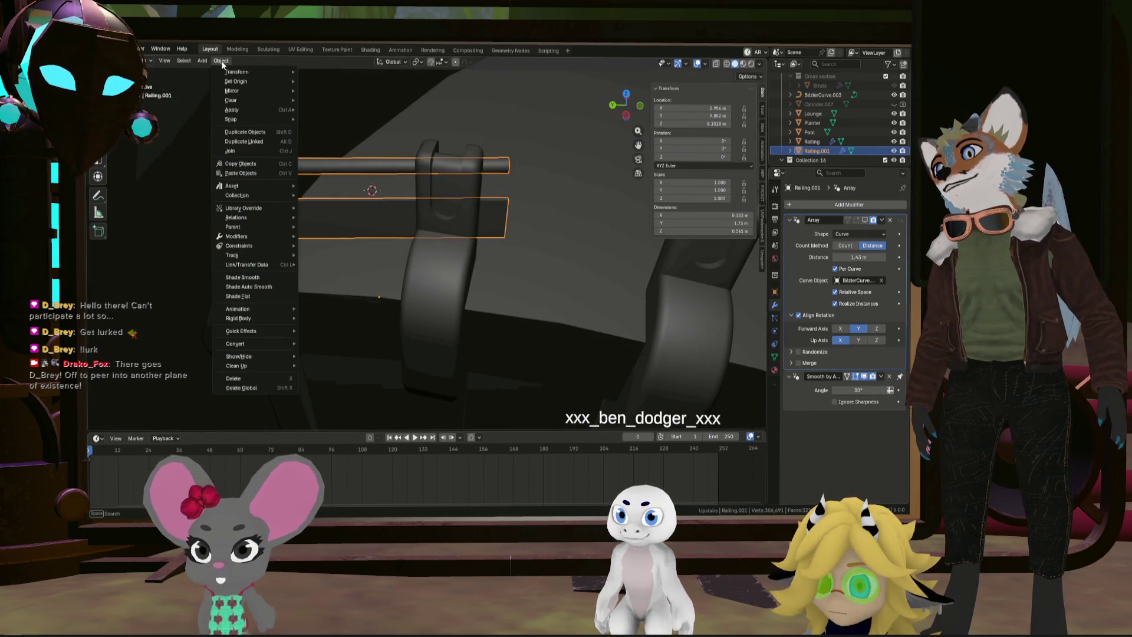
mouse_move(277, 81)
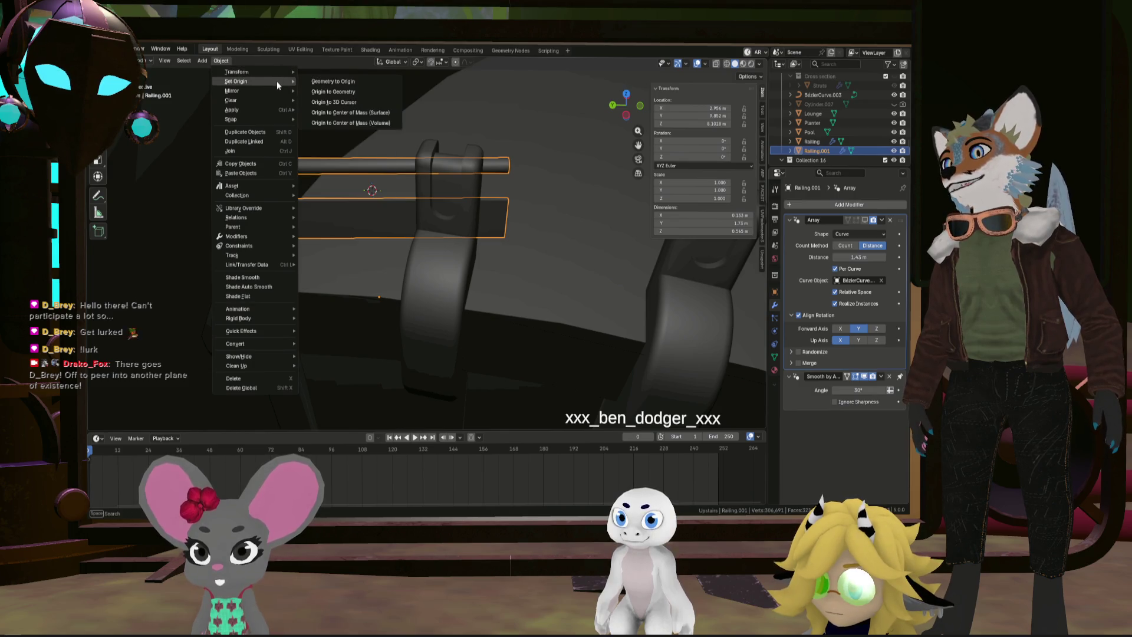
click(348, 92)
Show the curve array again and try zeroing the X location, then undo it
mouse_move(361, 159)
middle_down()
mouse_move(369, 154)
mouse_move(380, 176)
middle_up()
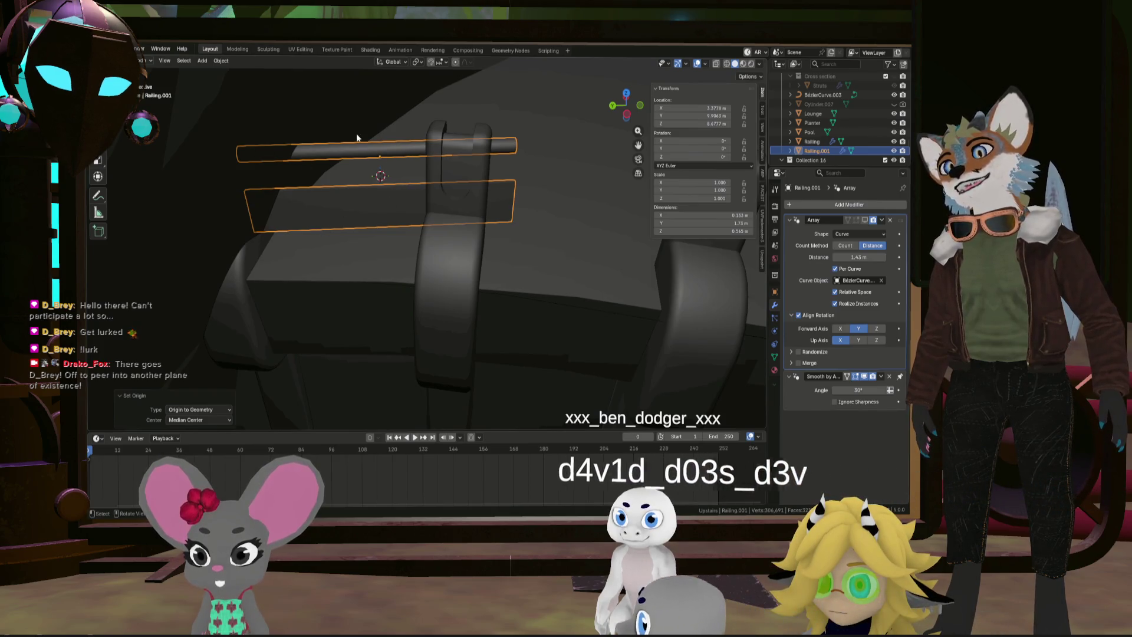
middle_drag(457, 172, 462, 173)
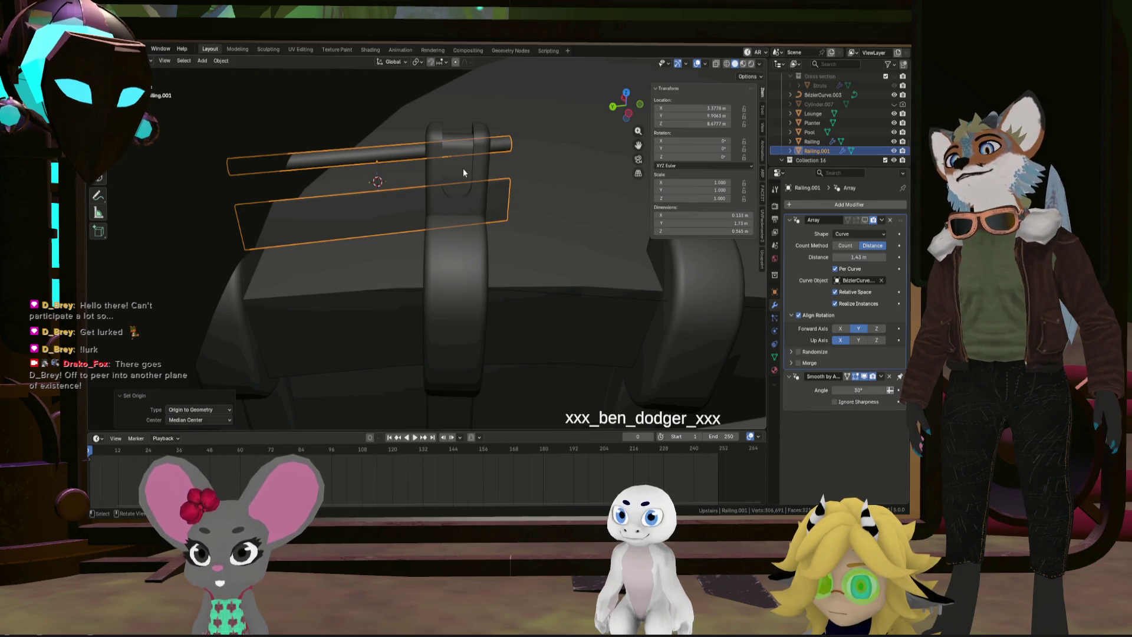
click(864, 220)
mouse_move(501, 194)
middle_down()
mouse_move(374, 171)
mouse_move(571, 187)
mouse_move(451, 185)
mouse_move(451, 204)
mouse_move(451, 192)
middle_up()
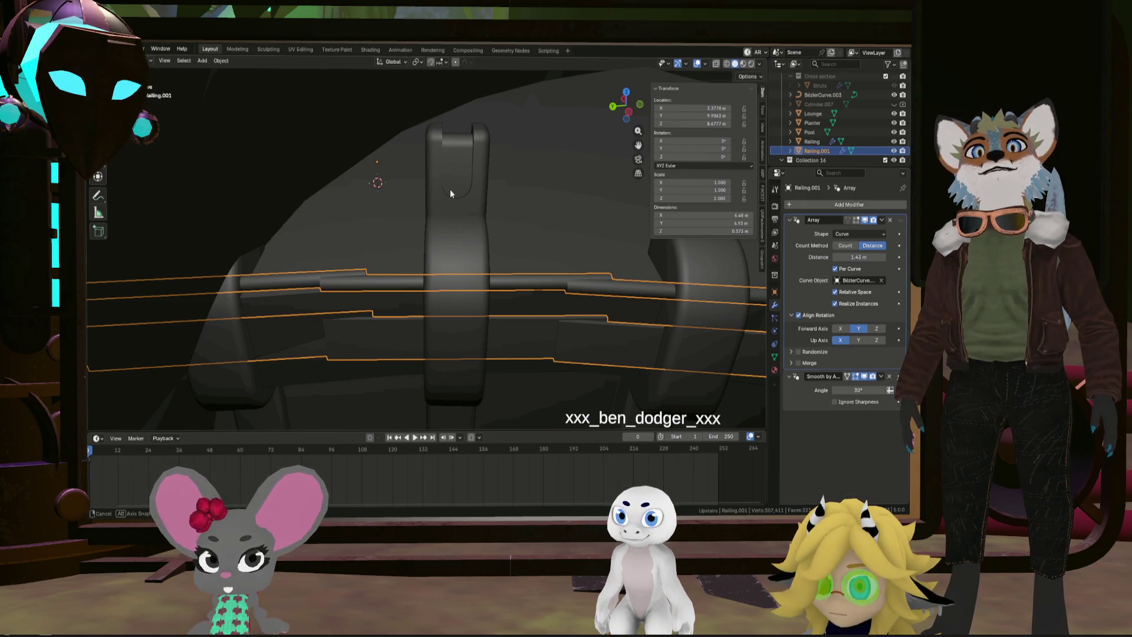
click(706, 117)
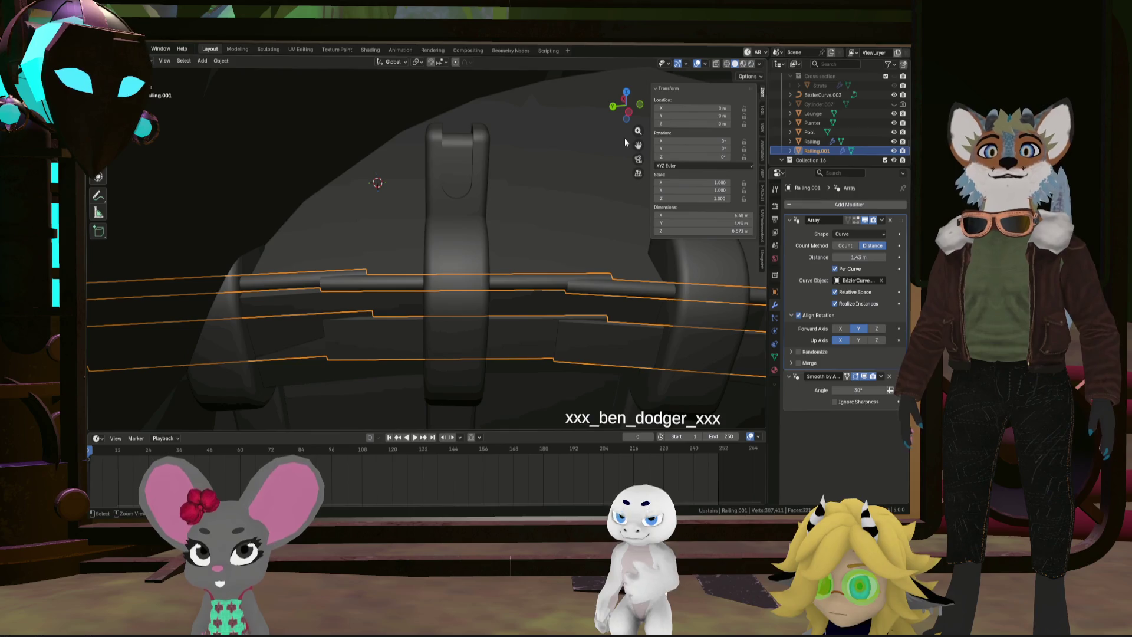
key(ctrl+z)
Re-enable Railing.001's curve array so the bars run around the pool edge
middle_drag(527, 181, 478, 182)
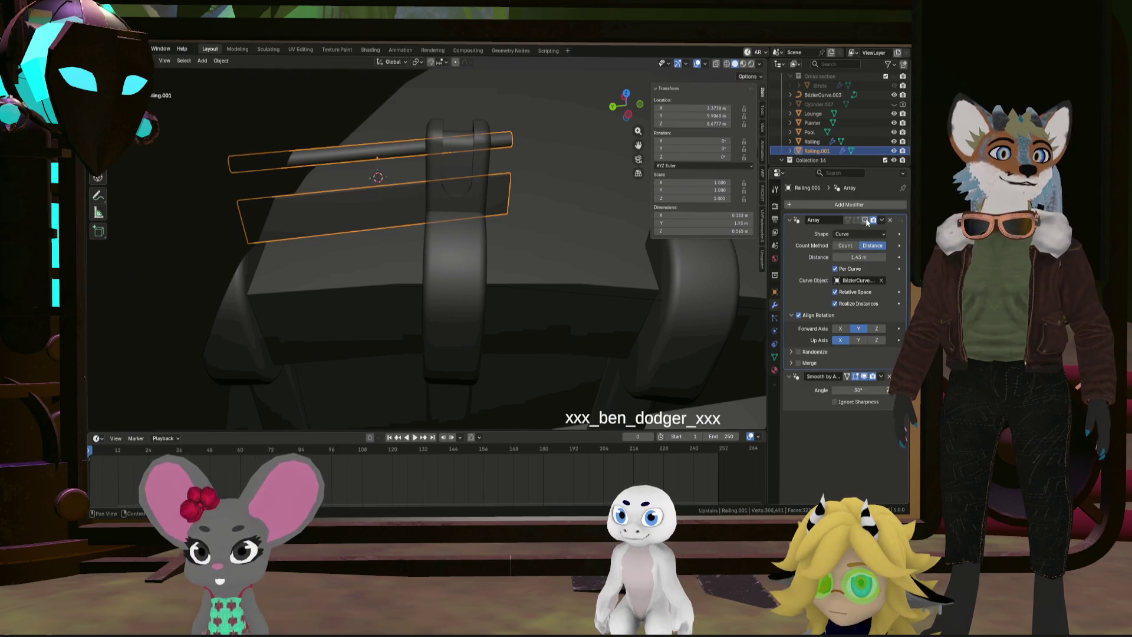
click(865, 220)
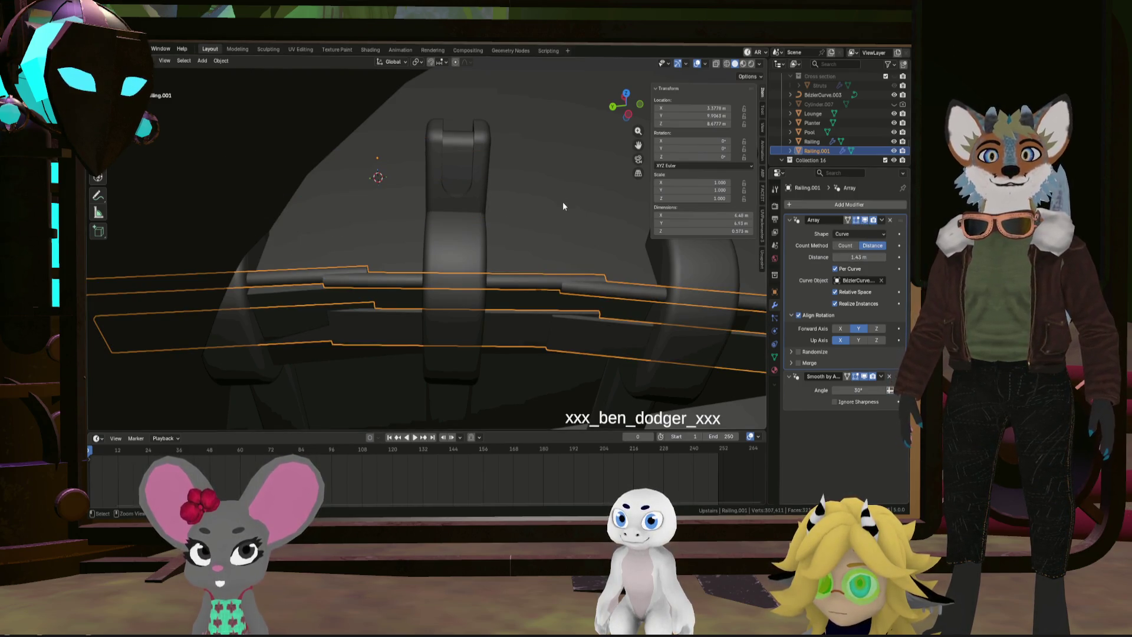
key(ctrl+z)
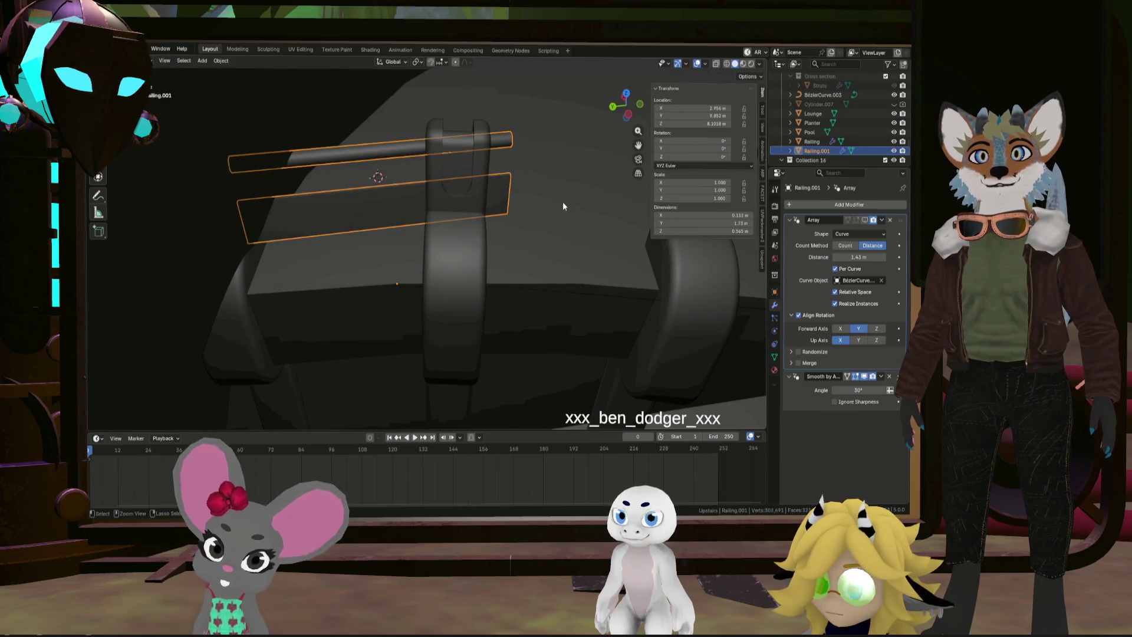
key(ctrl+shift+z)
mouse_move(562, 202)
middle_down()
mouse_move(512, 214)
mouse_move(567, 224)
mouse_move(546, 222)
mouse_move(511, 181)
mouse_move(519, 194)
mouse_move(489, 230)
mouse_move(581, 215)
middle_up()
key(Tab)
Scale the base bar mesh to 0.874 along Y and rotate it -1.26° around Z
key(s)
key(y)
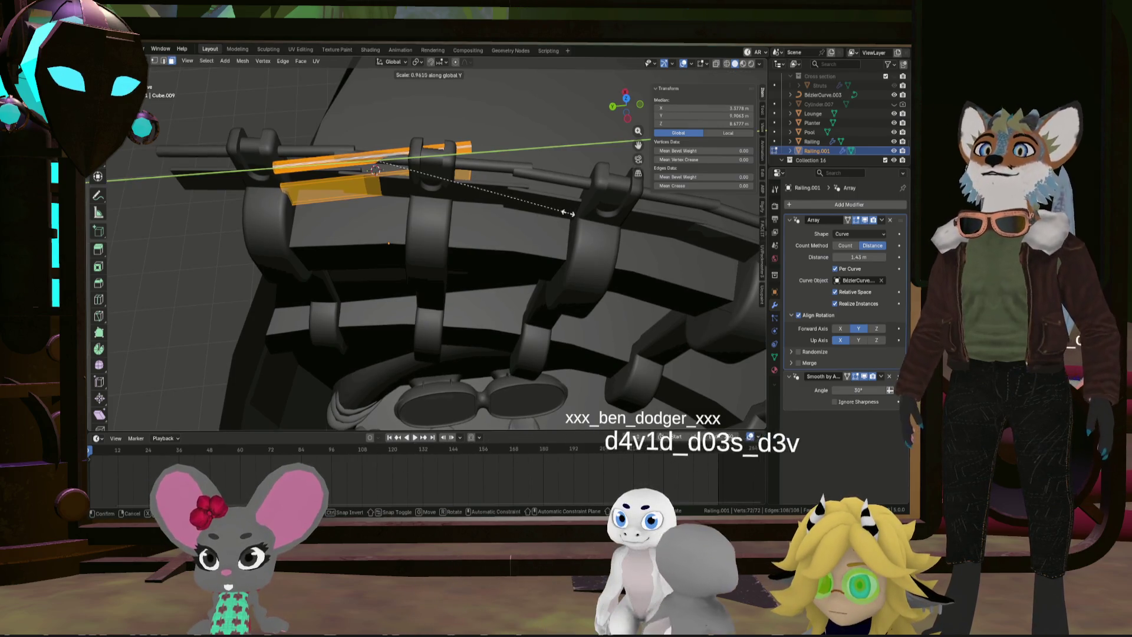
click(551, 211)
scroll(549, 211, down, 3)
middle_drag(550, 211, 433, 221)
key(r)
key(z)
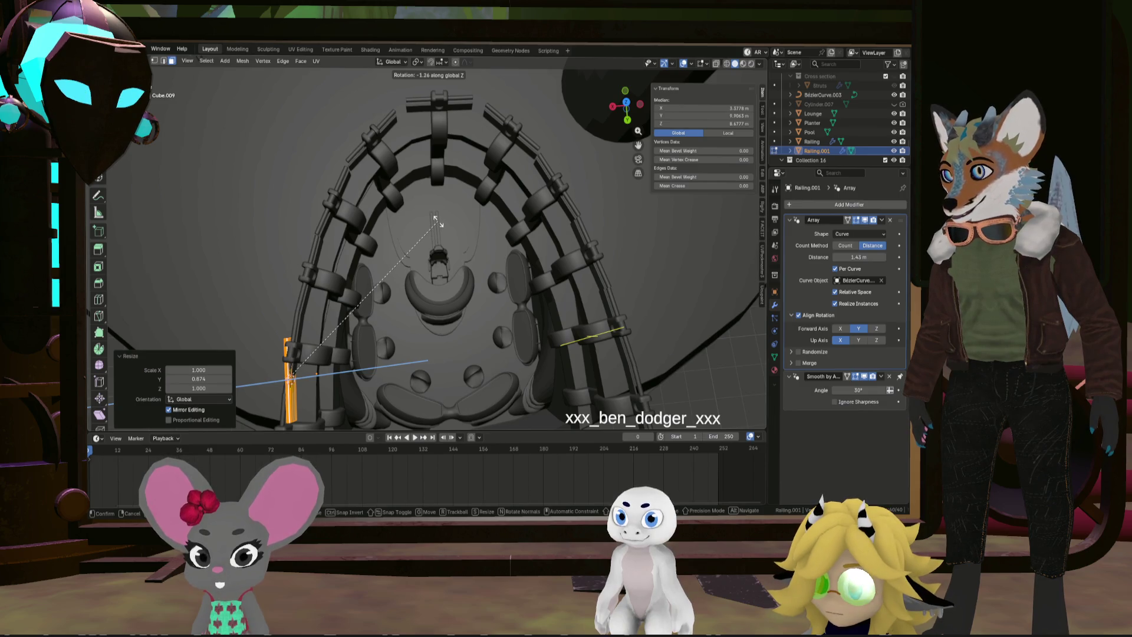
click(435, 219)
mouse_move(430, 230)
middle_down()
mouse_move(424, 241)
mouse_move(452, 159)
middle_up()
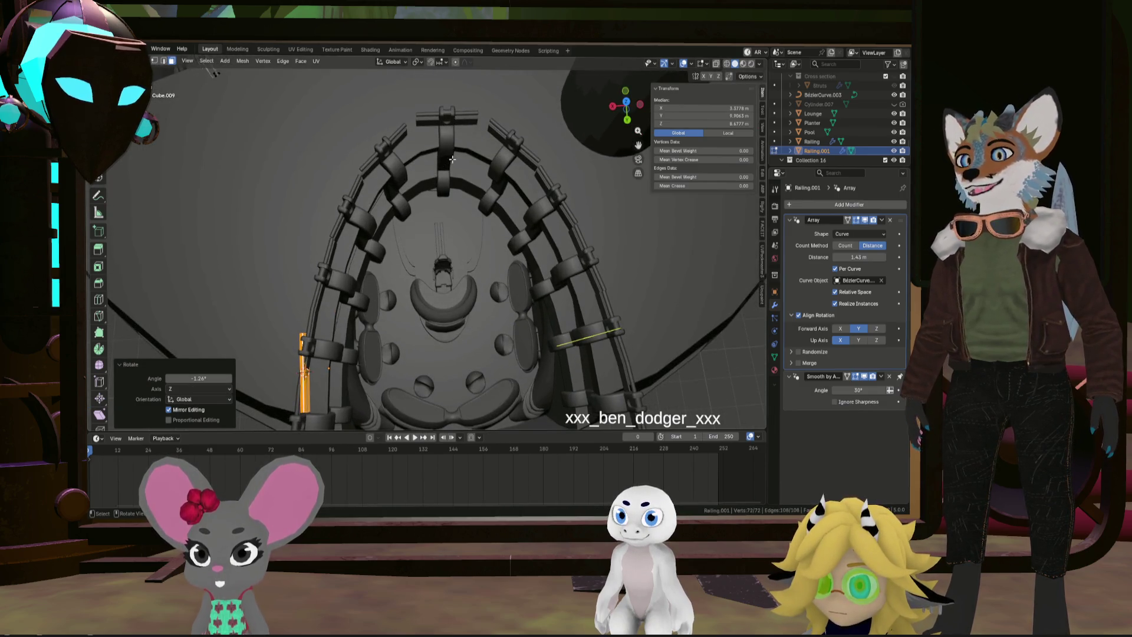
key(Tab)
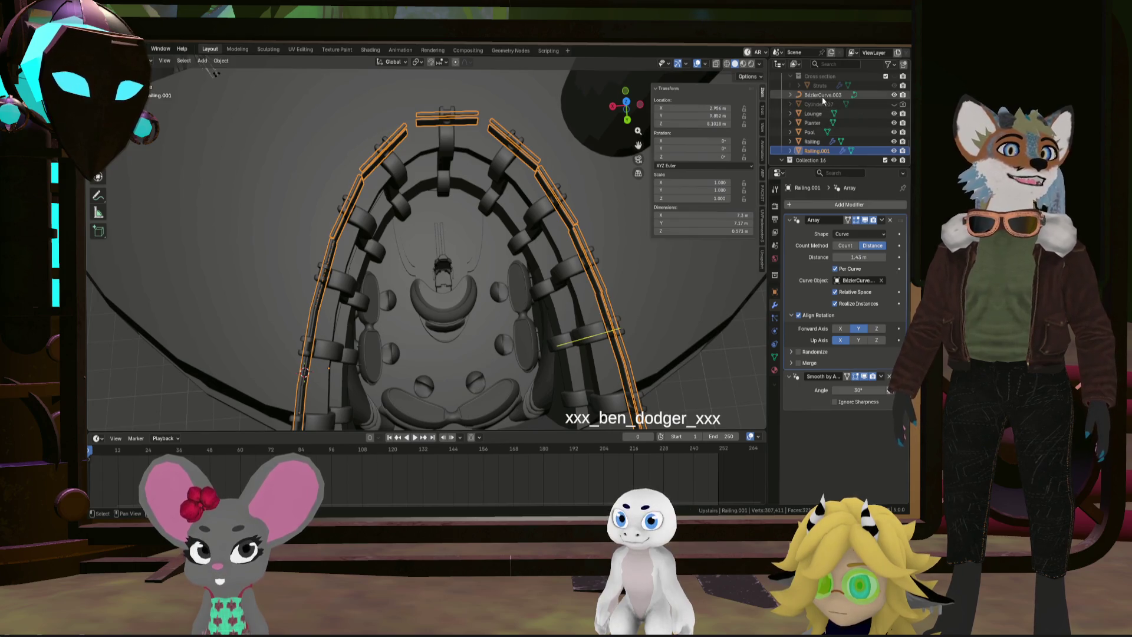
Select BézierCurve.003's end control points and move them along Y
click(822, 96)
scroll(564, 293, down, 3)
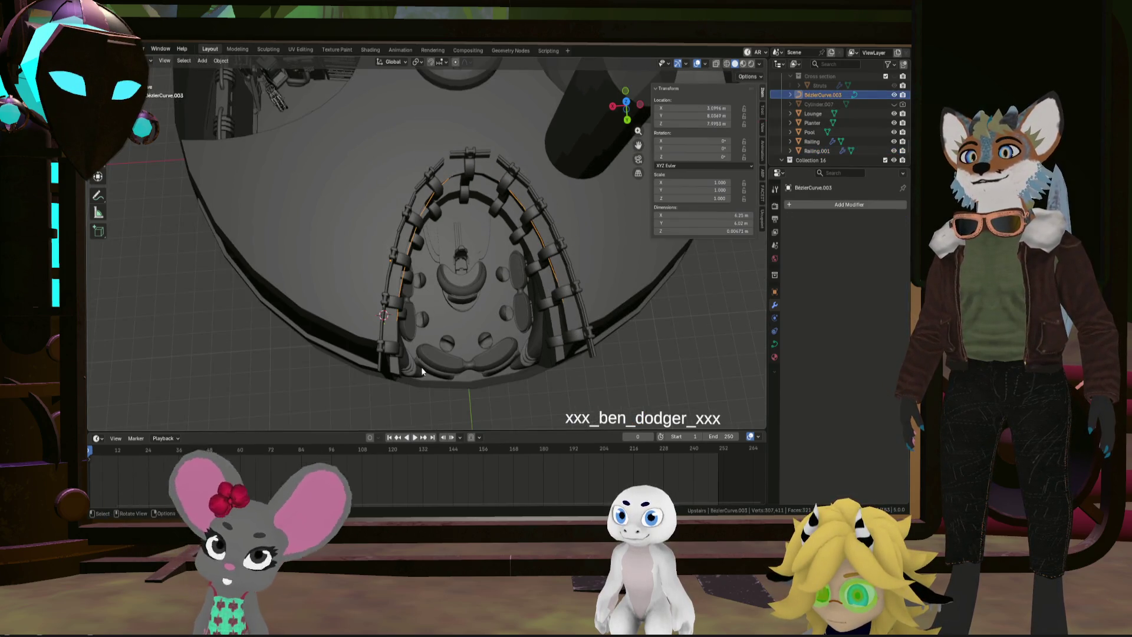
key(Tab)
drag(330, 382, 704, 268)
key(g)
key(y)
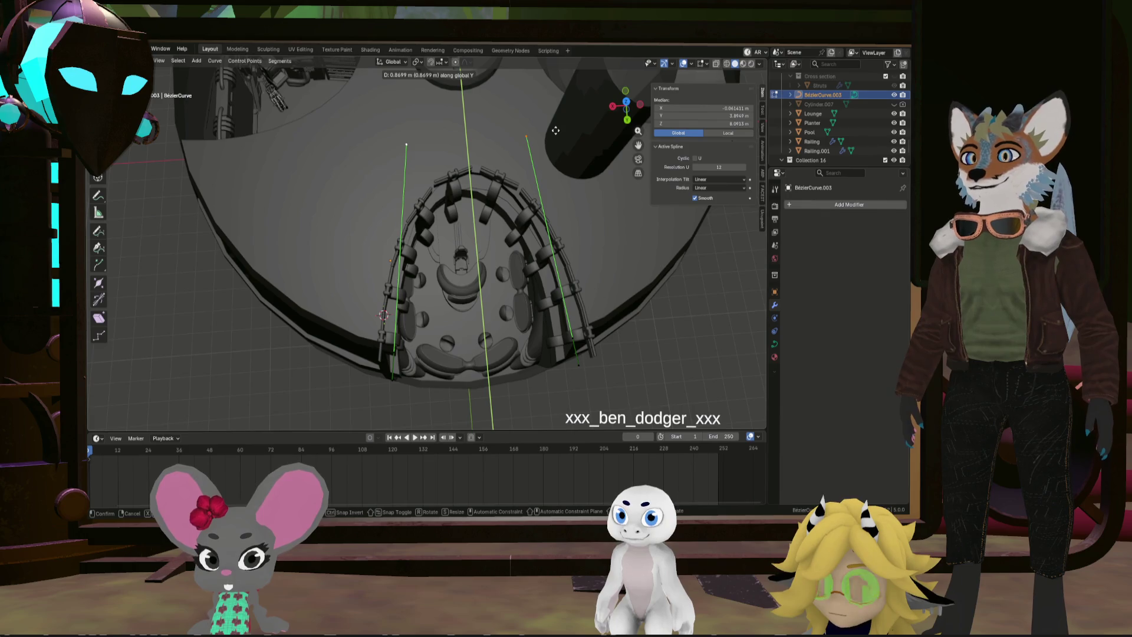
click(555, 131)
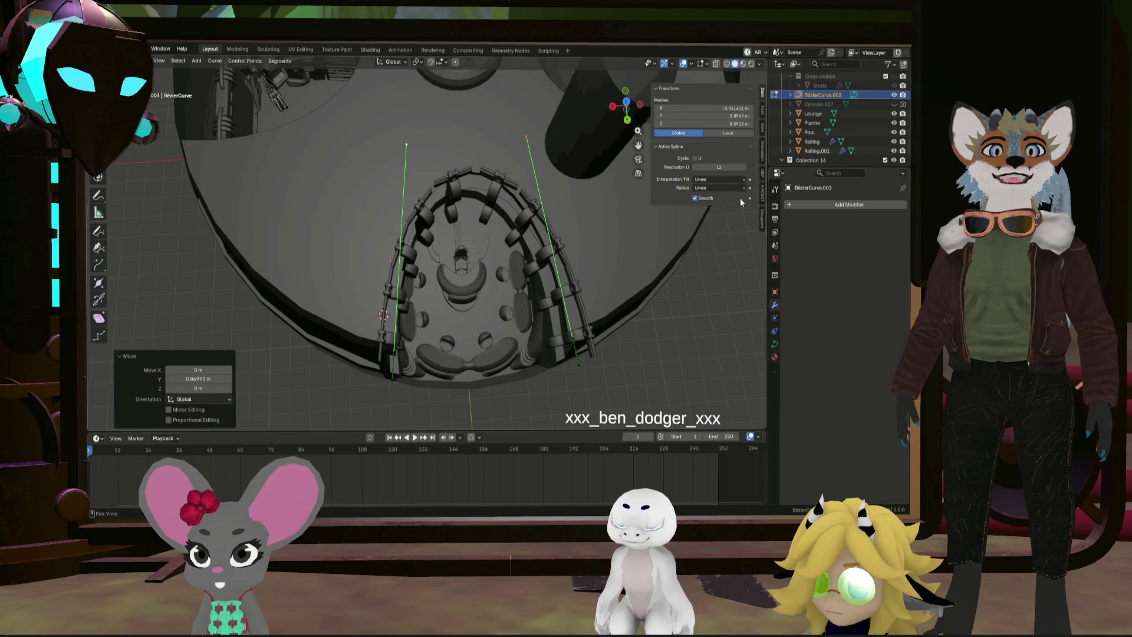
Adjust the end points' Y offset to -0.4395 m and finish curve editing
mouse_move(565, 257)
middle_down()
mouse_move(534, 227)
mouse_move(519, 267)
middle_up()
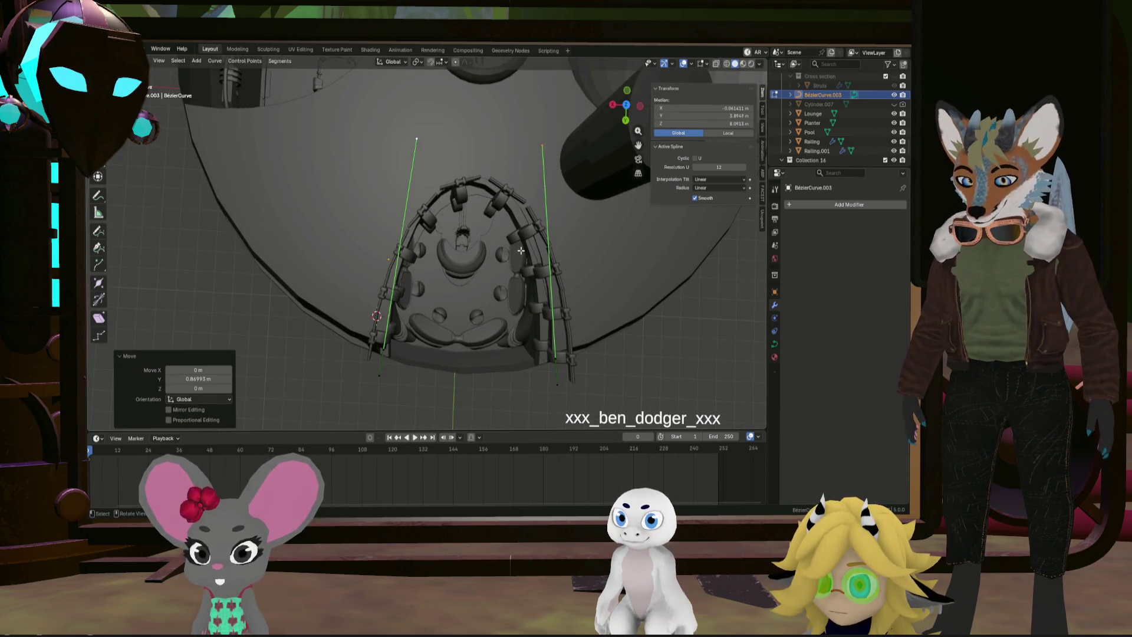
key(y)
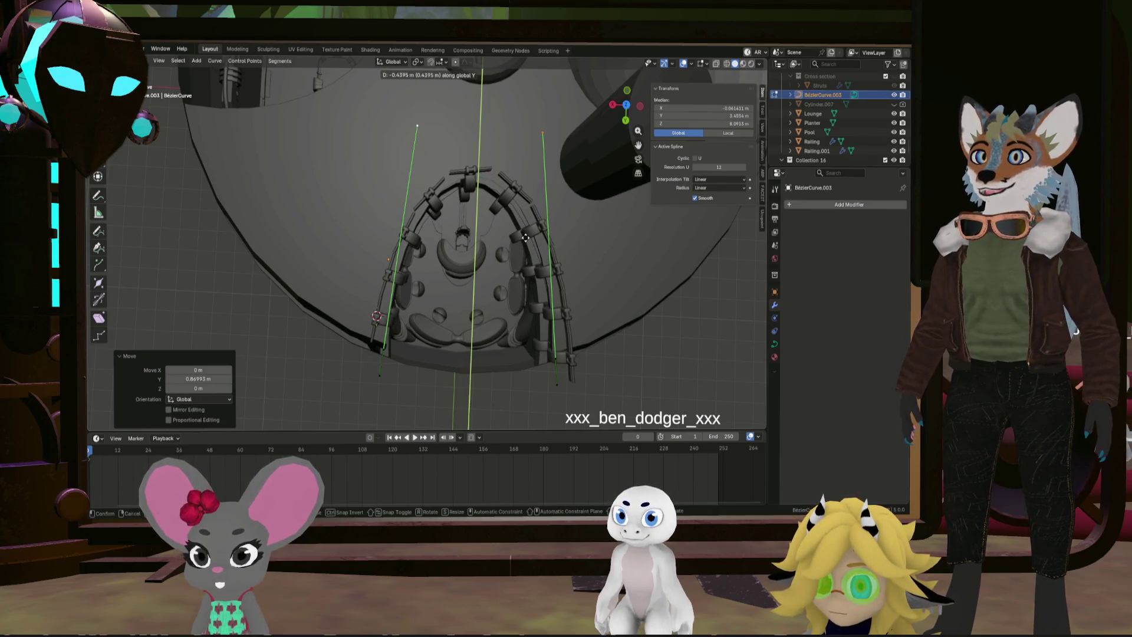
click(525, 238)
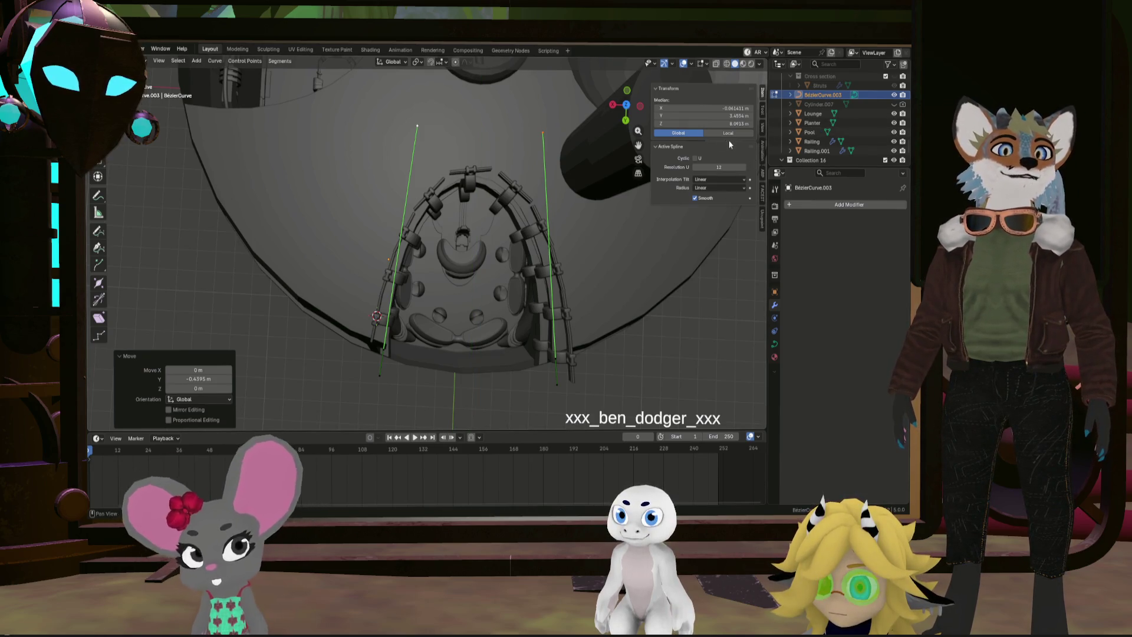
key(Tab)
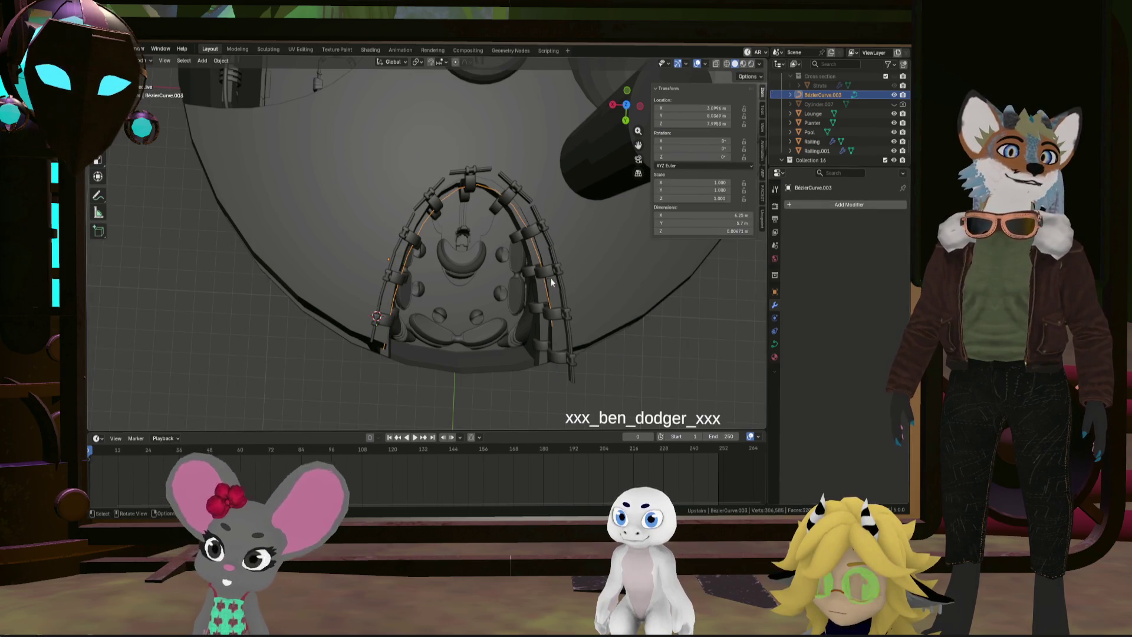
click(554, 280)
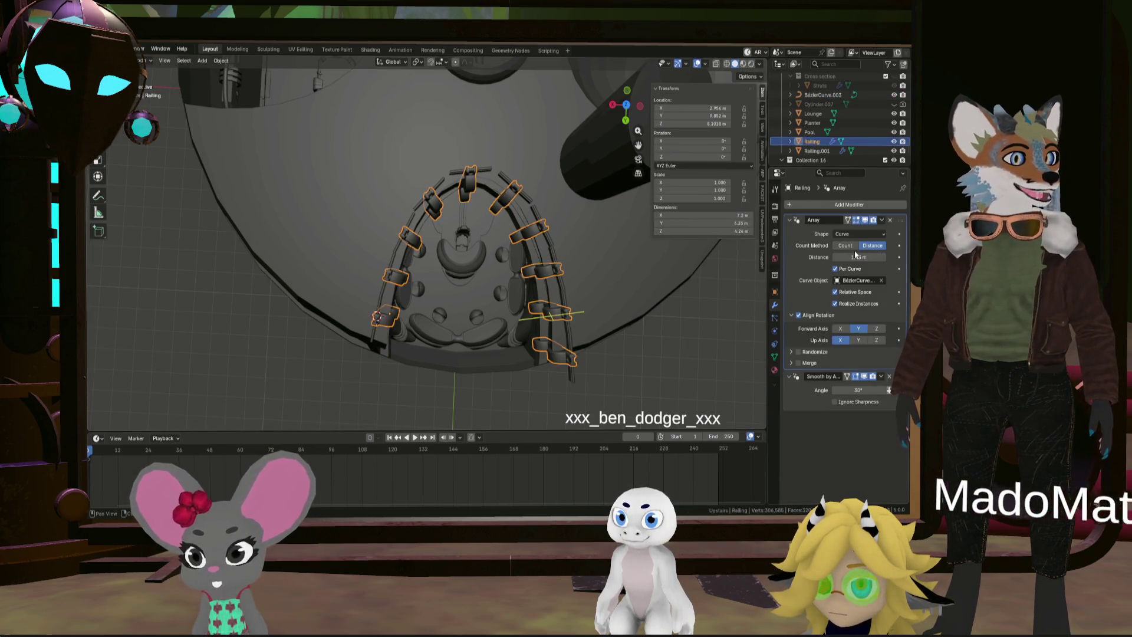
Set the Array distance on Railing and Railing.001 to about 1.16 m
drag(859, 257, 858, 256)
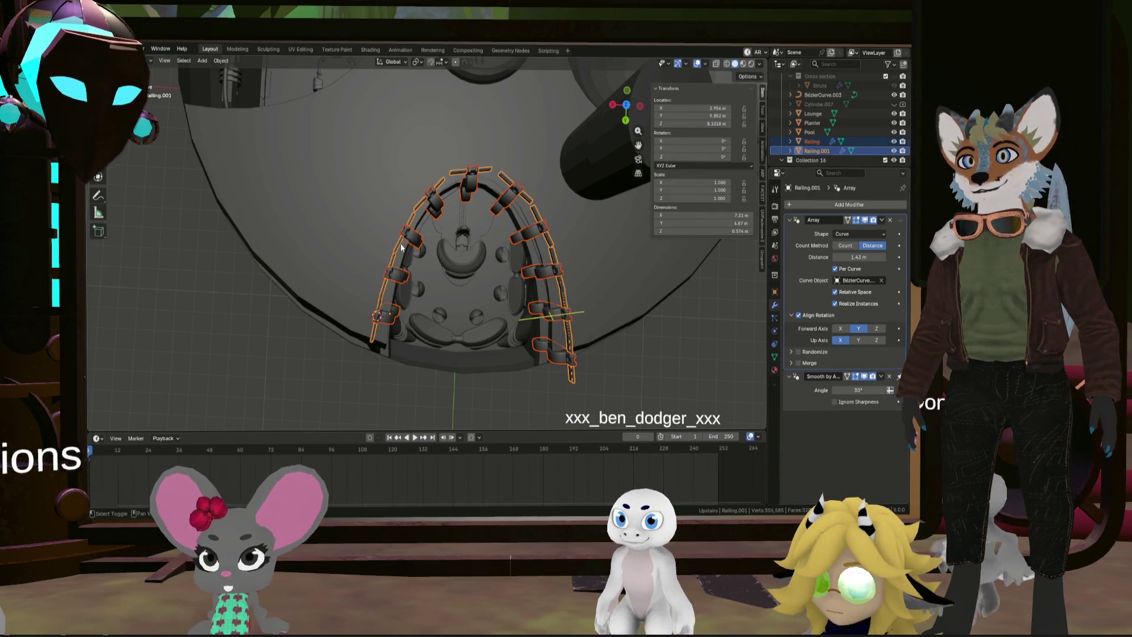
key(ctrl+z)
shift+click(389, 264)
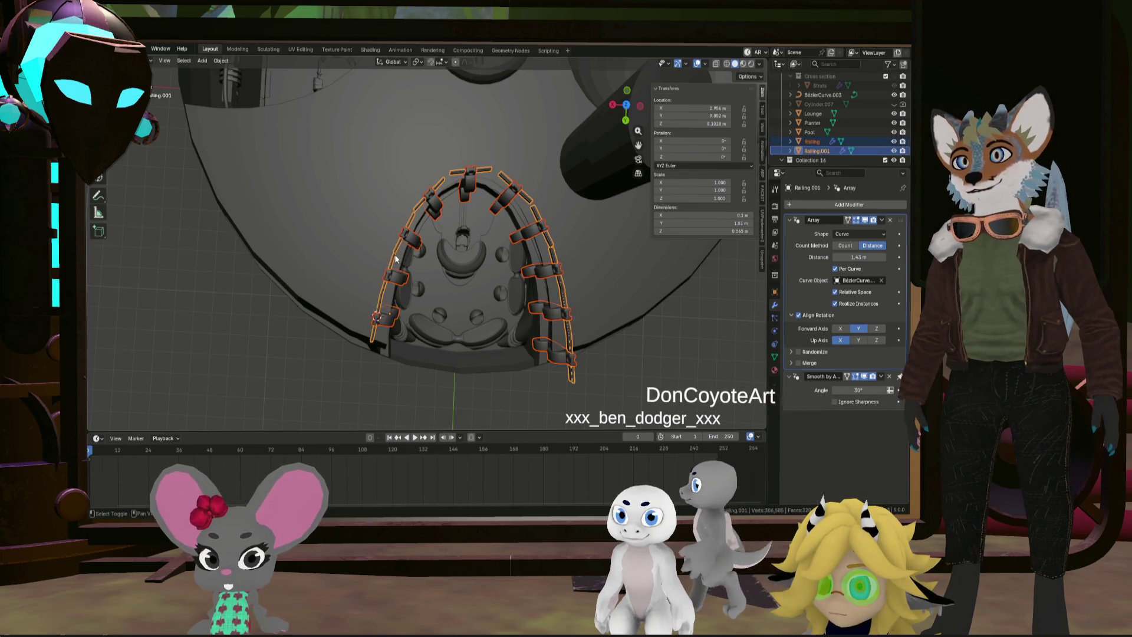
drag(858, 256, 796, 256)
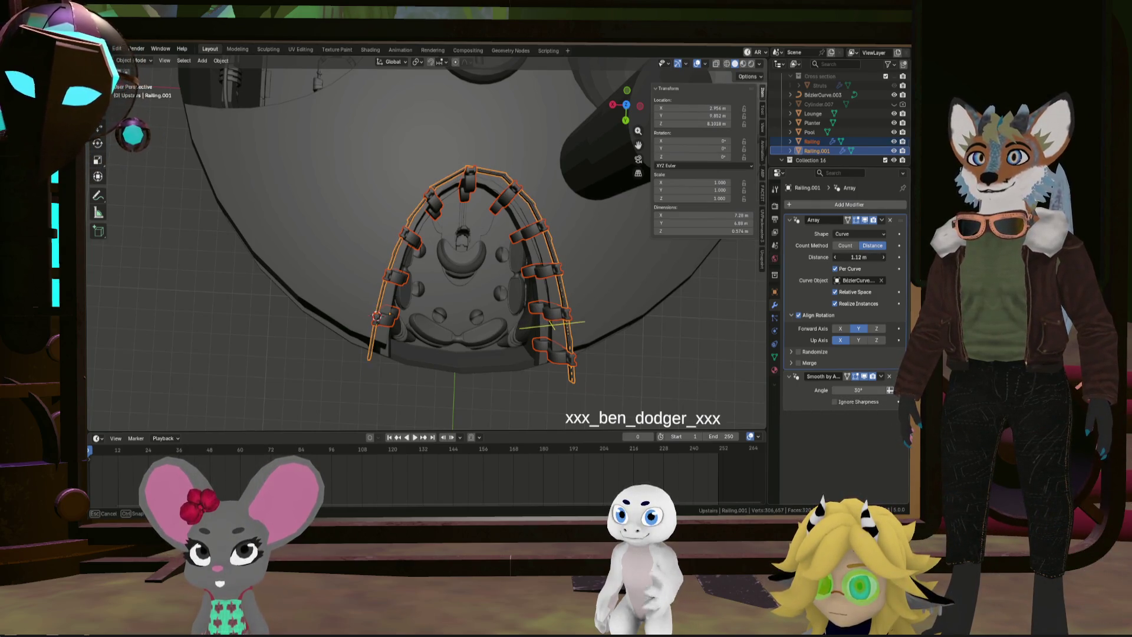
mouse_move(859, 257)
mouse_down()
mouse_move(875, 257)
mouse_move(862, 256)
mouse_up()
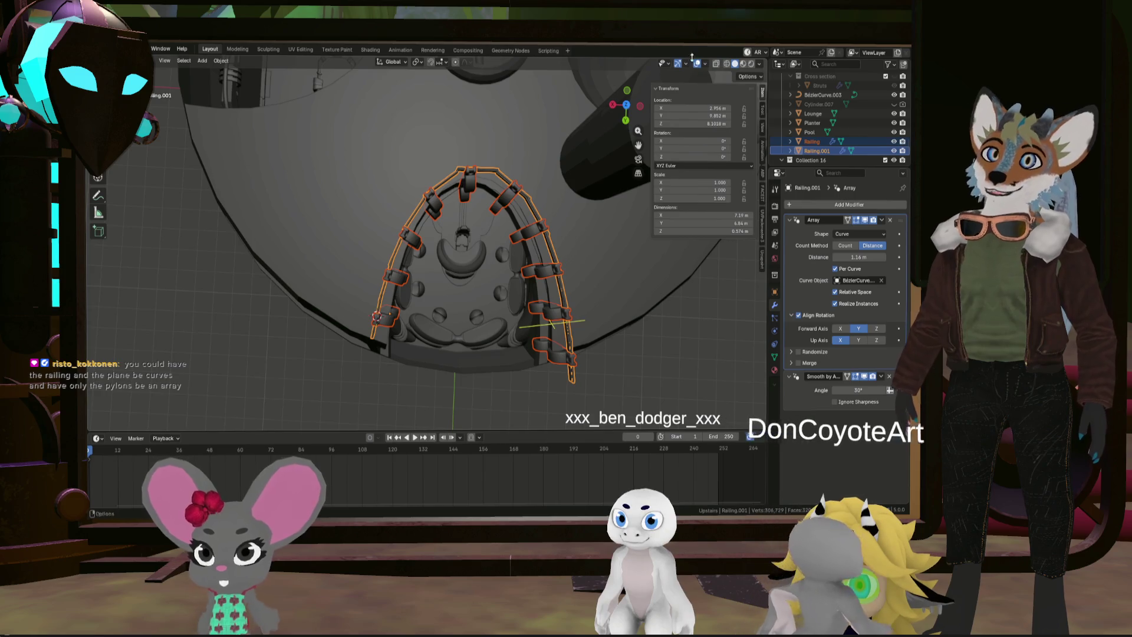
Check the tighter railing spacing from the top view and a tilted orbit
click(626, 108)
click(625, 108)
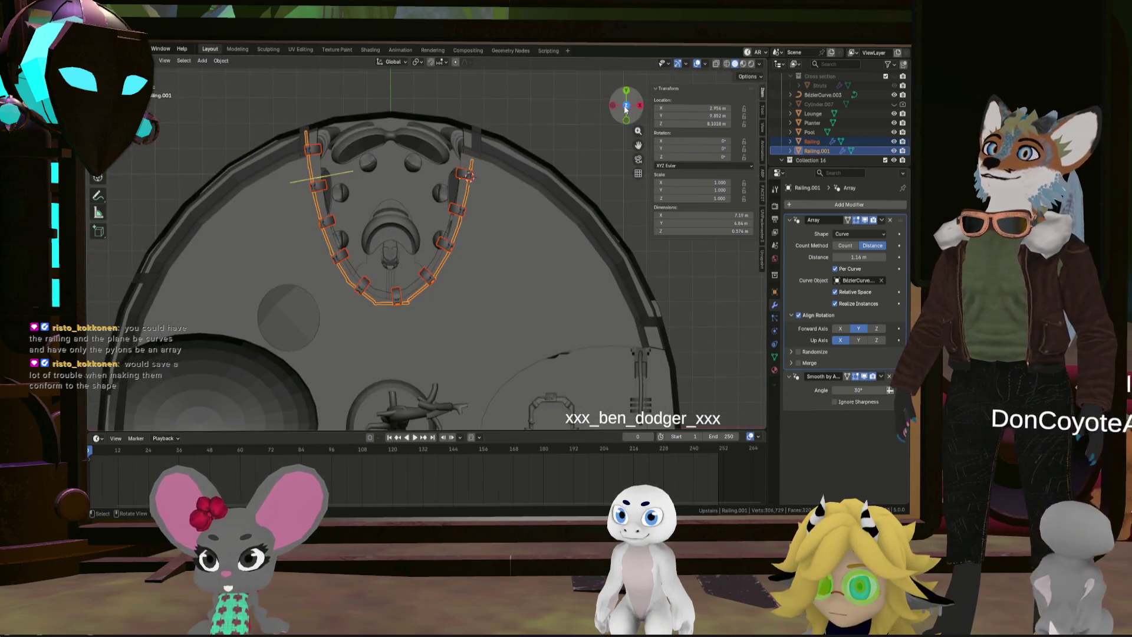
scroll(454, 337, up, 5)
scroll(410, 304, up, 3)
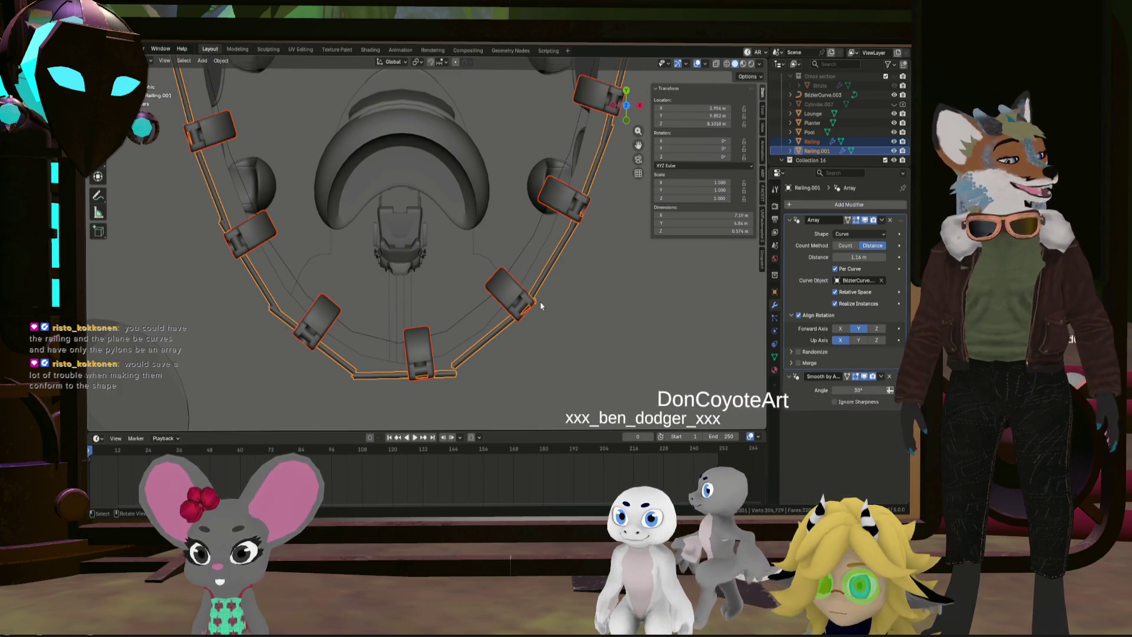
mouse_move(538, 283)
middle_down()
mouse_move(637, 271)
mouse_move(467, 291)
mouse_move(514, 277)
mouse_move(547, 325)
middle_up()
Delete Railing.001, then undo back until BézierCurve.003's points are editable again
key(x)
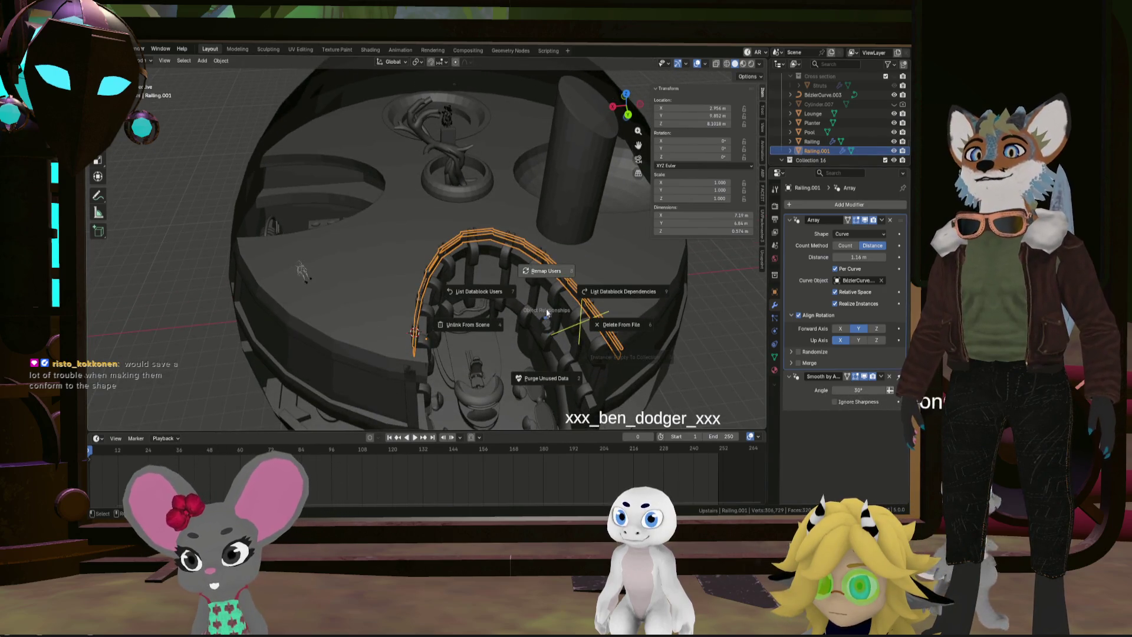
click(635, 325)
mouse_move(636, 325)
middle_down()
mouse_move(563, 295)
mouse_move(550, 307)
mouse_move(597, 263)
mouse_move(567, 292)
mouse_move(600, 299)
mouse_move(554, 287)
mouse_move(568, 285)
middle_up()
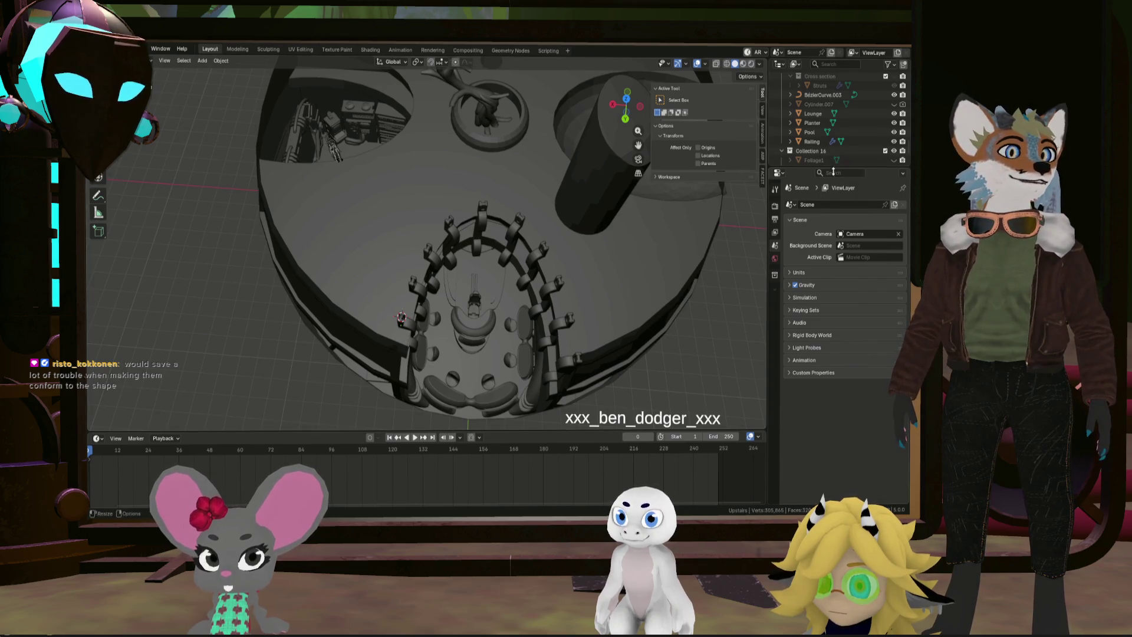
middle_drag(718, 269, 590, 282)
key(ctrl+z)
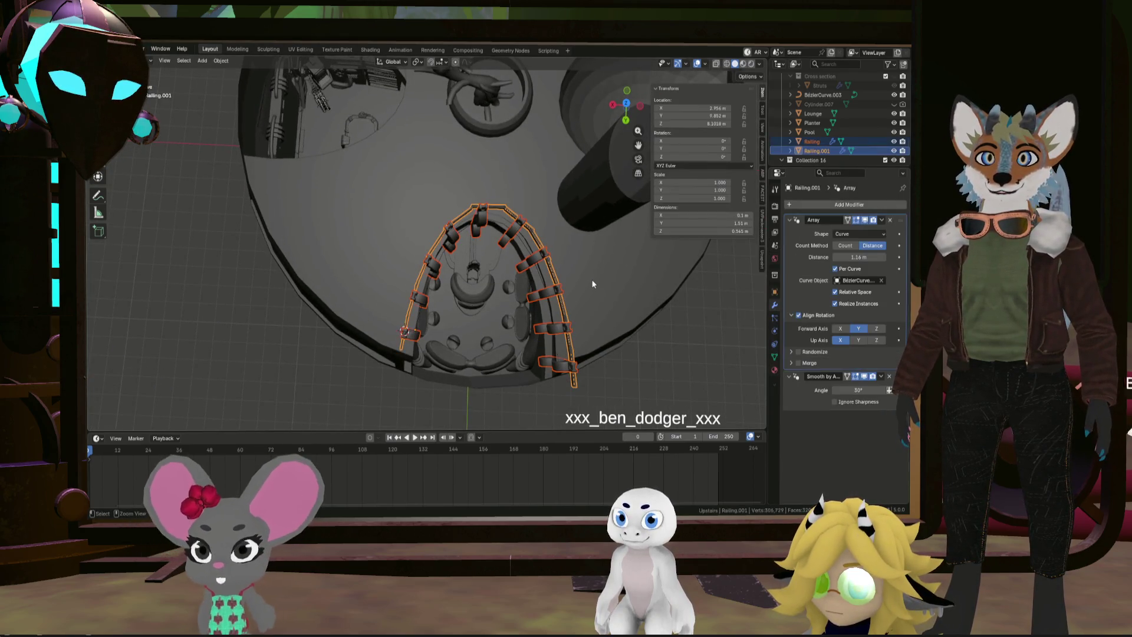
key(ctrl+z)
key(ctrl+z)
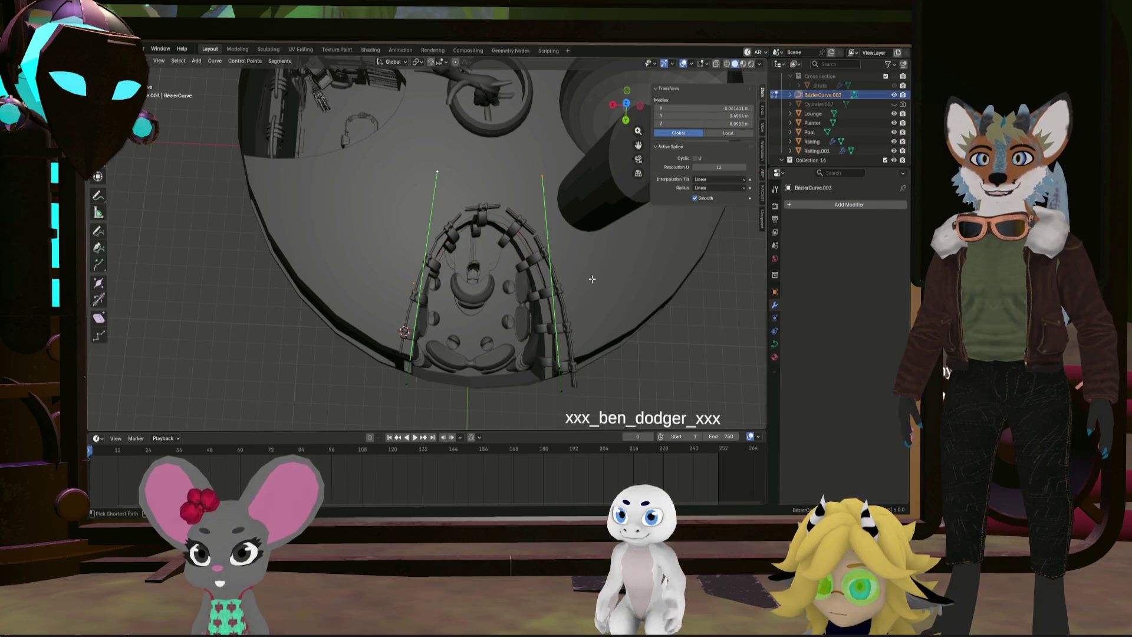
From the top view, move the two bottom curve endpoints another 0.1113 m along Y
key(ctrl+z)
middle_drag(545, 264, 554, 254)
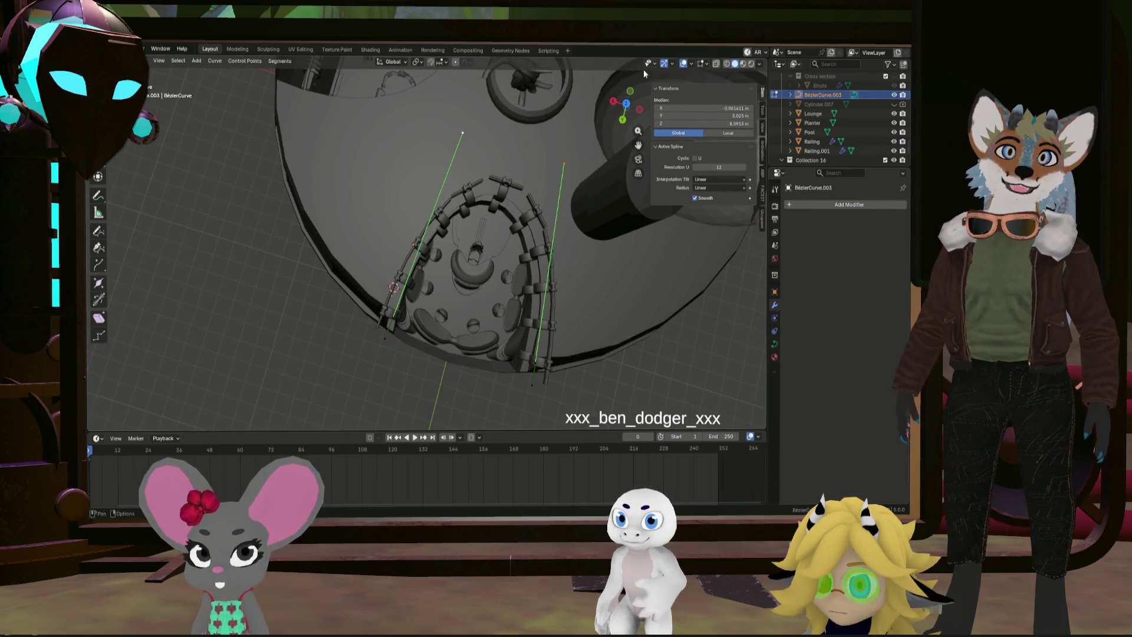
click(627, 106)
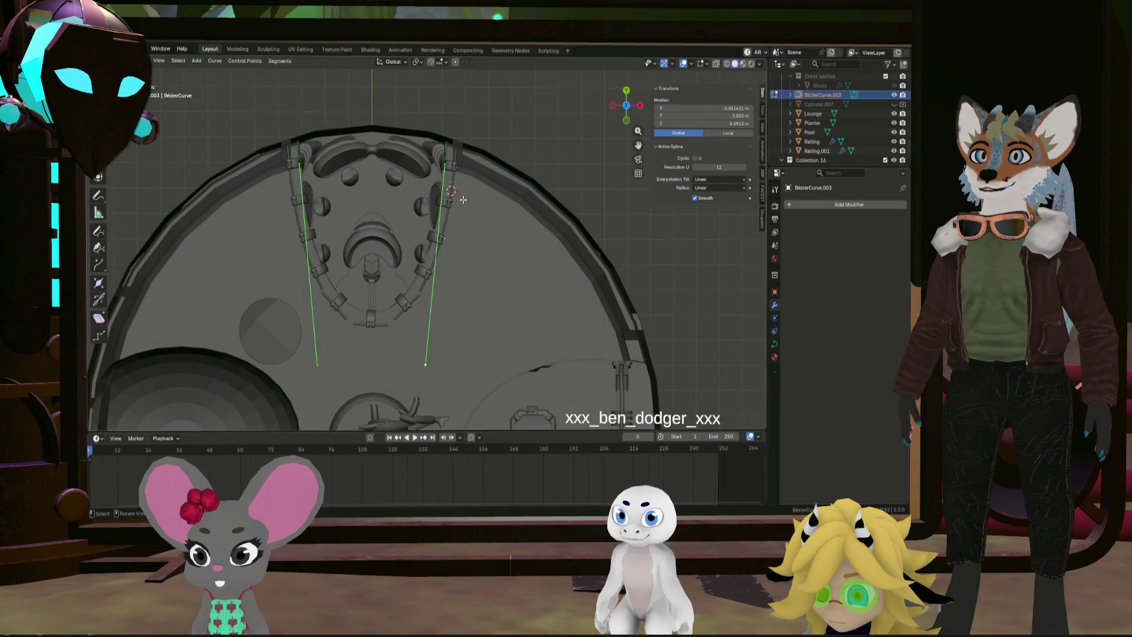
scroll(385, 253, up, 3)
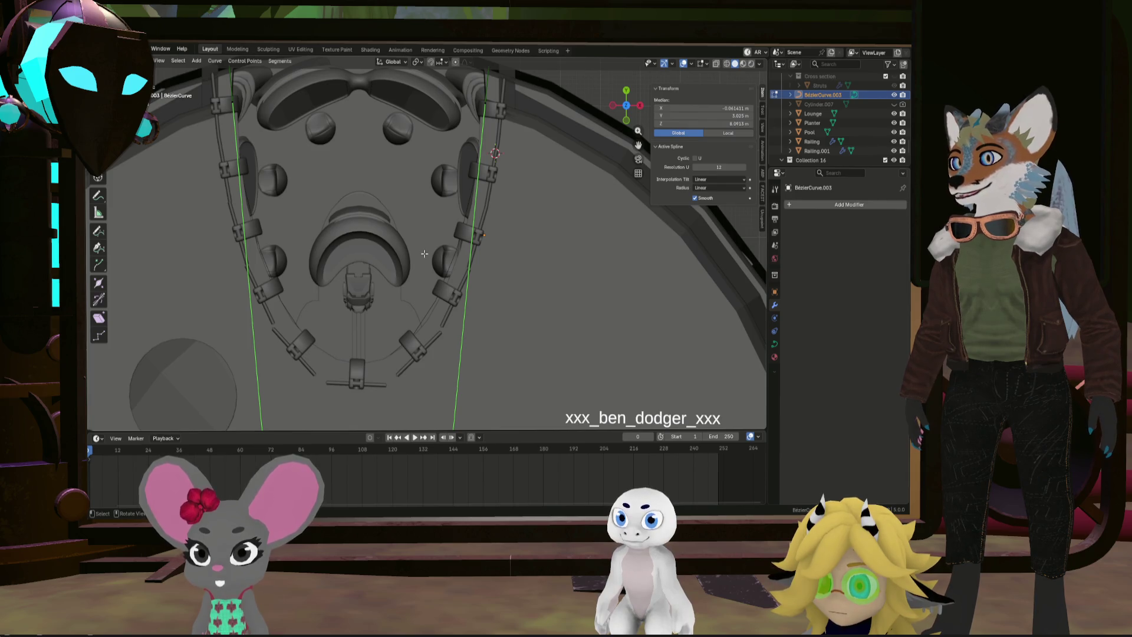
scroll(425, 253, down, 3)
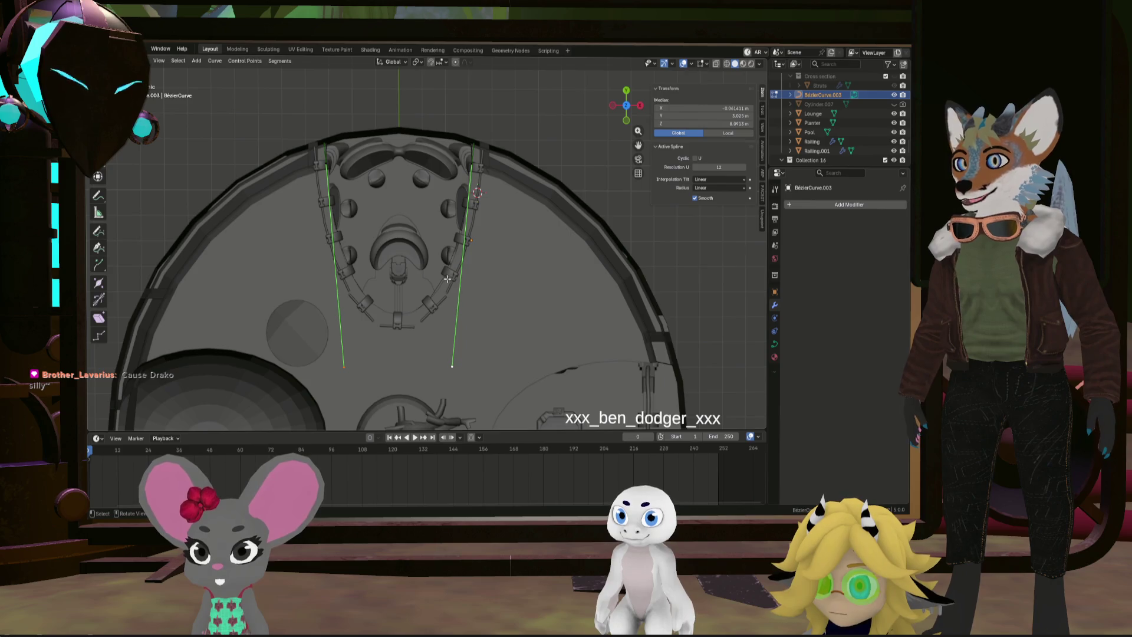
drag(315, 394, 507, 365)
key(g)
key(x)
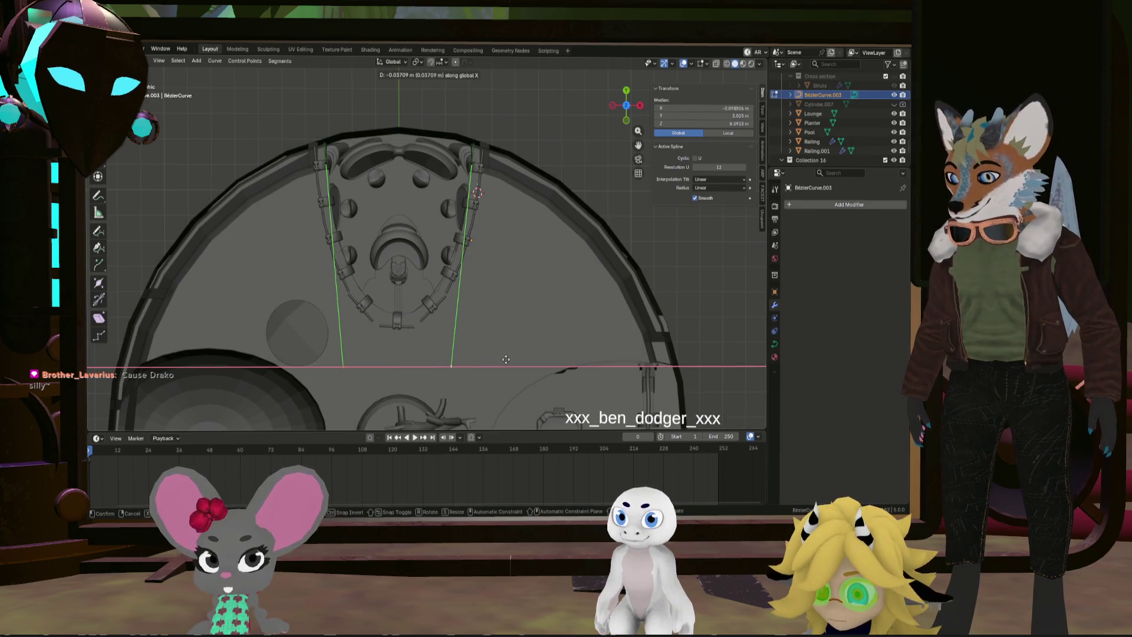
key(y)
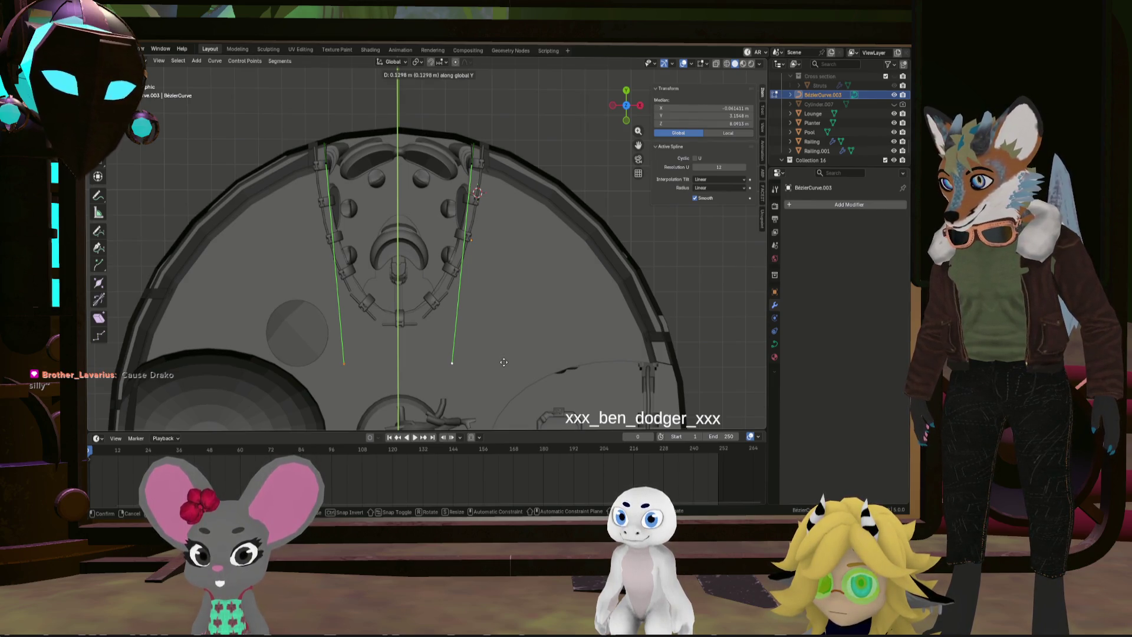
click(503, 363)
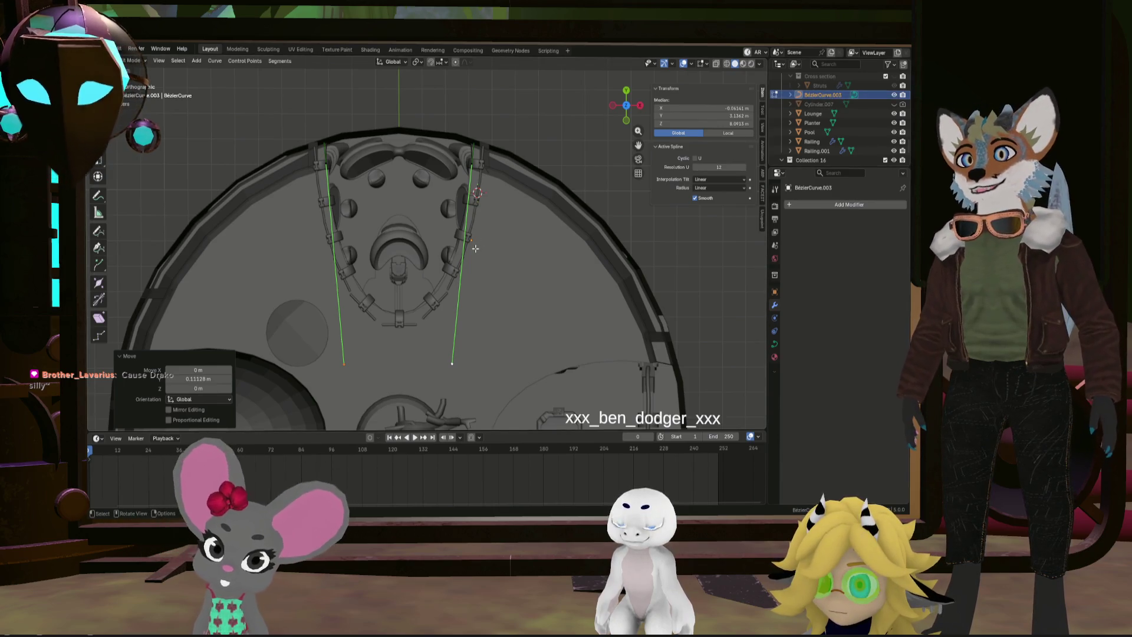
Exit curve editing and open the Railing mesh for editing
key(Tab)
click(471, 223)
key(Tab)
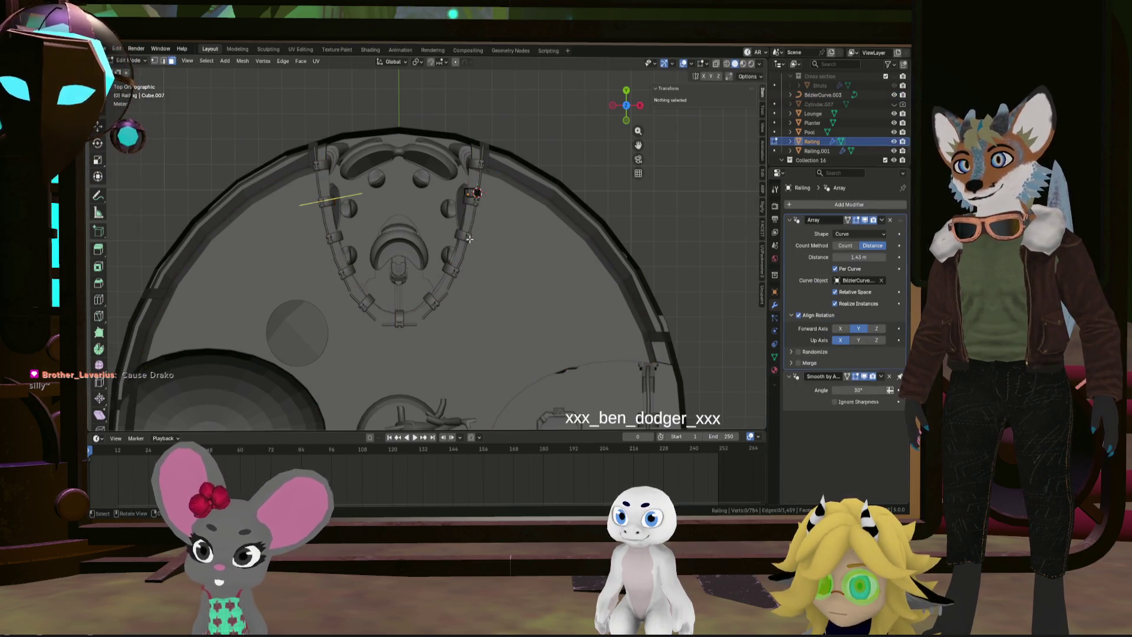
Leave Edit Mode and delete the extra Railing.001 object
mouse_move(472, 213)
middle_down()
mouse_move(501, 183)
mouse_move(505, 202)
mouse_move(500, 182)
mouse_move(478, 228)
middle_up()
key(Tab)
click(503, 179)
key(x)
click(509, 224)
Duplicate BezierCurve.003 in place without moving the copy
click(479, 229)
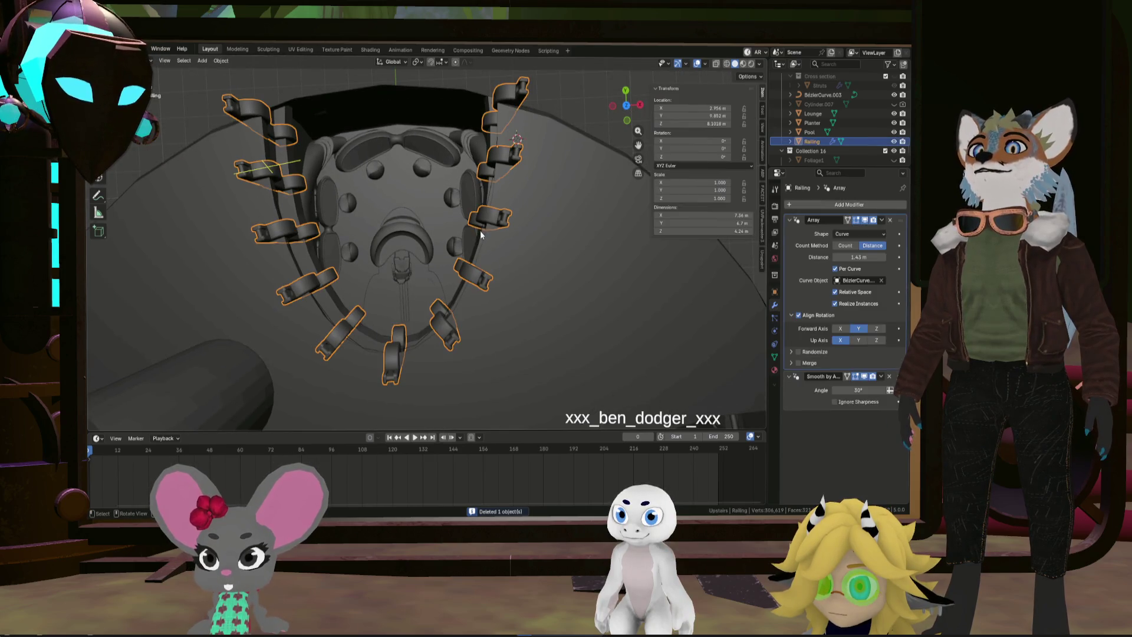
click(481, 234)
key(shift+d)
key(Escape)
mouse_move(519, 250)
middle_down()
mouse_move(635, 250)
mouse_move(483, 196)
mouse_move(461, 287)
mouse_move(447, 250)
middle_up()
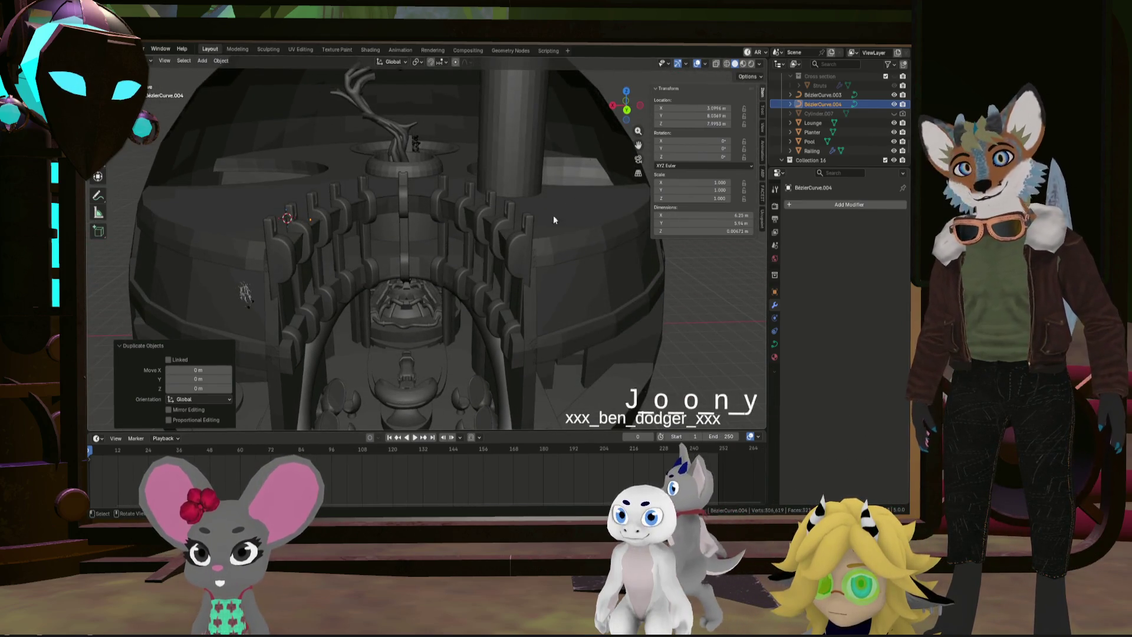
Rename BezierCurve.003 to 'ArrayCurve' in the Outliner
double_click(824, 95)
scroll(833, 96, up, 1)
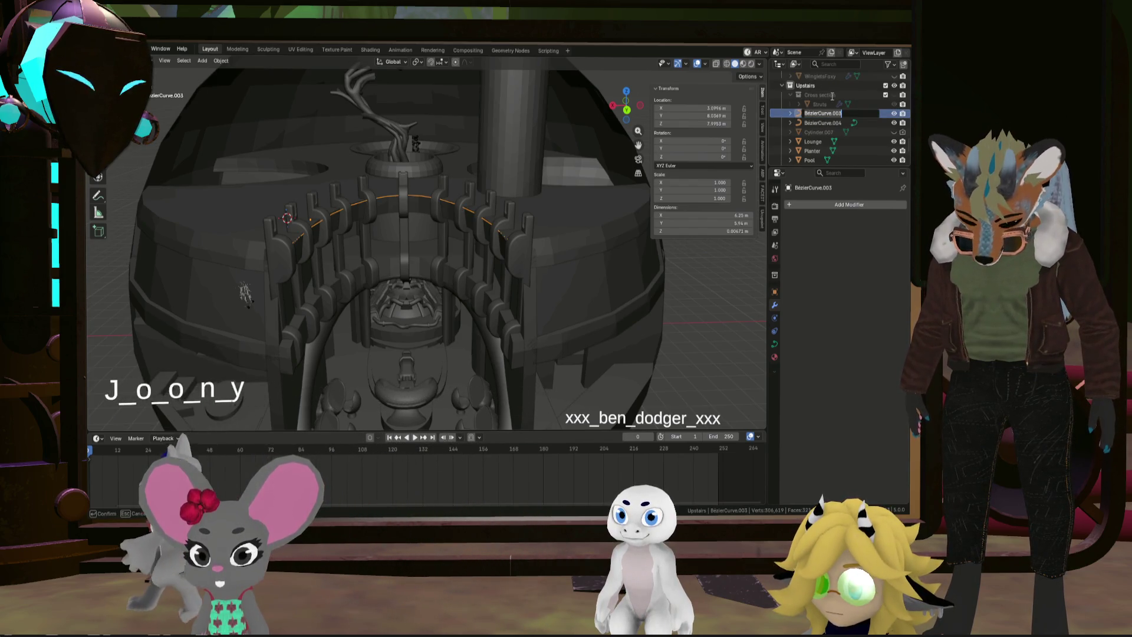
text(Array)
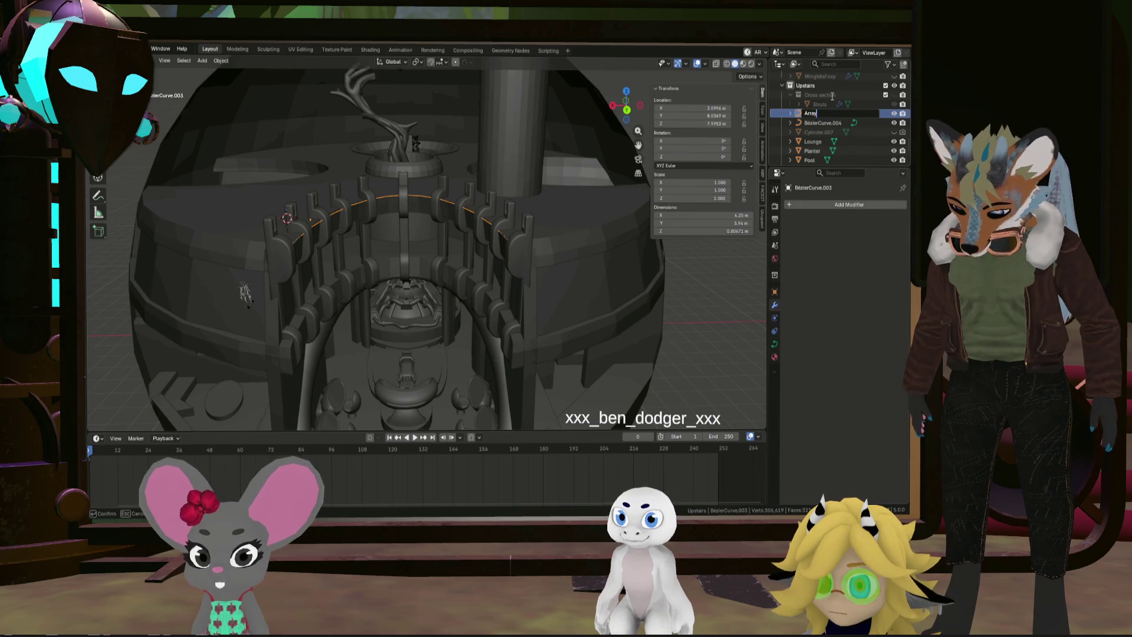
text(Curve)
key(Return)
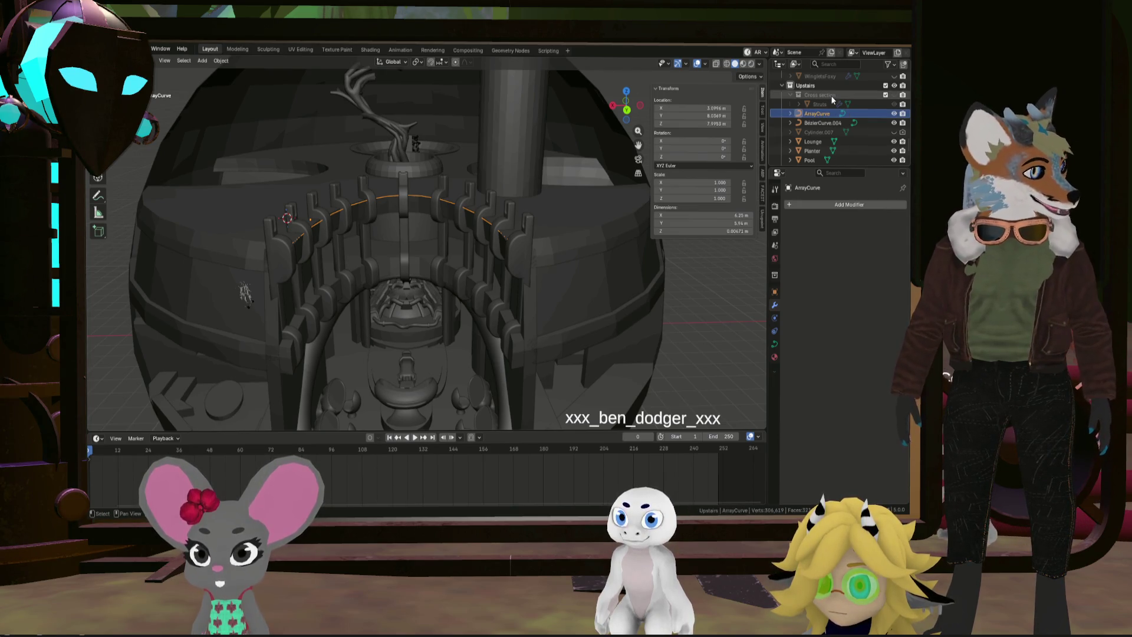
Rename the duplicated curve BezierCurve.004 to 'Railing round'
scroll(831, 108, down, 1)
double_click(823, 114)
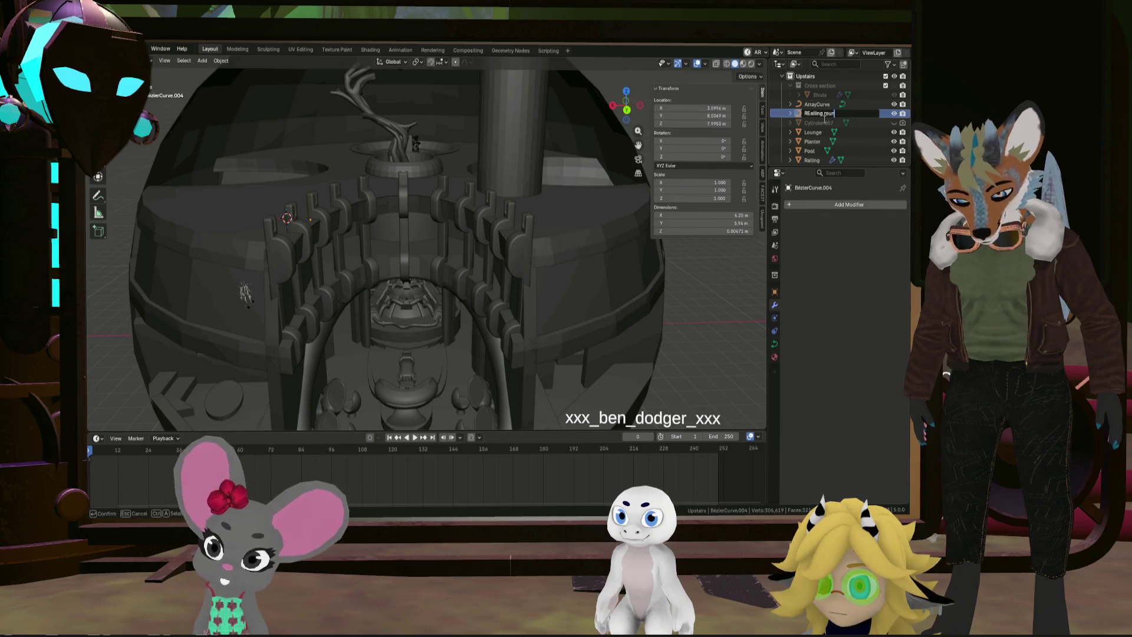
text(d)
key(Return)
scroll(819, 135, down, 3)
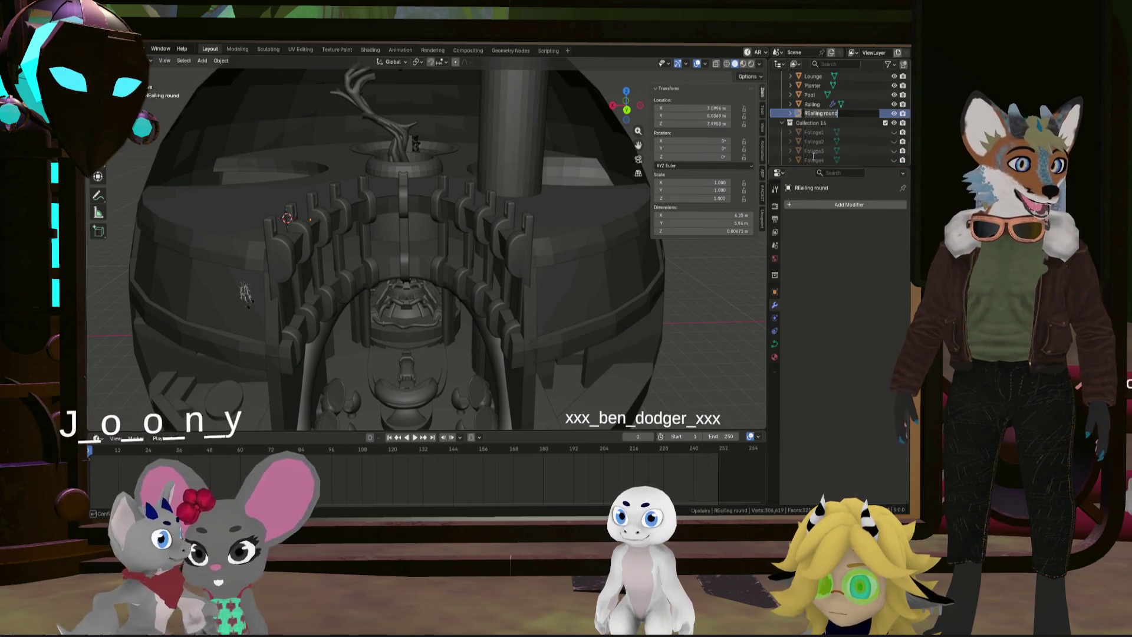
click(806, 114)
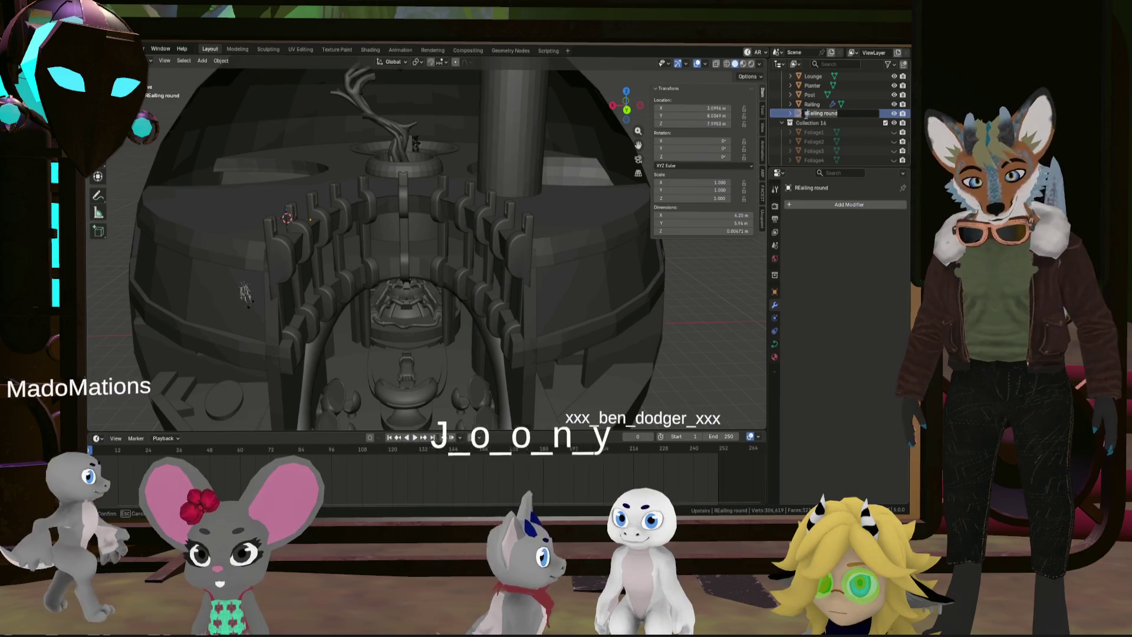
text(Railing ro)
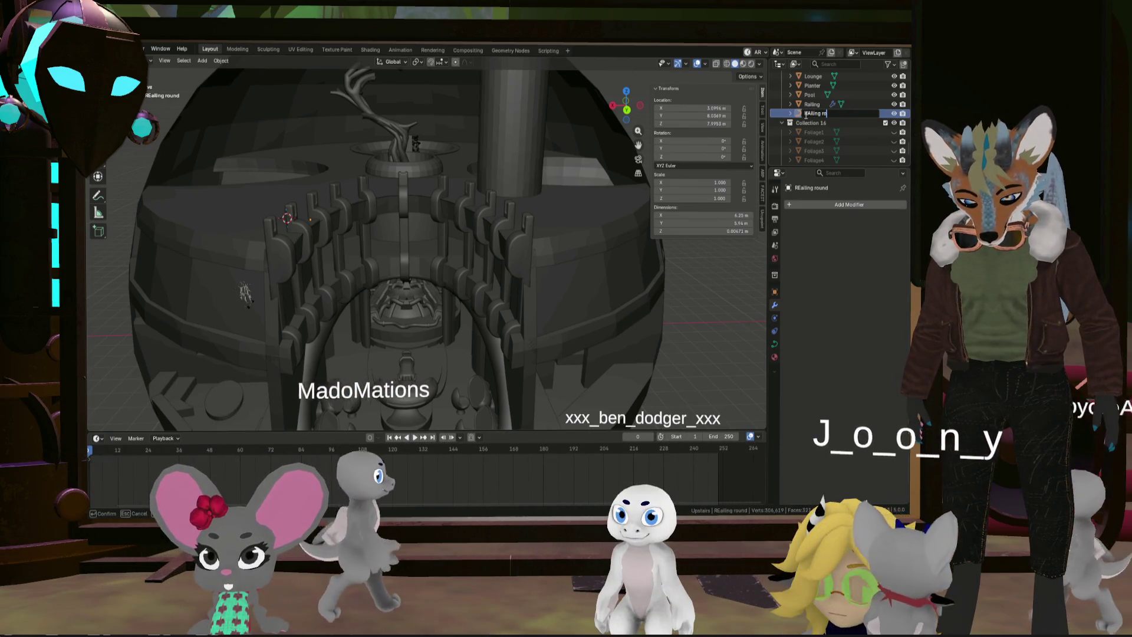
text(und)
key(Return)
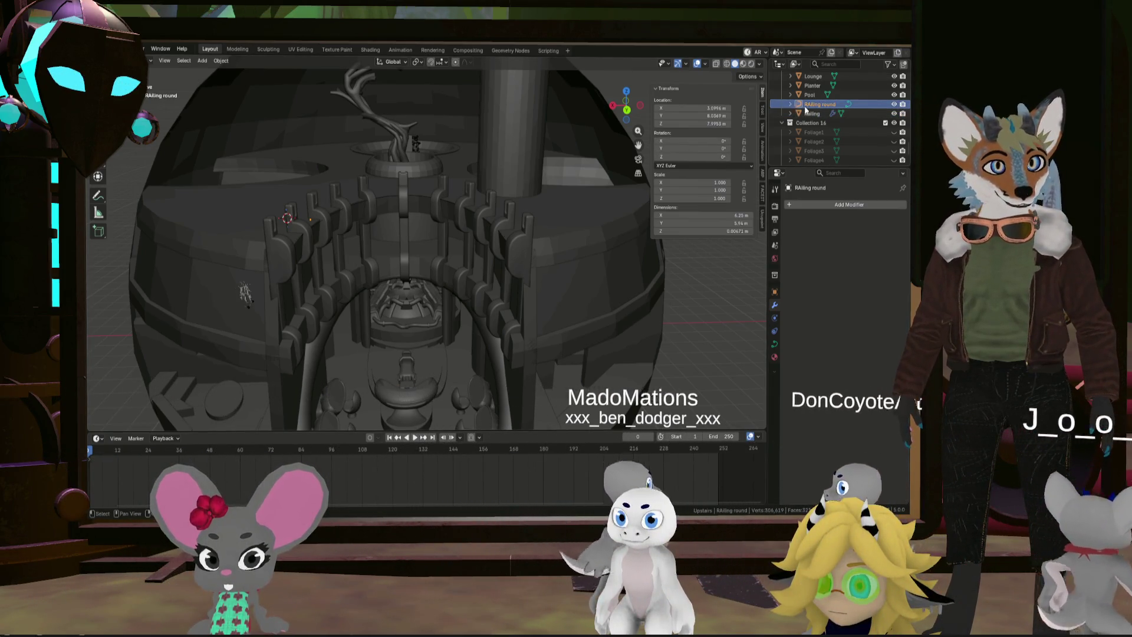
scroll(805, 110, up, 1)
double_click(808, 113)
text(Railing round)
key(Return)
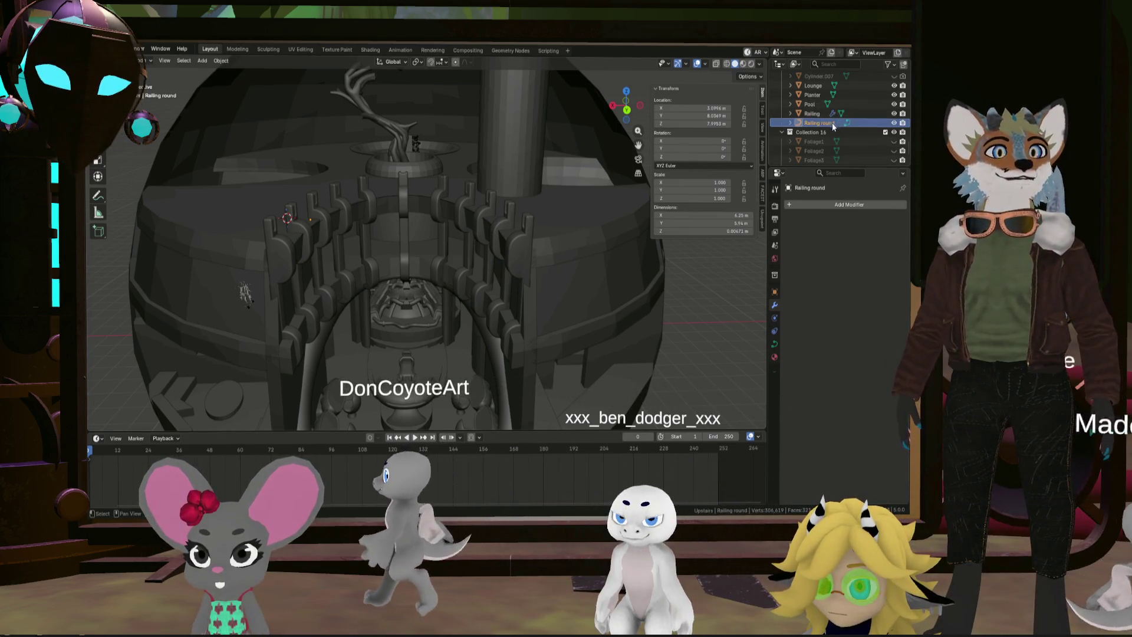
Raise Railing round 0.64 m along the Z axis
key(g)
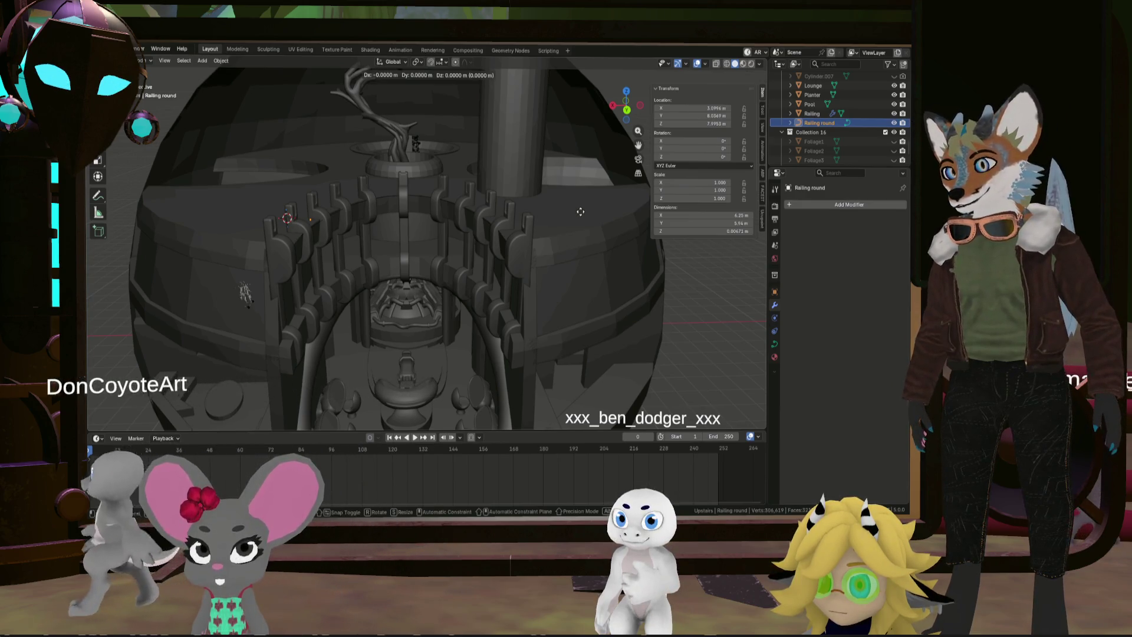
key(z)
click(587, 190)
mouse_move(586, 191)
middle_down()
mouse_move(561, 200)
mouse_move(565, 266)
mouse_move(486, 319)
mouse_move(511, 272)
mouse_move(537, 288)
middle_up()
Set Railing round's origin to the centre of its geometry
key(s)
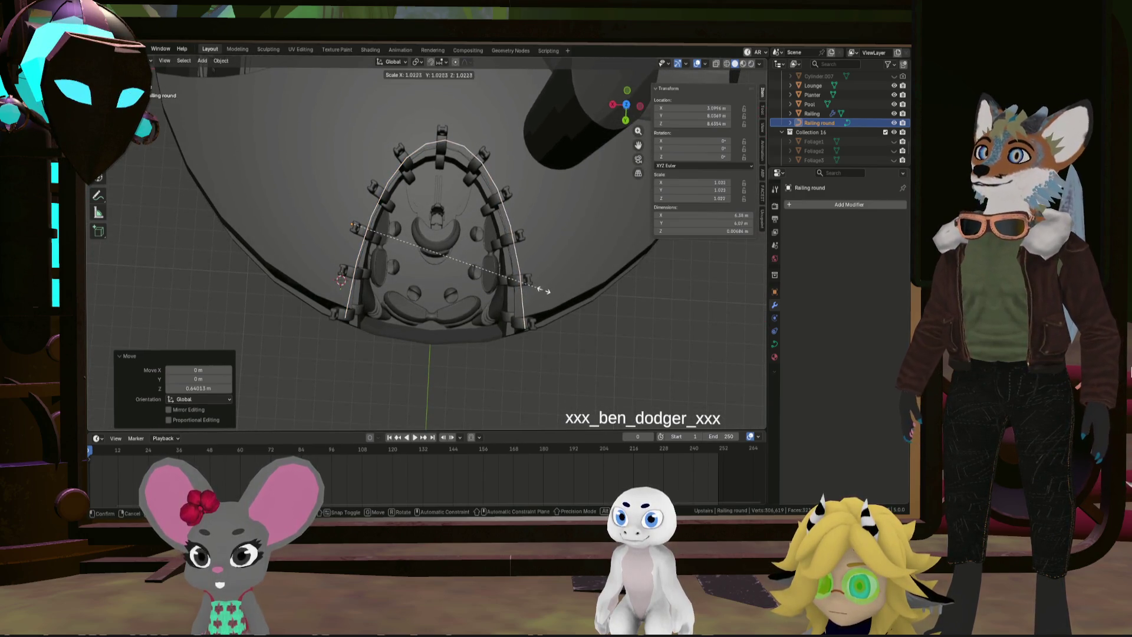
right_click(544, 294)
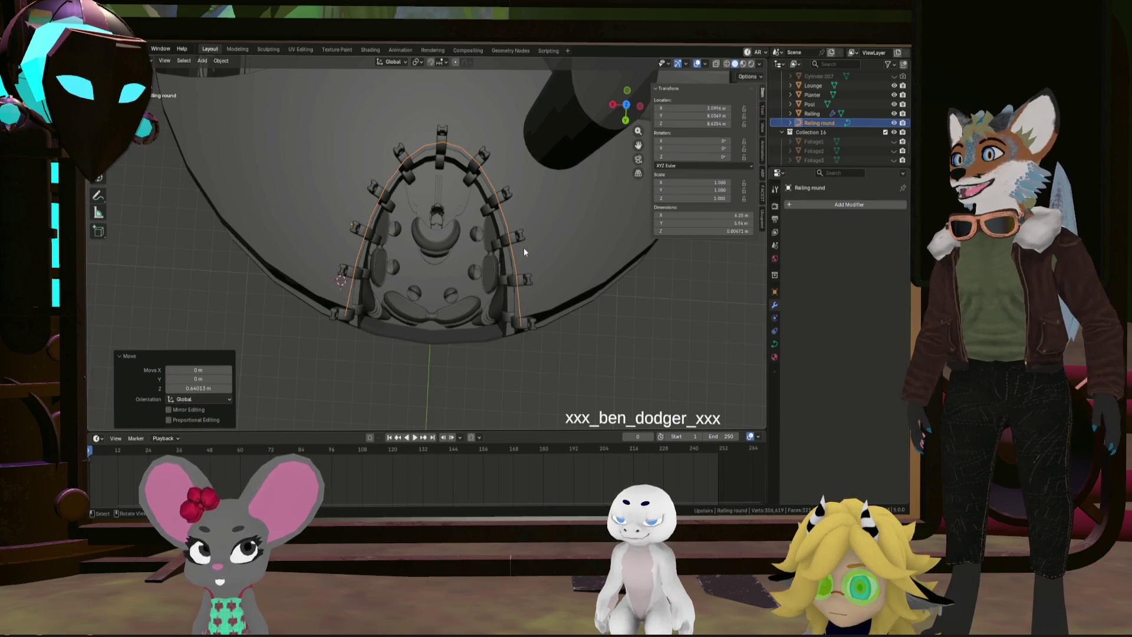
click(221, 60)
mouse_move(244, 80)
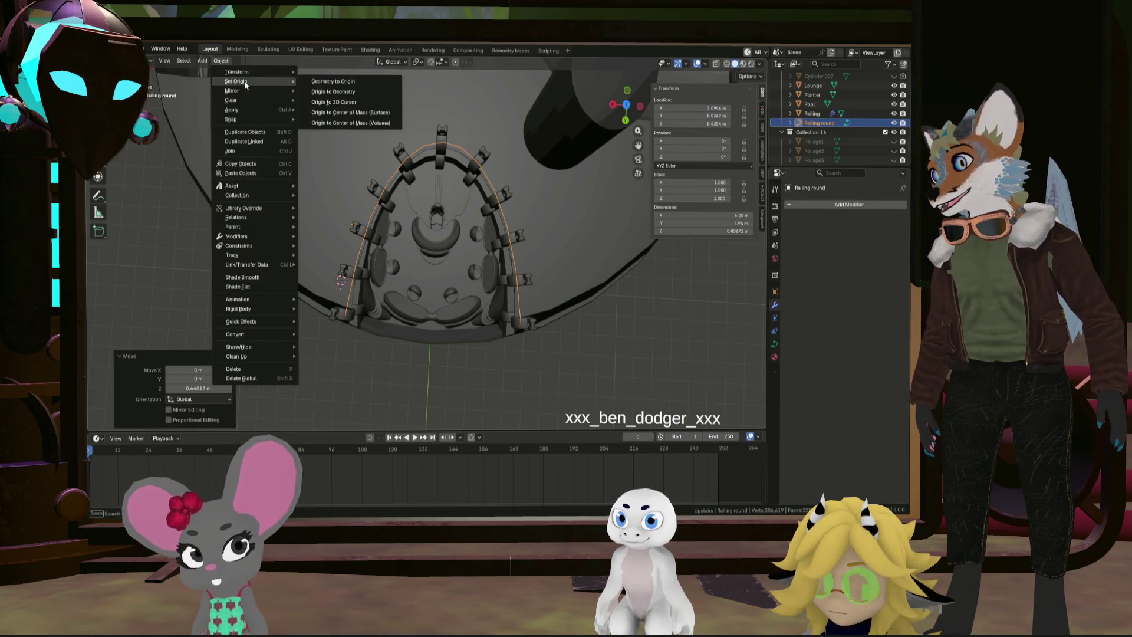
click(377, 91)
Scale Railing round up uniformly to 1.15
key(s)
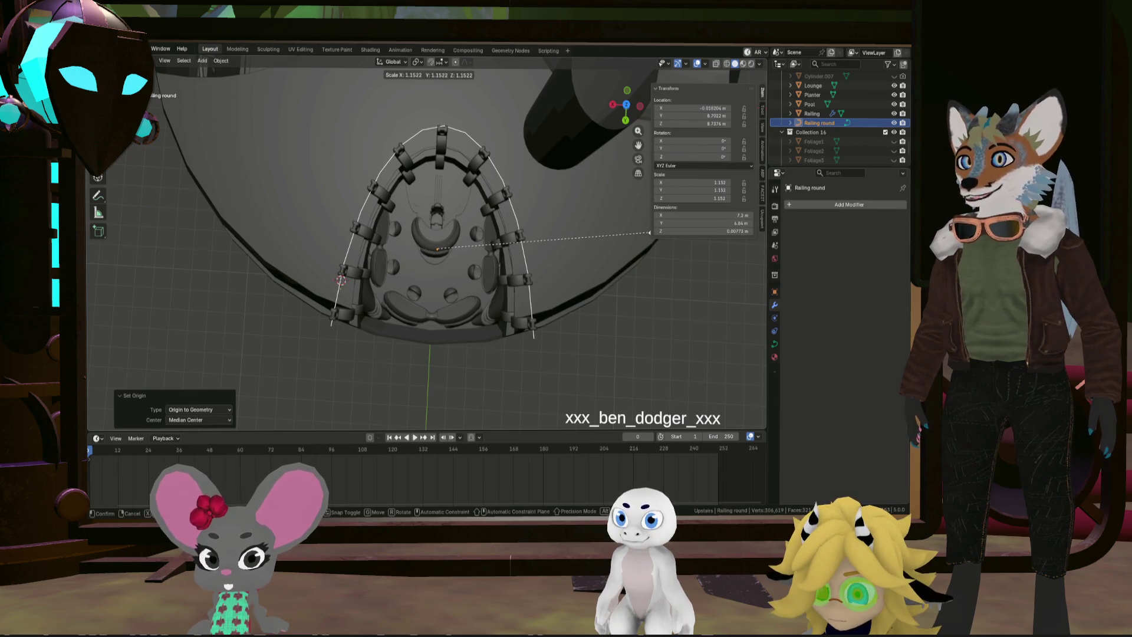
click(649, 233)
middle_drag(492, 169, 444, 114)
scroll(428, 158, up, 3)
mouse_move(429, 164)
middle_down()
mouse_move(504, 188)
mouse_move(532, 169)
mouse_move(510, 165)
middle_up()
scroll(821, 124, up, 5)
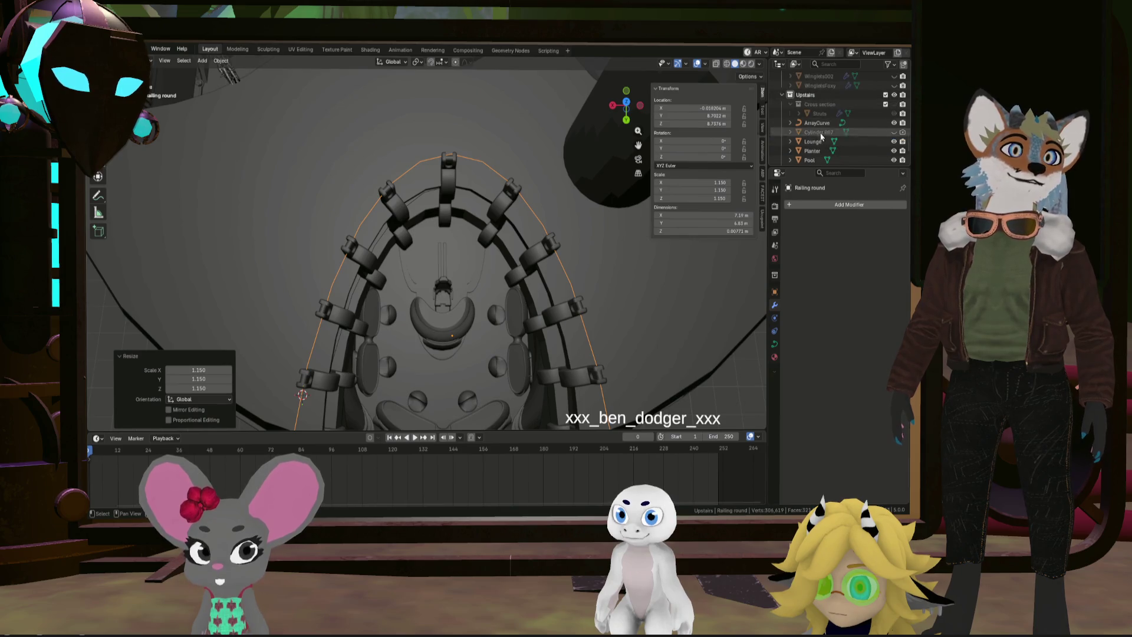
click(827, 125)
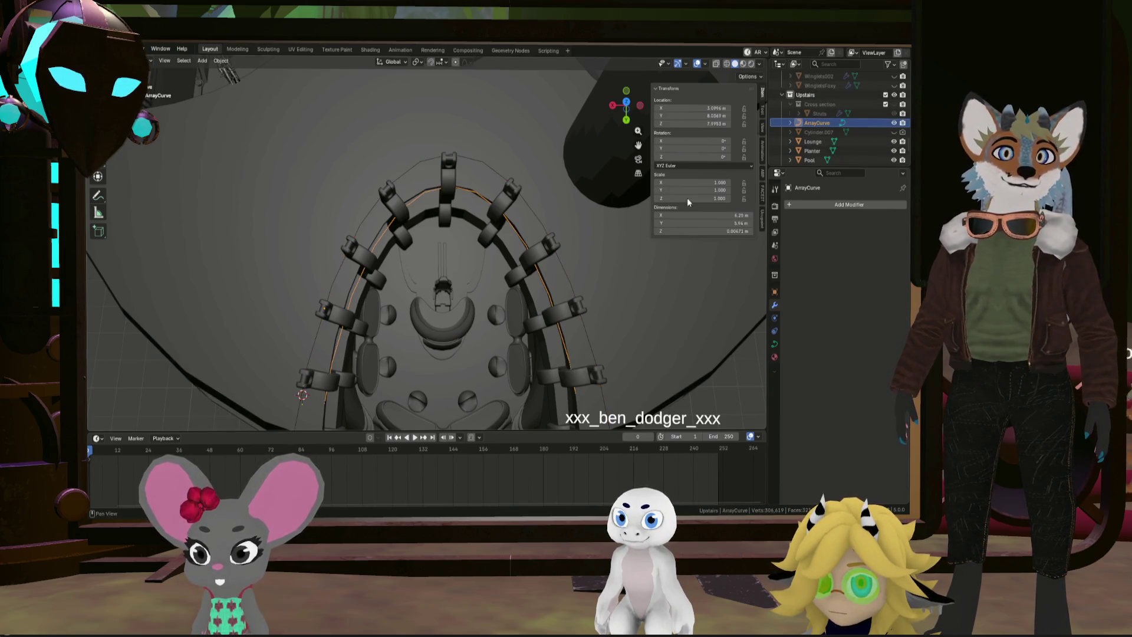
Select the Railing posts and set the array spacing distance to 1.5 m
middle_drag(518, 239, 499, 191)
click(543, 214)
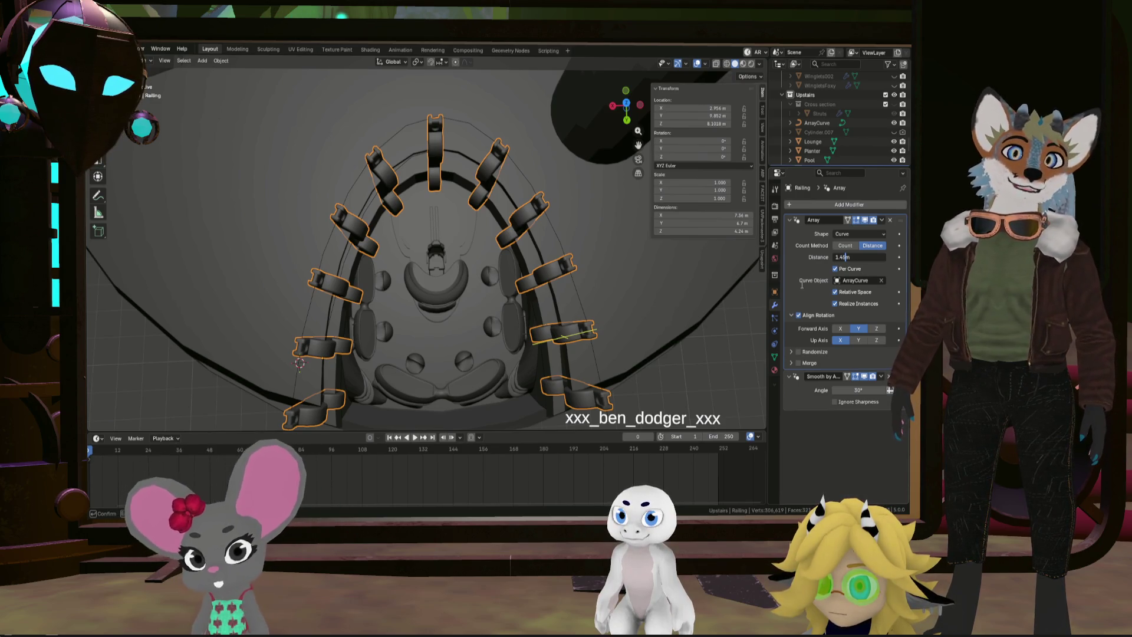
key(BackSpace)
text(5)
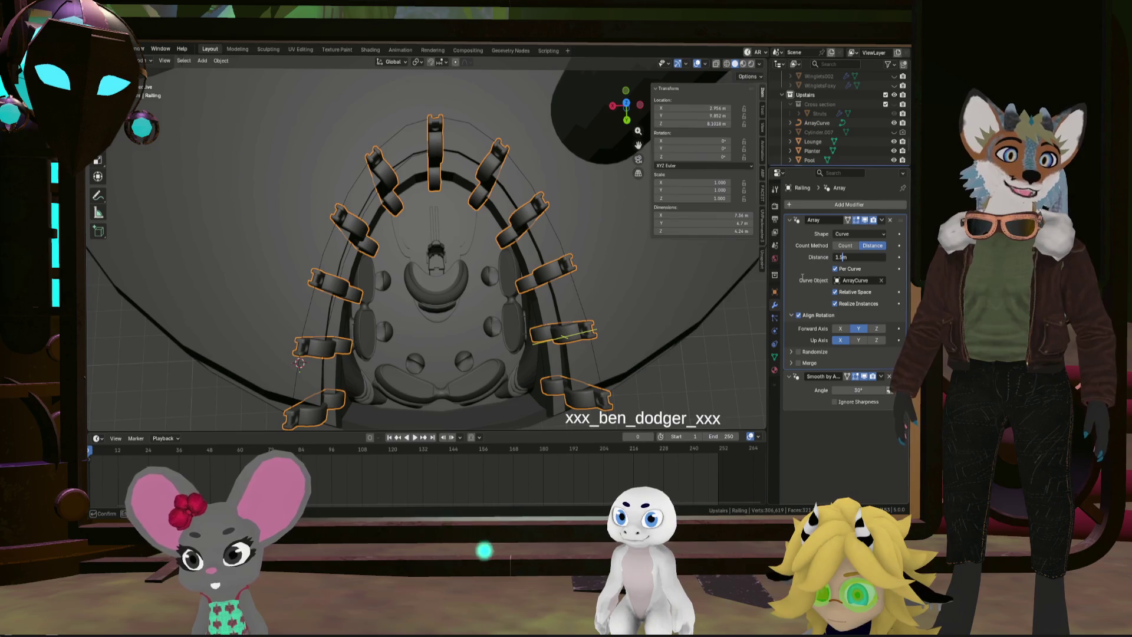
key(Return)
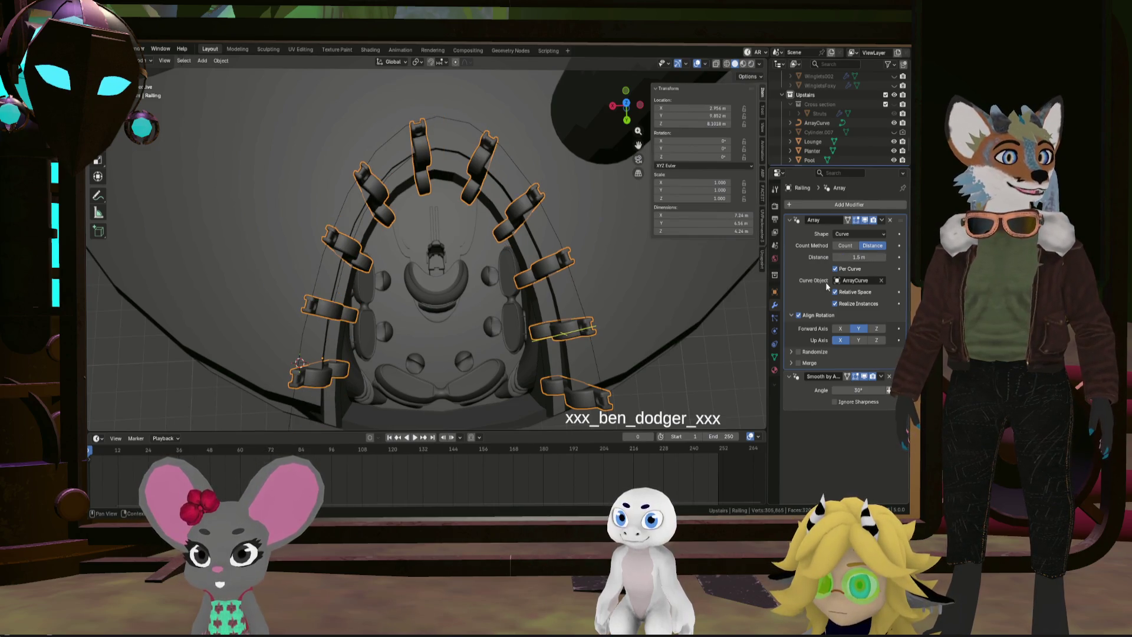
Switch the Array Count Method to Count and set it to 11 posts
click(852, 247)
mouse_move(858, 257)
mouse_down()
mouse_move(902, 257)
mouse_move(872, 257)
mouse_up()
mouse_move(519, 265)
middle_down()
mouse_move(507, 248)
mouse_move(539, 227)
mouse_move(552, 285)
mouse_move(543, 274)
mouse_move(570, 234)
mouse_move(566, 252)
mouse_move(520, 256)
middle_up()
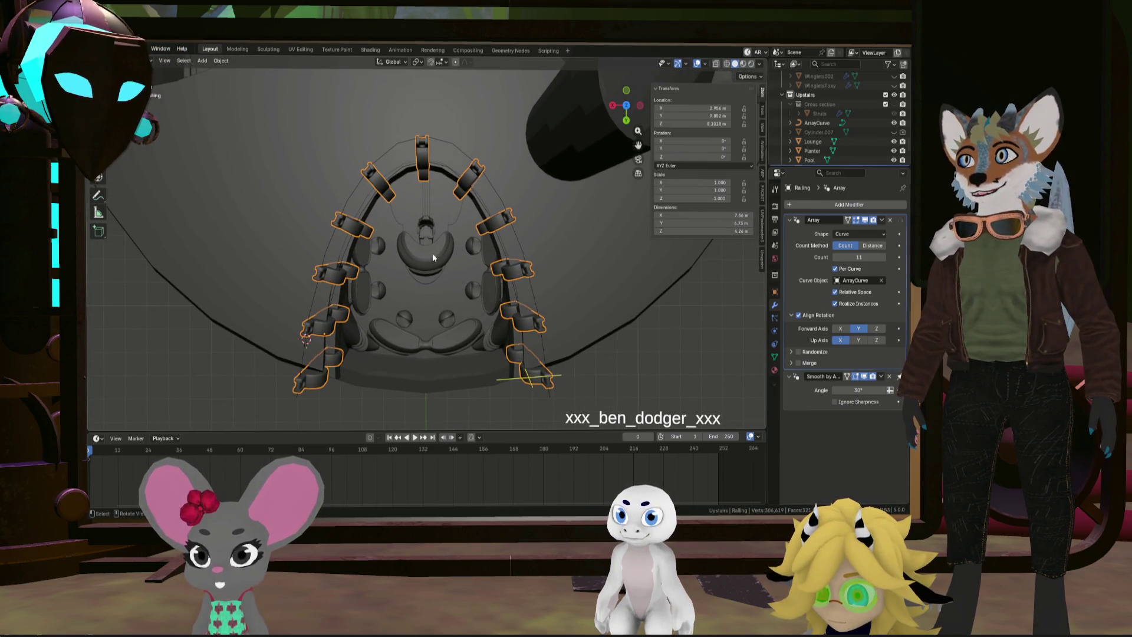
mouse_move(441, 318)
shift+middle_down()
mouse_move(449, 242)
mouse_move(451, 275)
shift+middle_up()
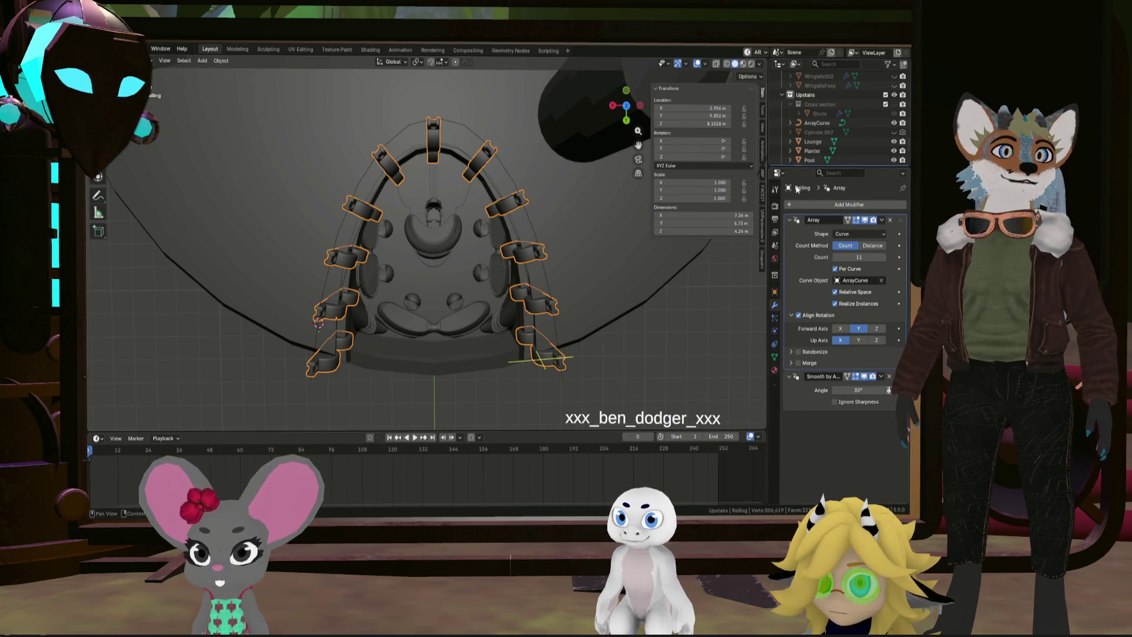
click(827, 121)
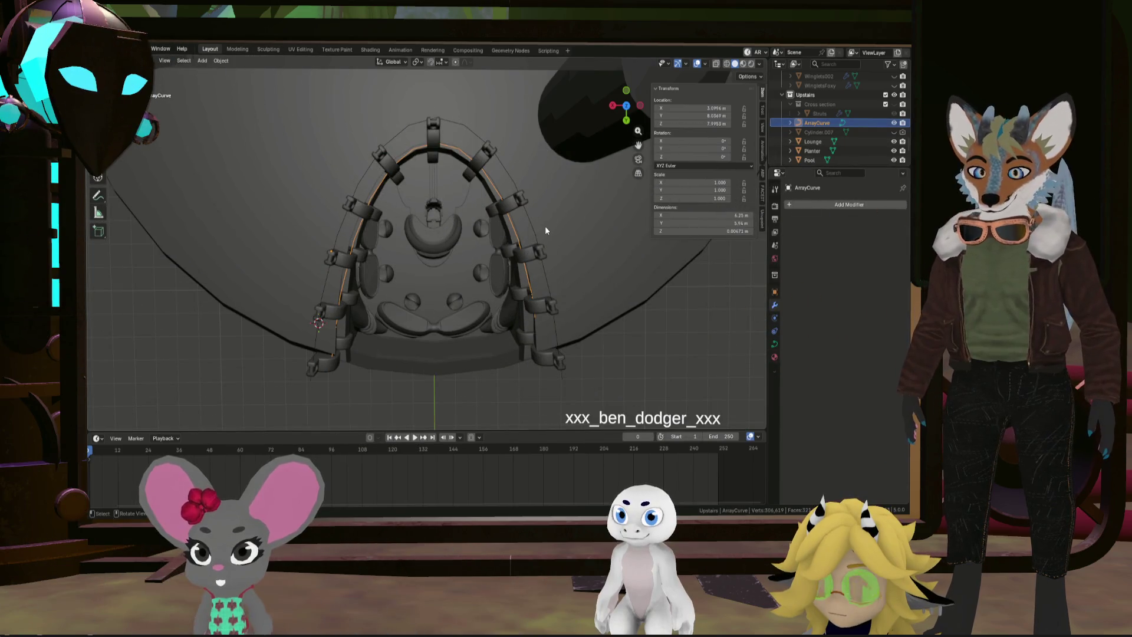
Move ArrayCurve along the Y axis
key(g)
key(y)
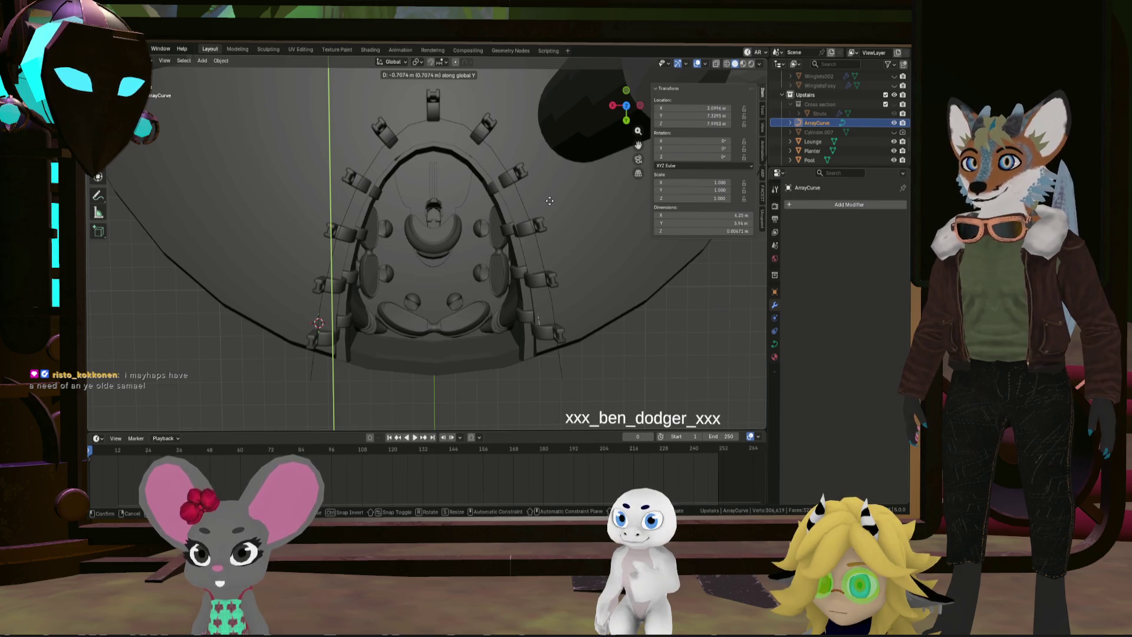
click(550, 200)
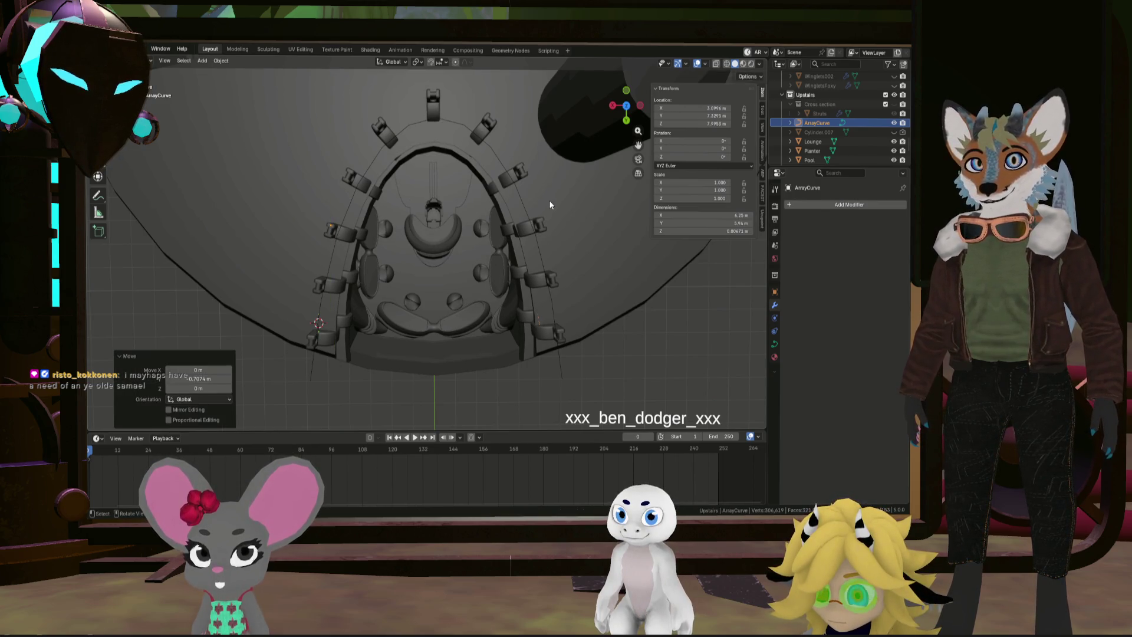
key(s)
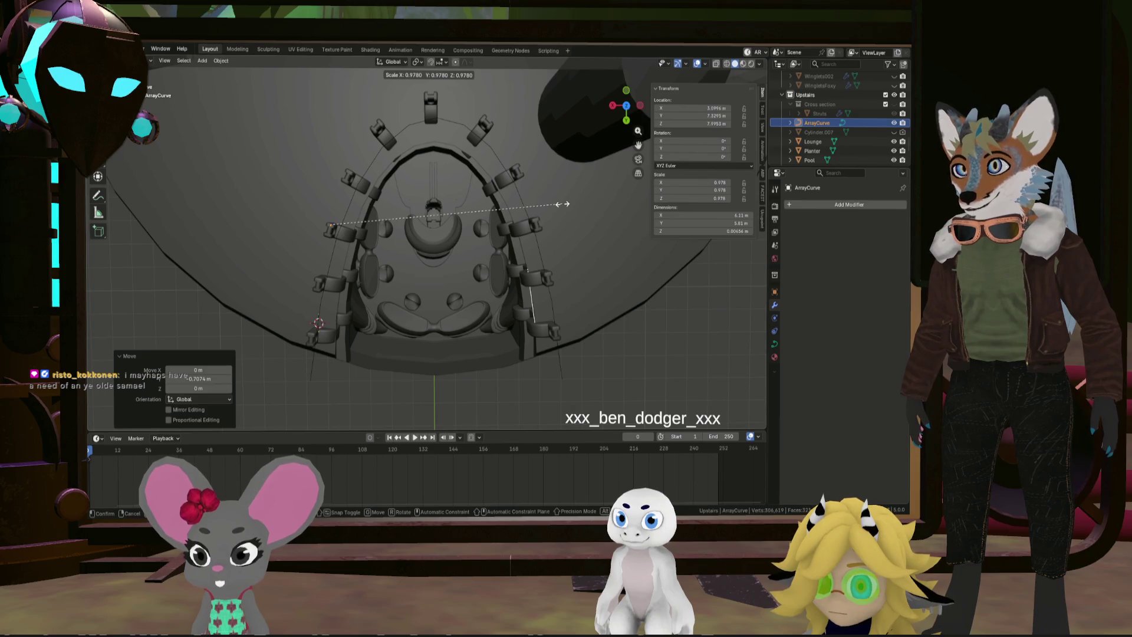
key(Escape)
Set ArrayCurve's origin to its geometry and shrink the post ring to 0.9
click(220, 60)
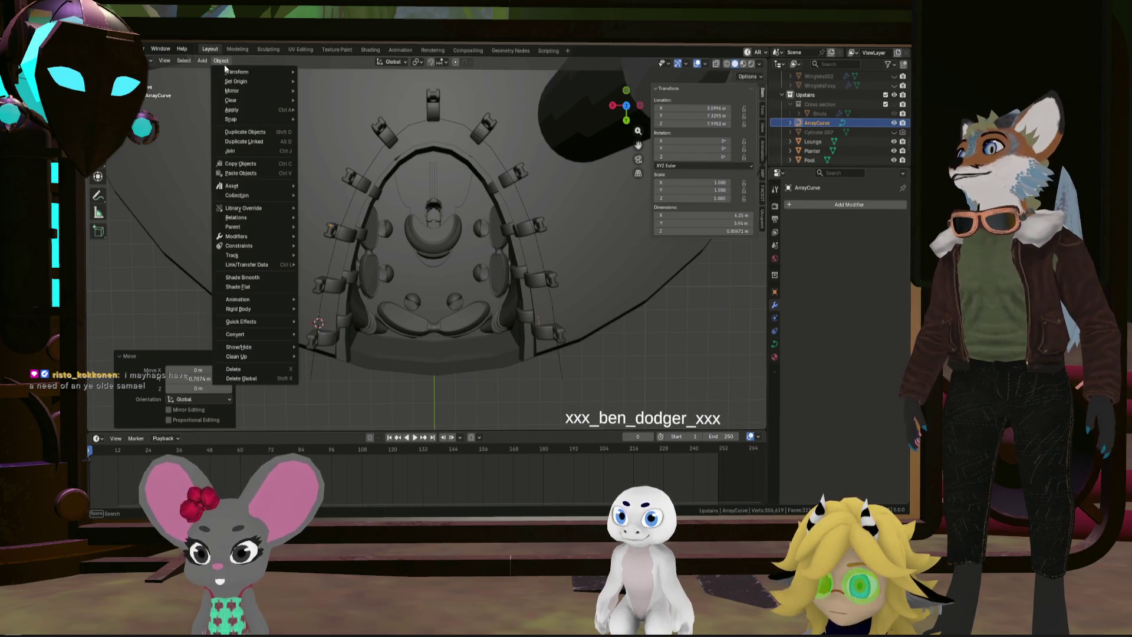
mouse_move(253, 81)
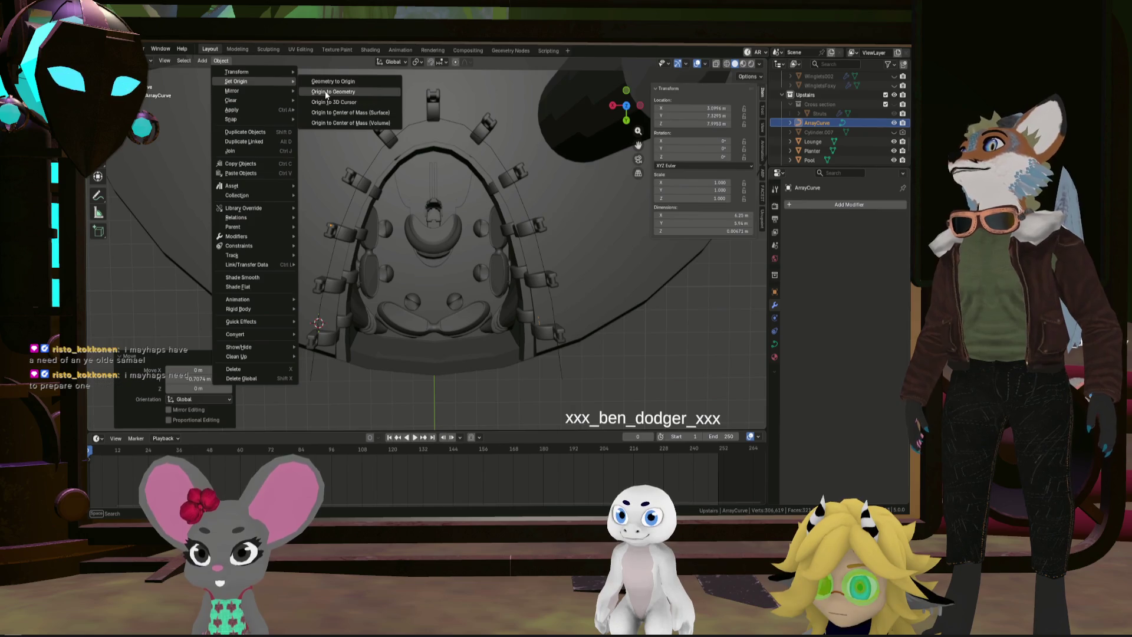
click(328, 92)
key(s)
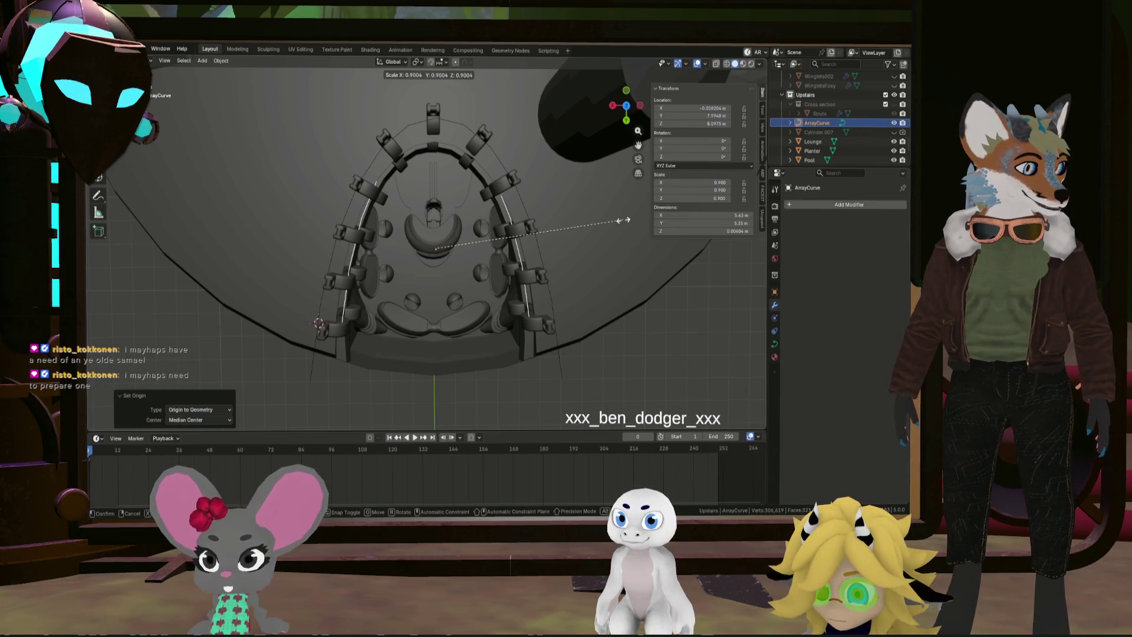
click(623, 221)
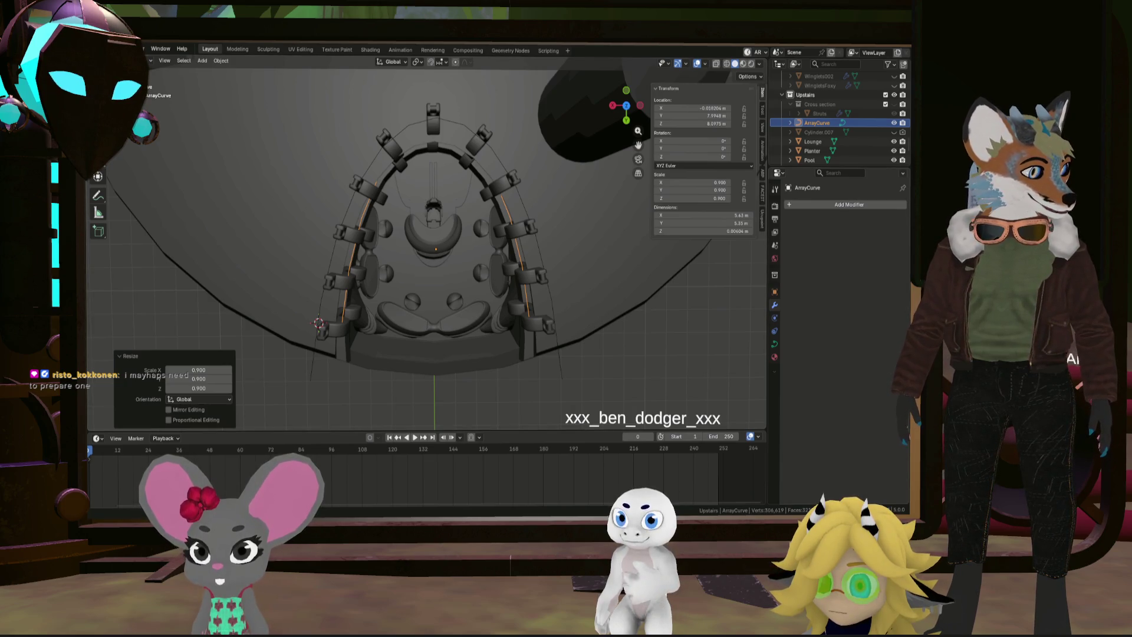
Shift the post ring along Y again and widen it along X to 1.046
key(g)
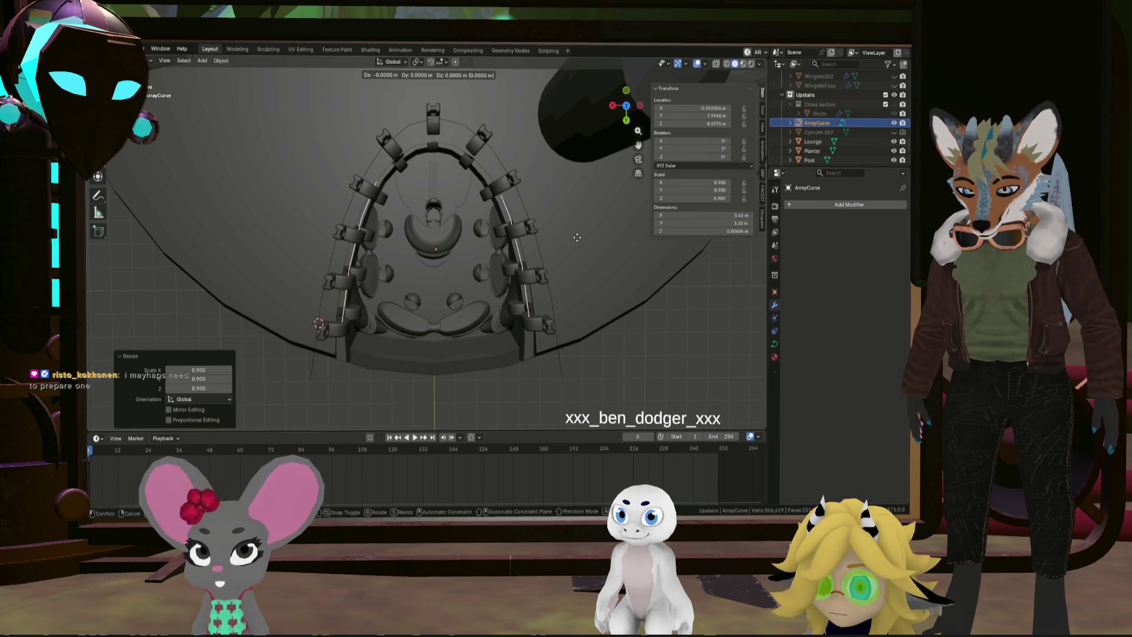
key(y)
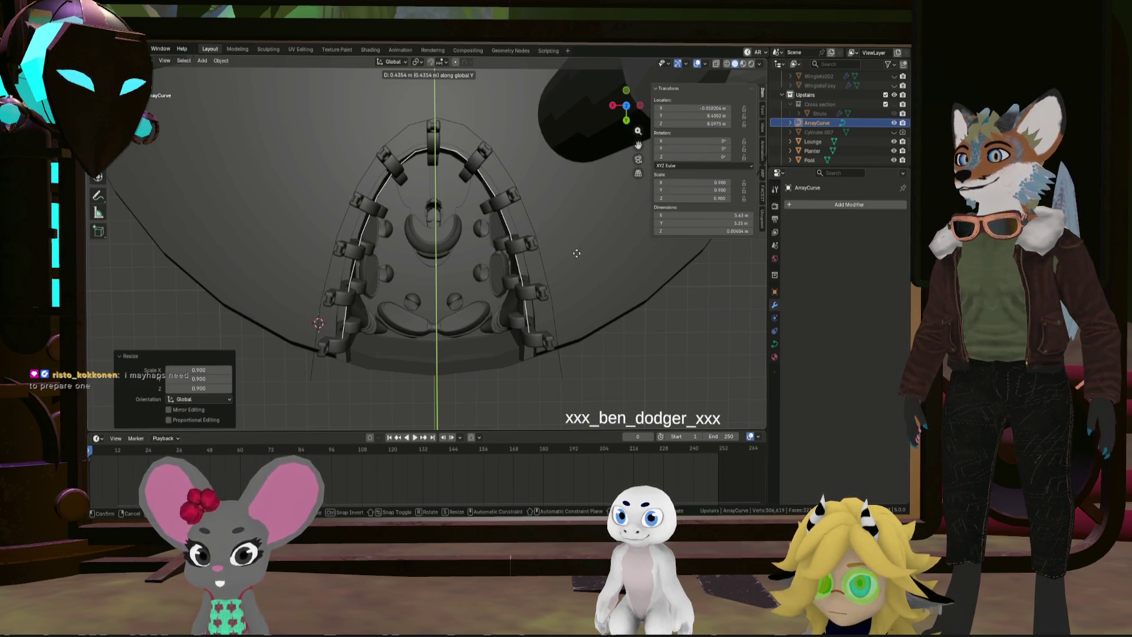
click(577, 253)
mouse_move(576, 253)
middle_down()
mouse_move(465, 158)
mouse_move(421, 191)
mouse_move(611, 217)
mouse_move(610, 155)
mouse_move(506, 231)
mouse_move(495, 208)
mouse_move(609, 243)
mouse_move(540, 240)
mouse_move(561, 280)
middle_up()
scroll(561, 281, up, 2)
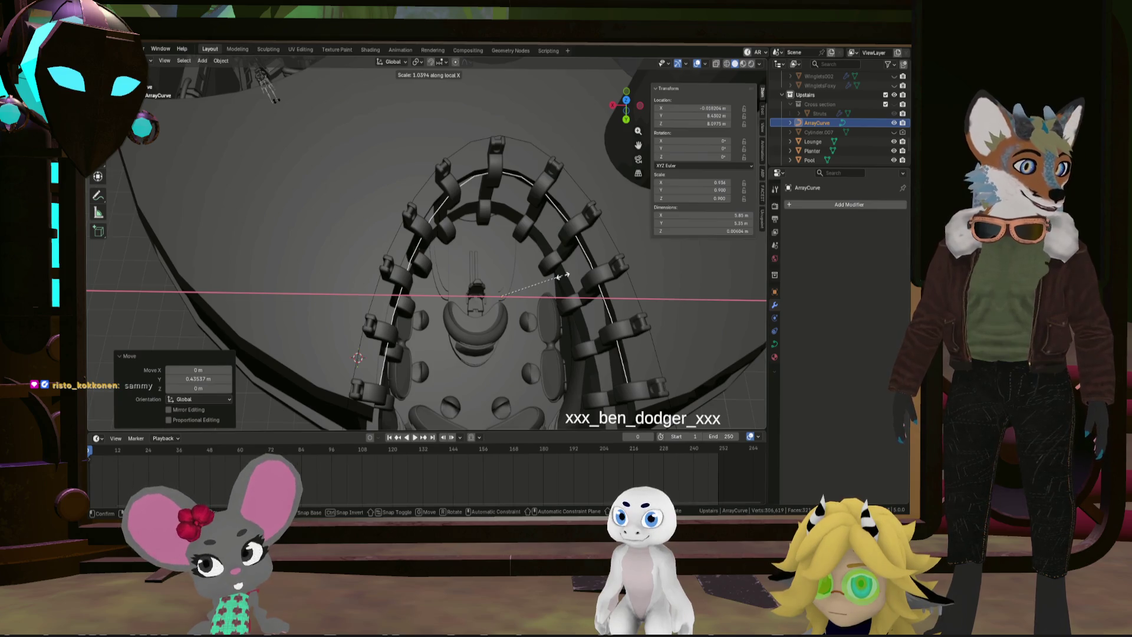
click(563, 275)
mouse_move(563, 275)
middle_down()
mouse_move(534, 229)
mouse_move(462, 215)
mouse_move(480, 228)
mouse_move(480, 277)
mouse_move(572, 300)
mouse_move(509, 280)
middle_up()
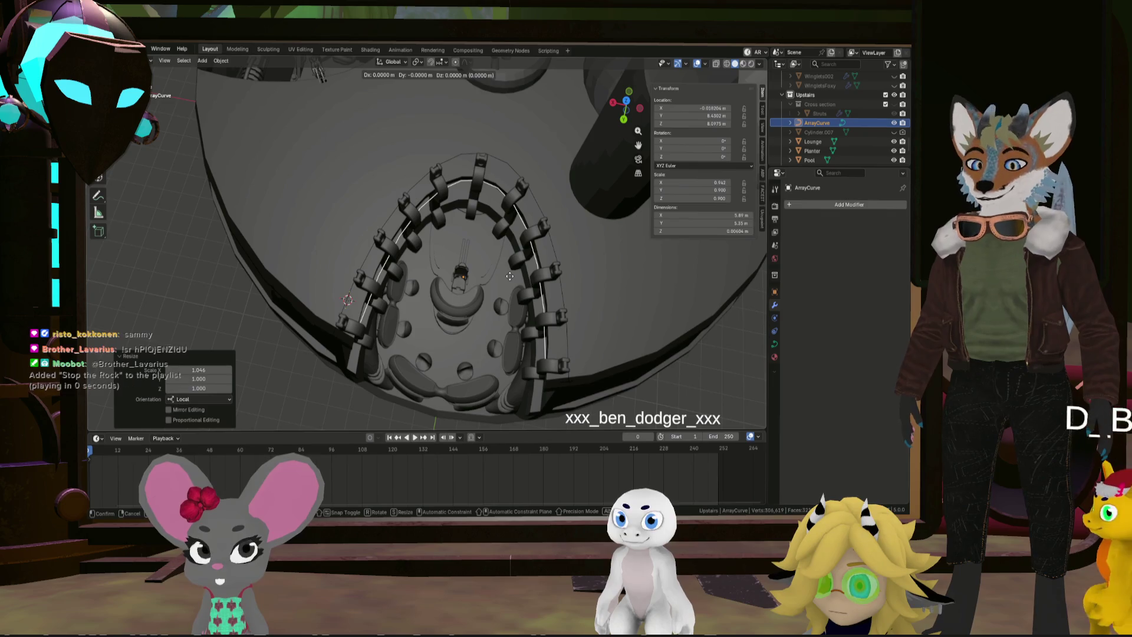
Scale the post ring to 0.916 along Y, then select Railing round
key(y)
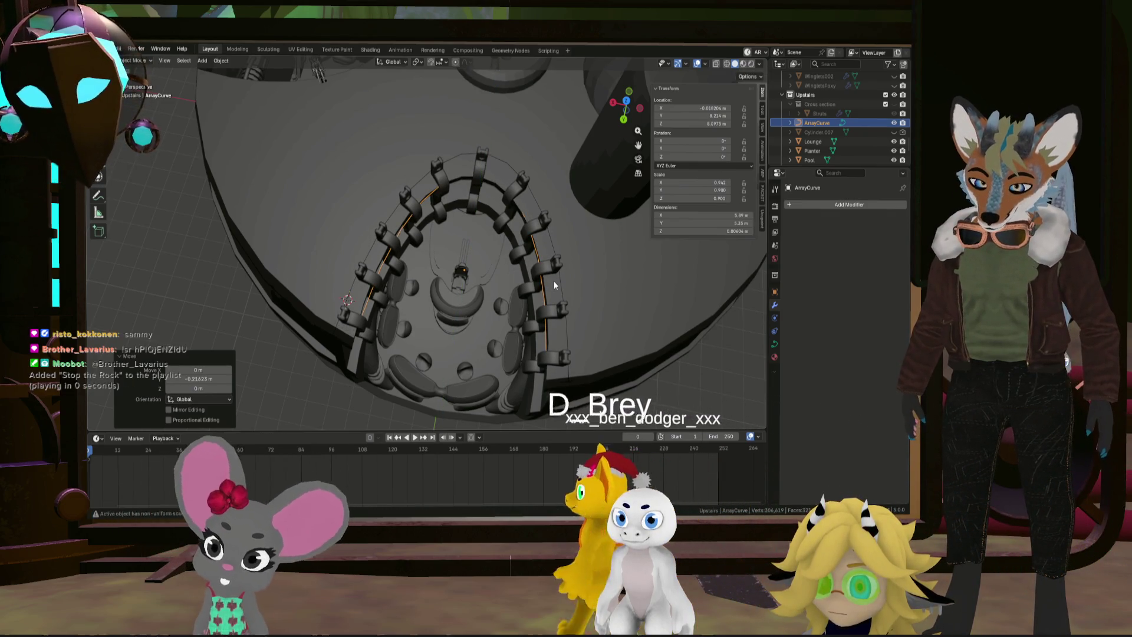
key(s)
key(y)
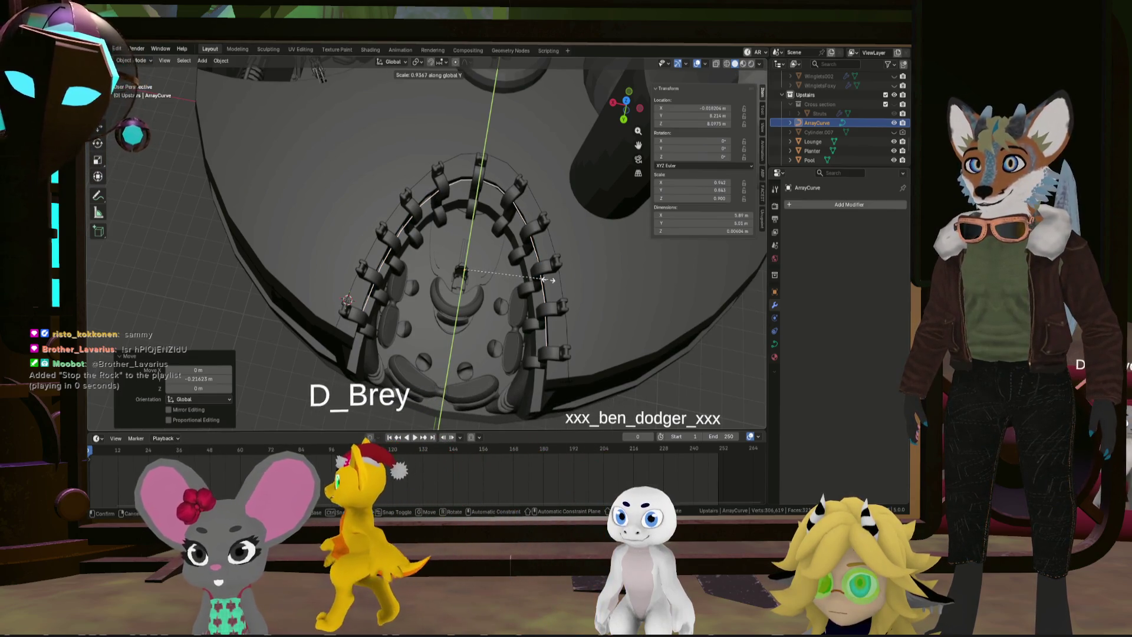
click(543, 278)
mouse_move(542, 277)
middle_down()
mouse_move(466, 229)
mouse_move(544, 246)
mouse_move(458, 235)
middle_up()
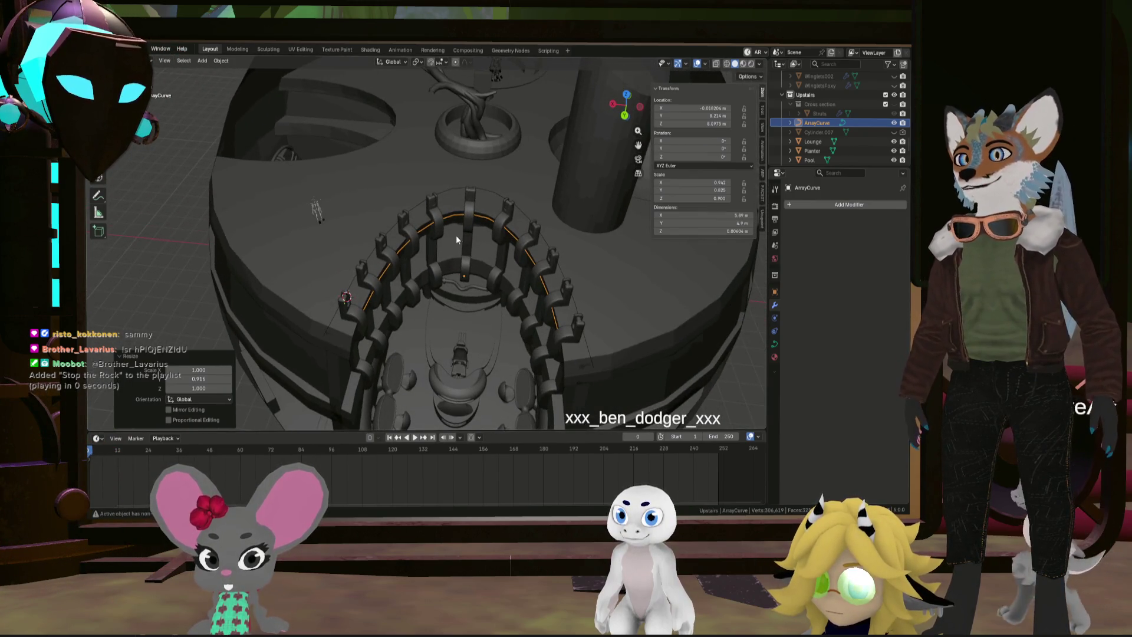
click(420, 200)
scroll(419, 201, up, 3)
mouse_move(420, 200)
middle_down()
mouse_move(473, 199)
mouse_move(490, 219)
mouse_move(465, 189)
mouse_move(547, 246)
middle_up()
Scale Railing round along Y to 0.944 so it fits over the posts
key(s)
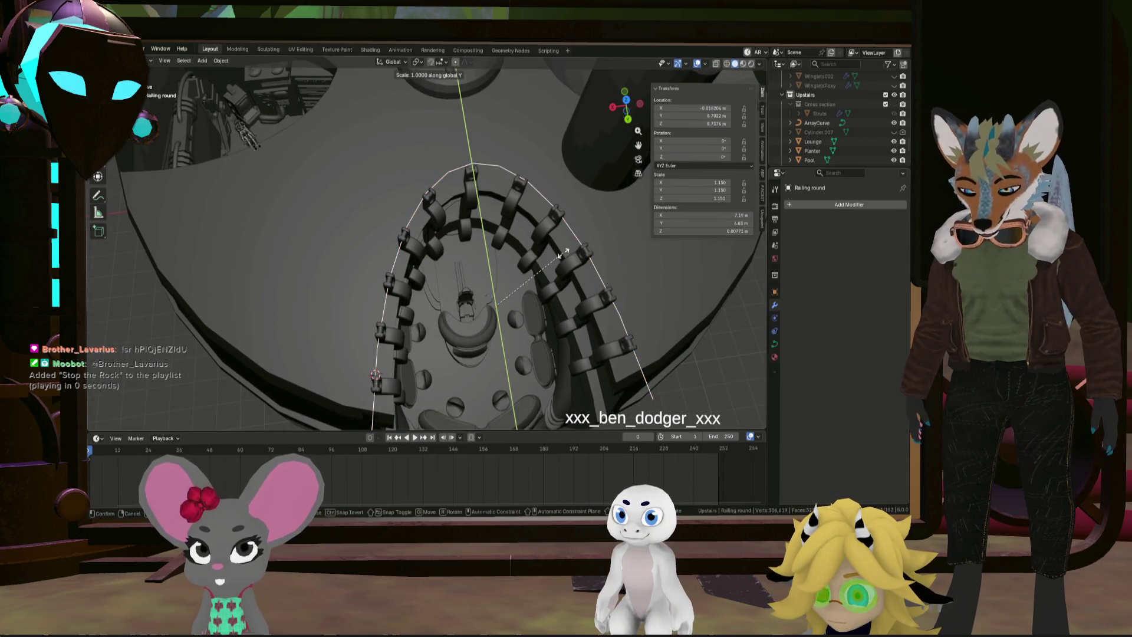
key(y)
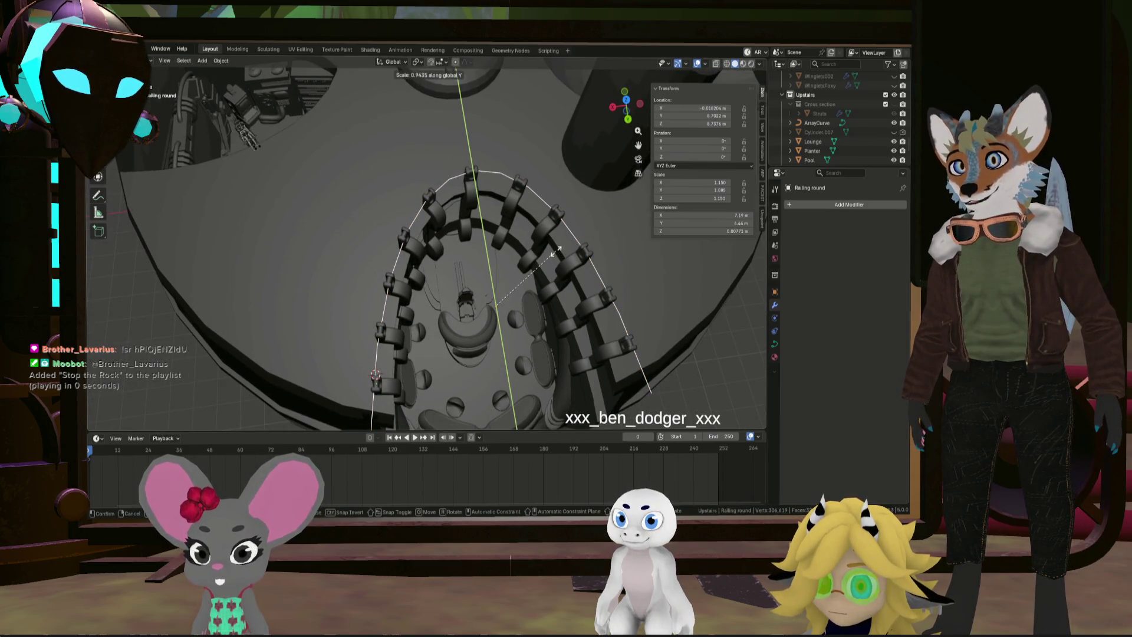
click(555, 251)
mouse_move(556, 250)
middle_down()
mouse_move(547, 182)
mouse_move(485, 167)
middle_up()
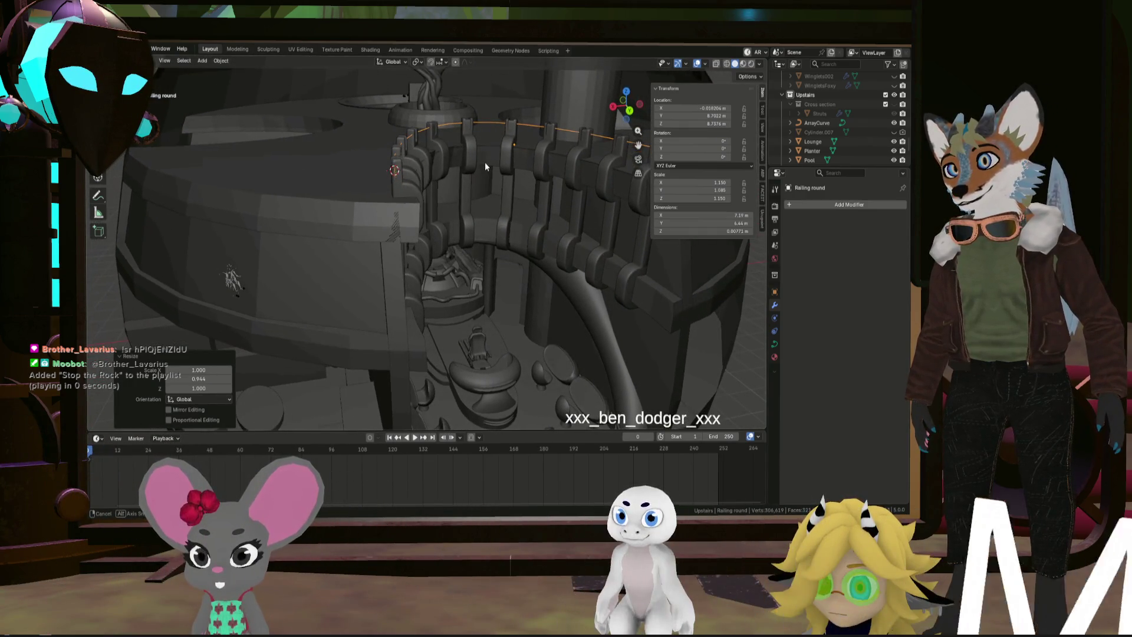
Scale Railing round along X to 0.981 and show its curve data properties
key(s)
key(x)
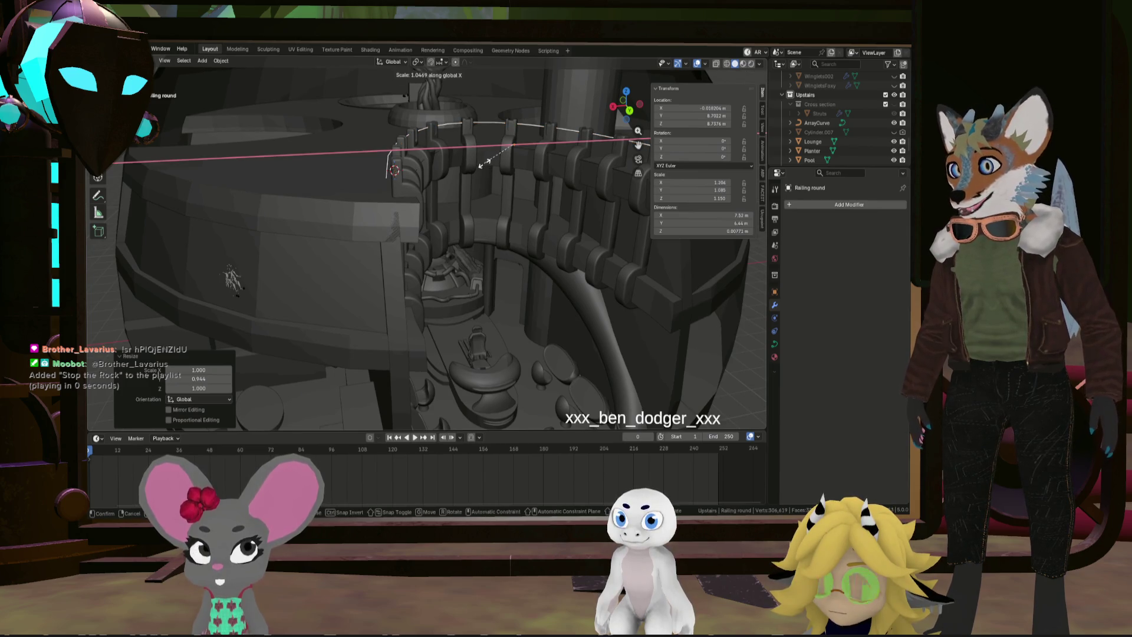
click(487, 164)
middle_drag(487, 163, 768, 303)
click(776, 346)
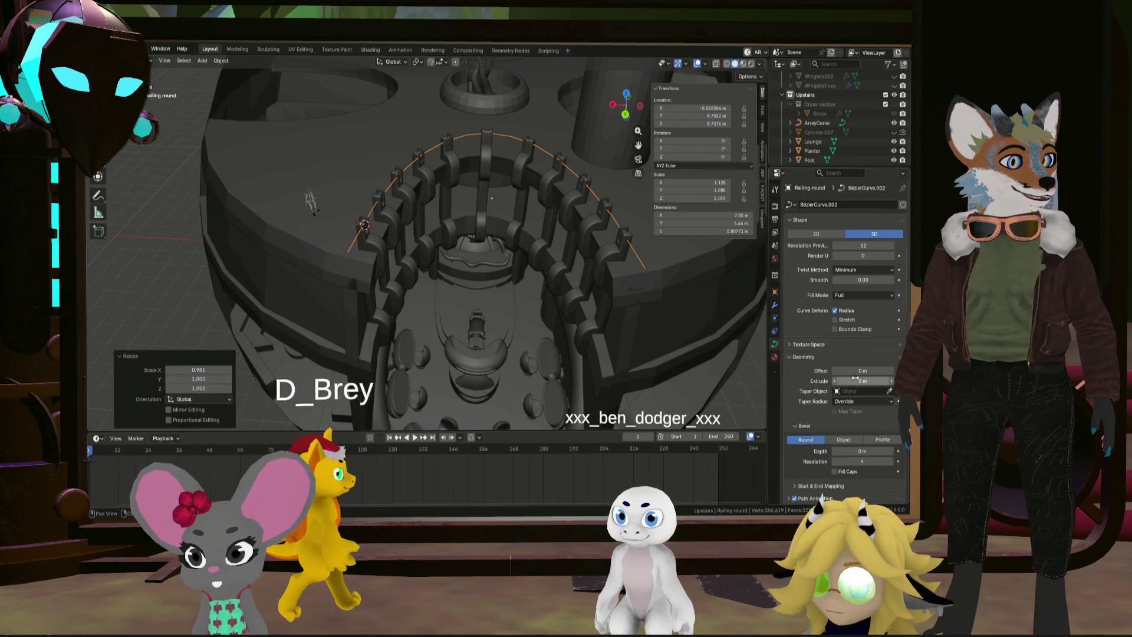
Keep offset and extrude at 0, set a 0.06 m bevel depth, and select an end point in Edit Mode
mouse_move(858, 370)
mouse_down()
mouse_move(872, 370)
mouse_move(869, 381)
mouse_up()
key(Escape)
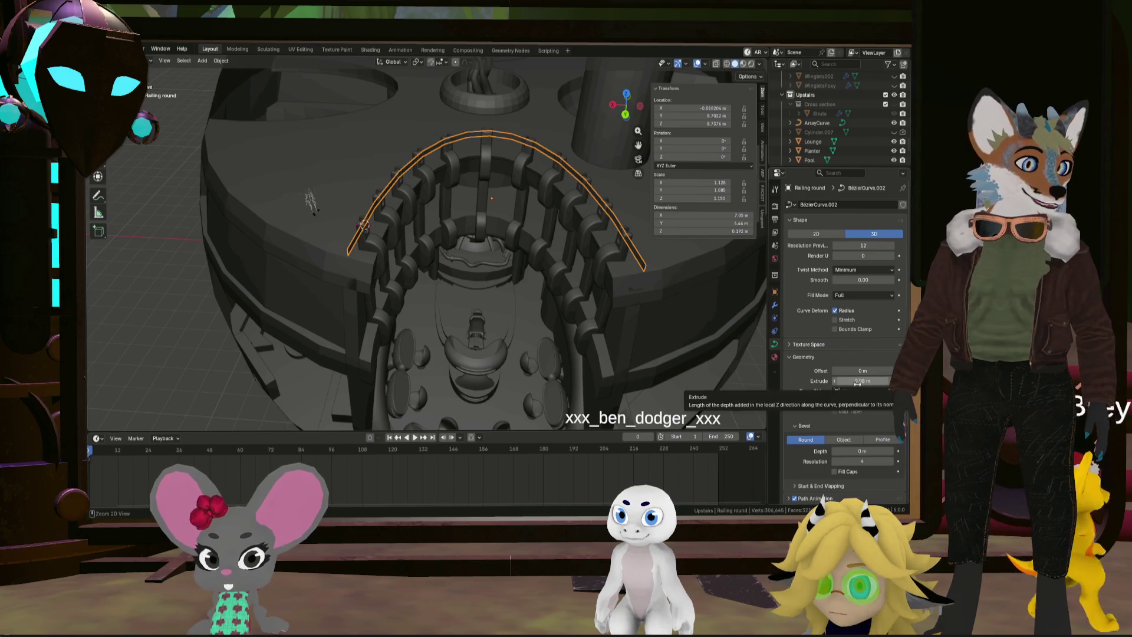
key(ctrl+z)
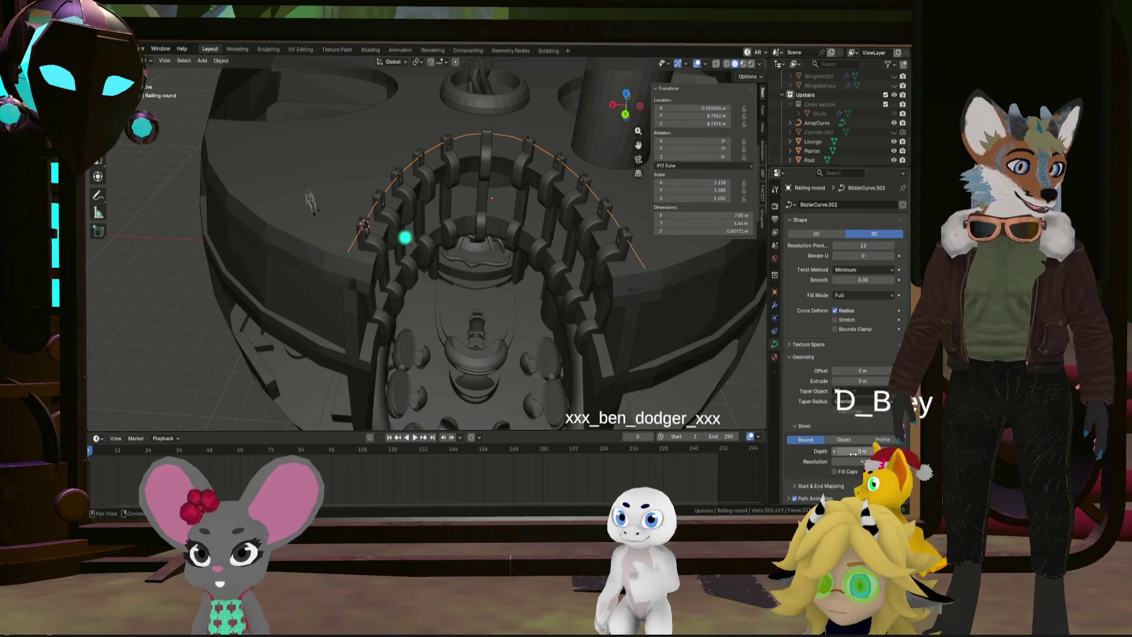
drag(853, 452, 871, 453)
mouse_move(595, 318)
middle_down()
mouse_move(628, 310)
mouse_move(589, 318)
mouse_move(416, 279)
mouse_move(437, 292)
mouse_move(554, 292)
middle_up()
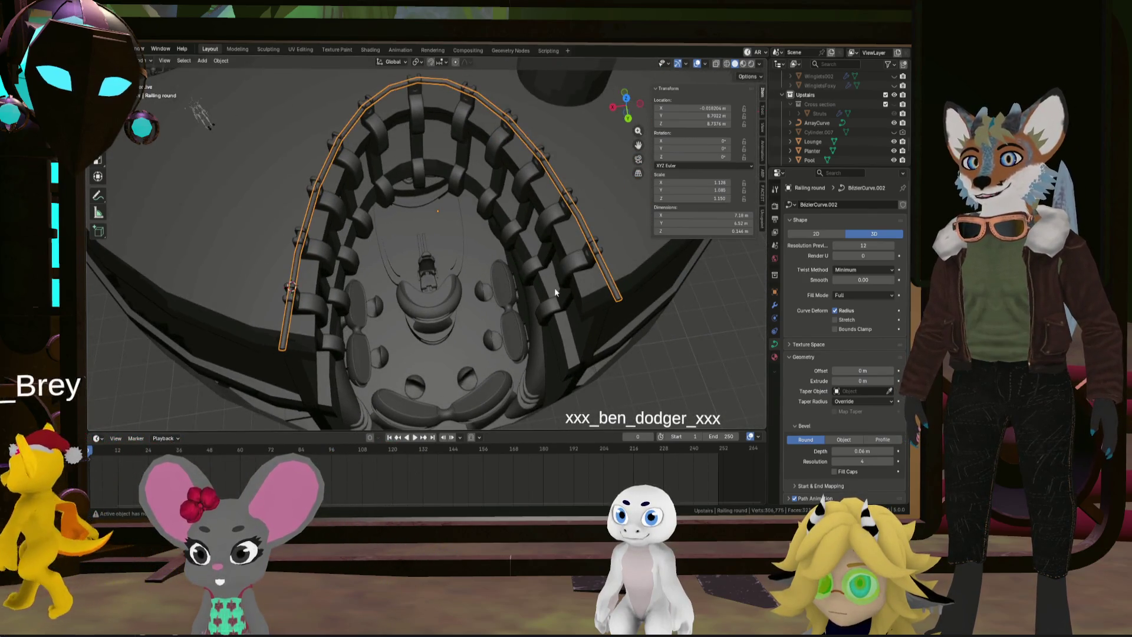
key(Tab)
drag(641, 298, 642, 299)
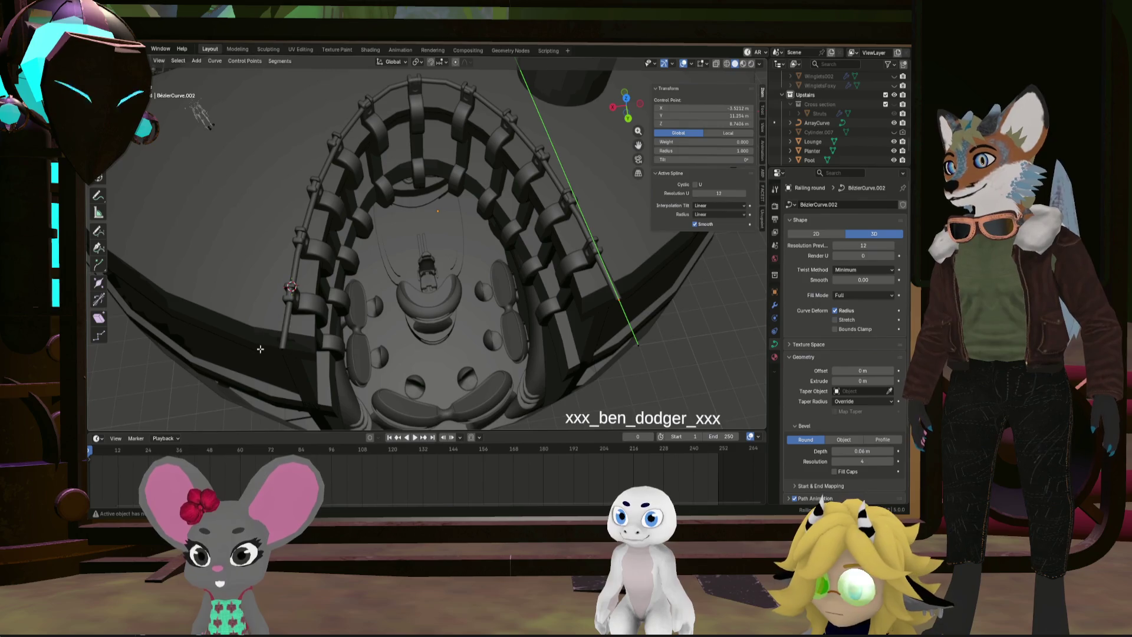
key(g)
key(y)
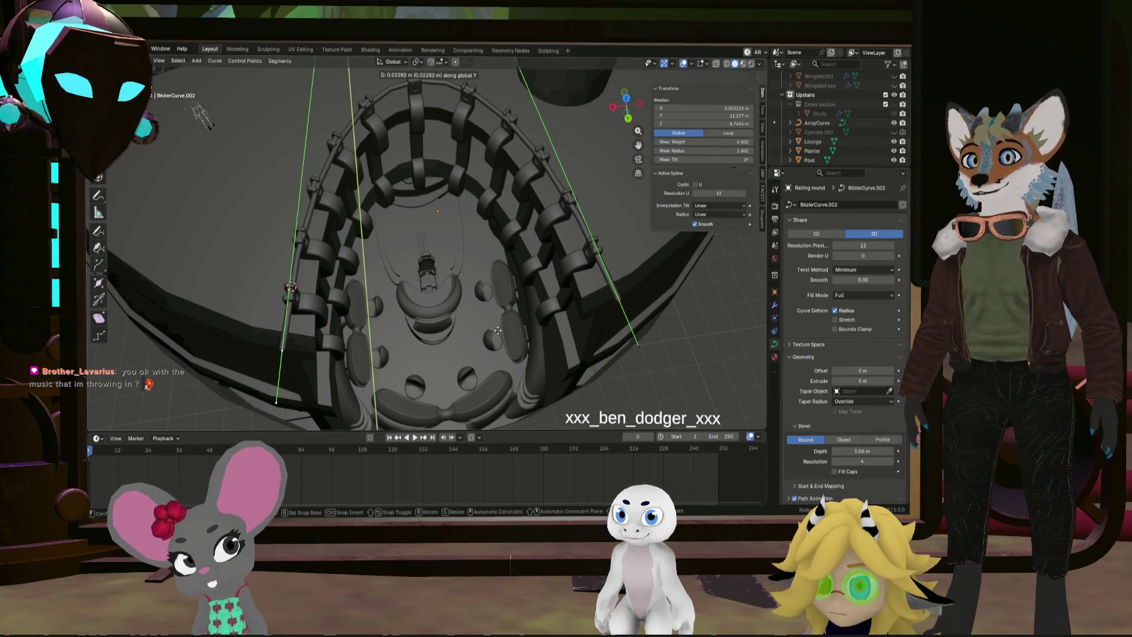
middle_drag(509, 319, 505, 283)
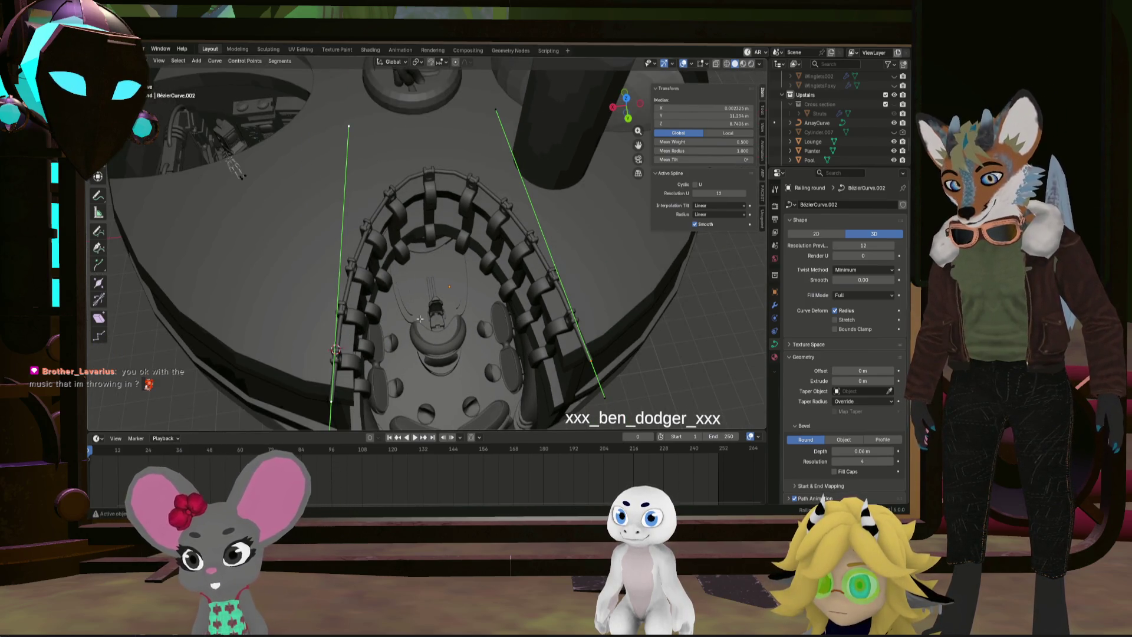
key(g)
key(y)
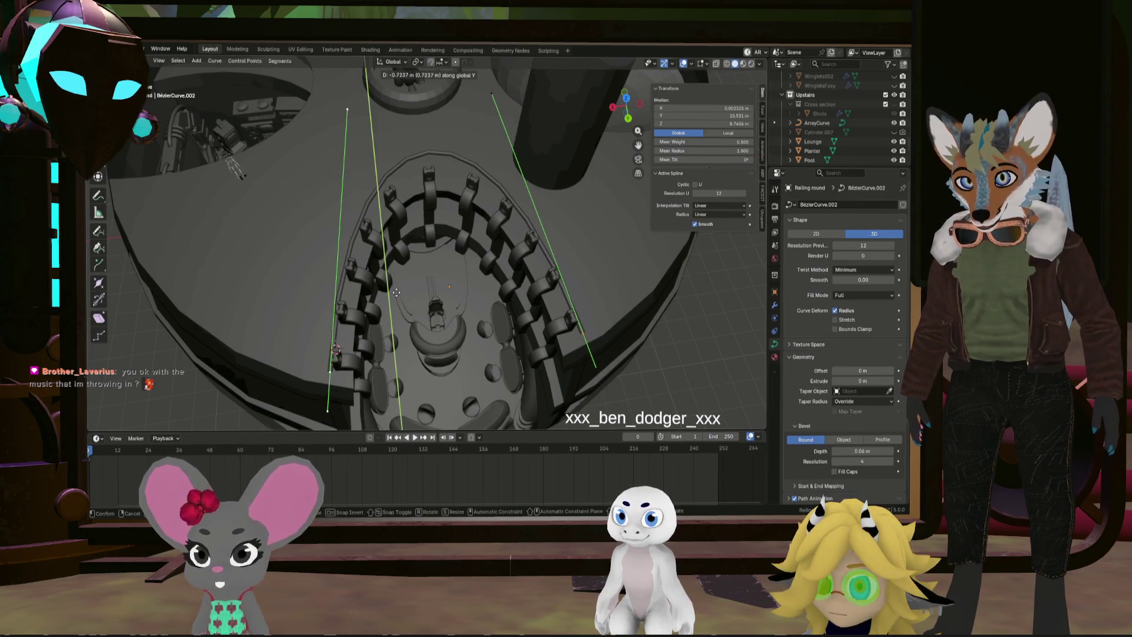
click(392, 280)
mouse_move(319, 136)
mouse_down()
mouse_move(581, 76)
mouse_move(552, 72)
mouse_up()
key(g)
key(y)
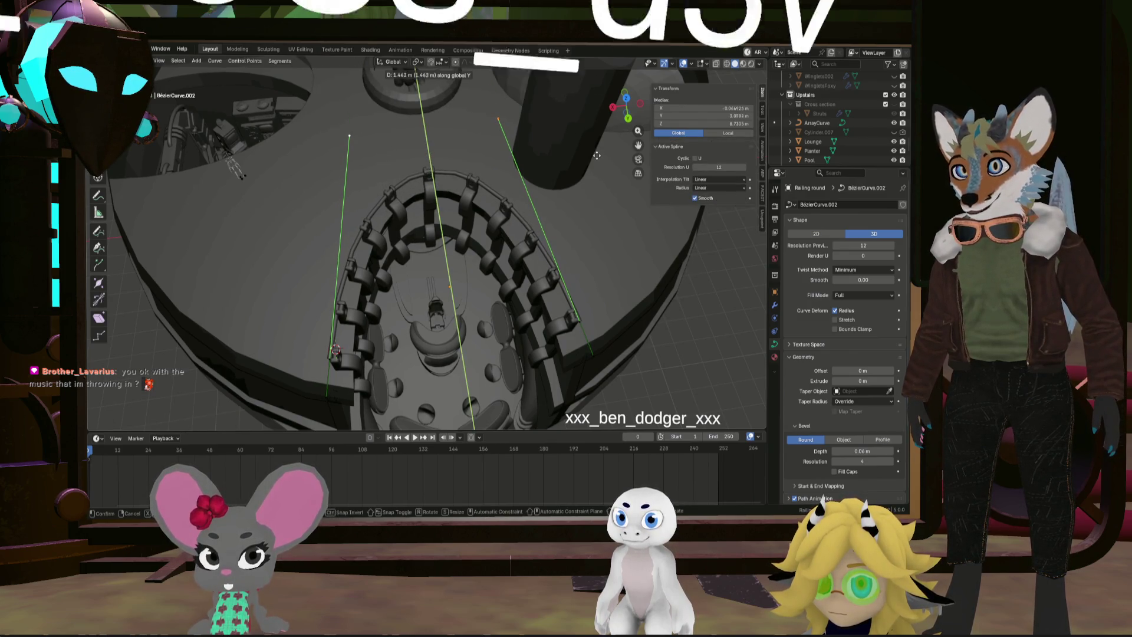
click(596, 157)
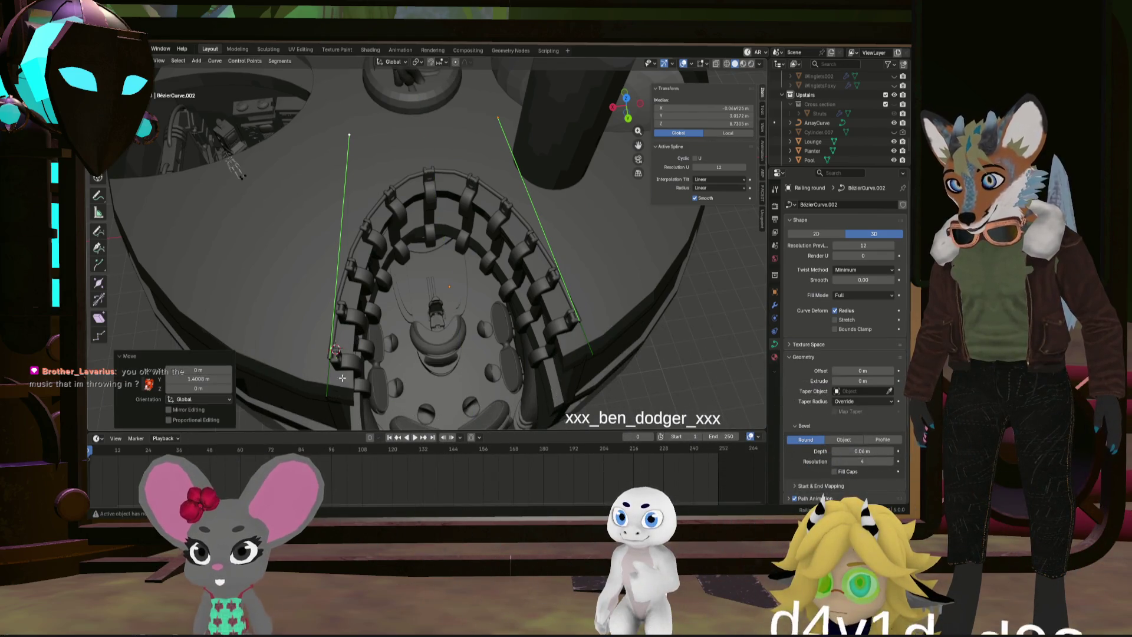
drag(310, 371, 562, 288)
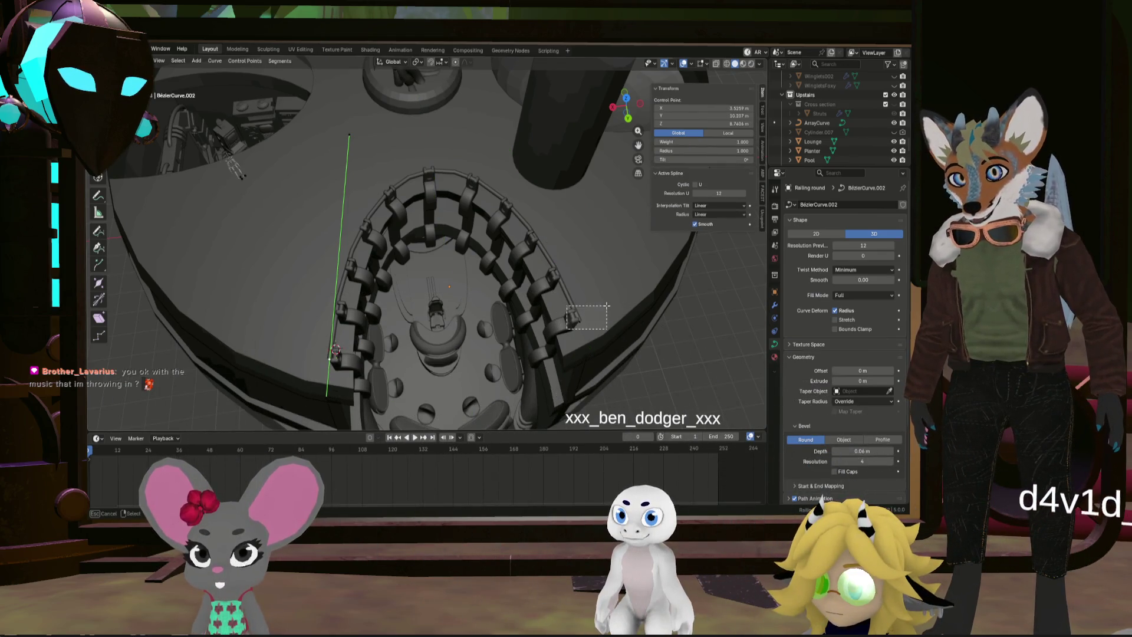
key(s)
key(x)
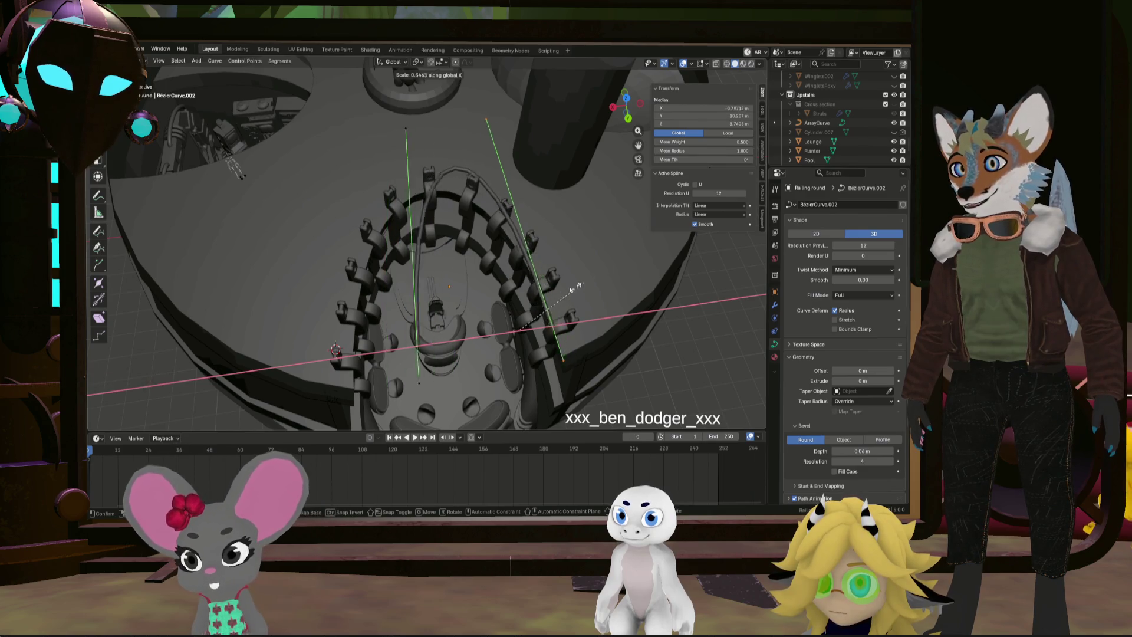
right_click(434, 274)
mouse_move(545, 143)
middle_down()
mouse_move(513, 145)
mouse_move(503, 117)
mouse_move(506, 132)
middle_up()
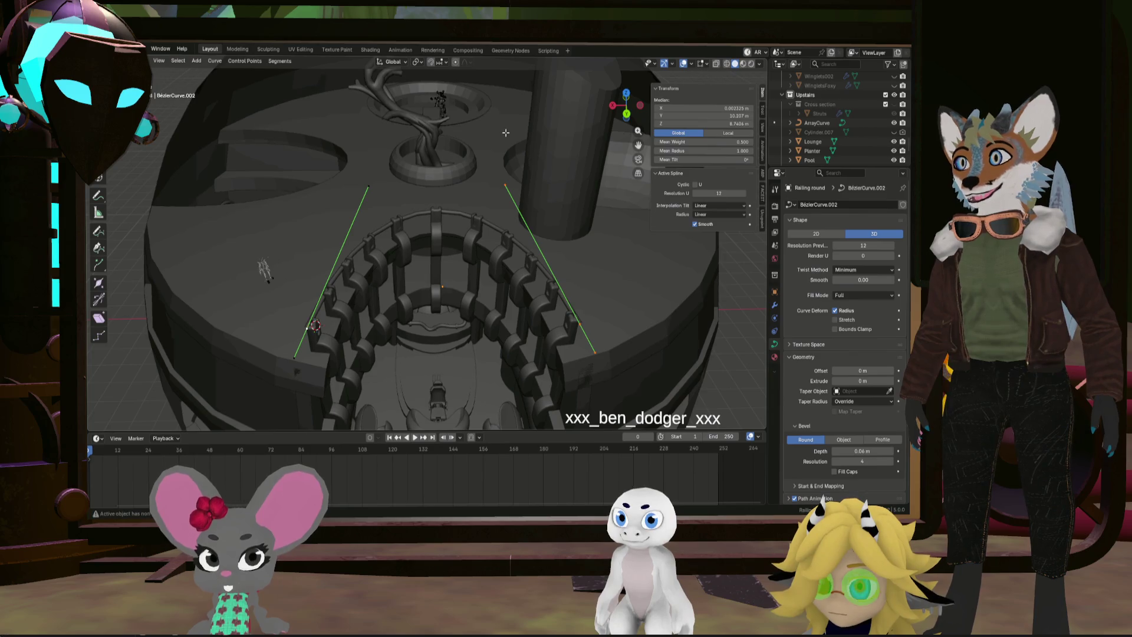
key(Tab)
Apply the scale of Railing round in Object Mode
right_click(514, 206)
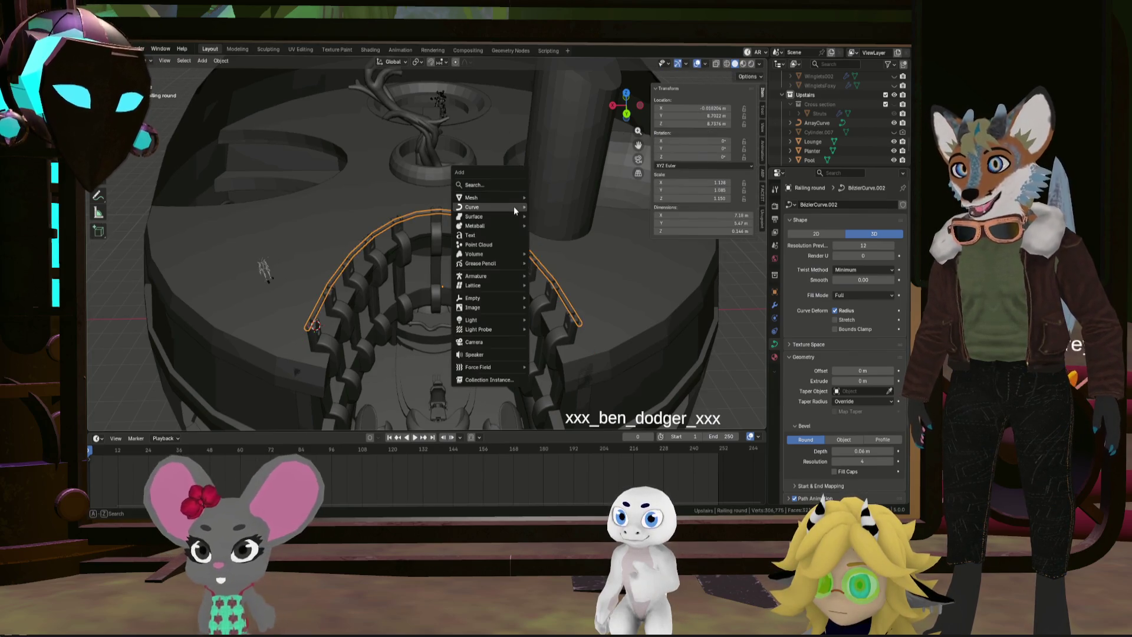
key(ctrl+a)
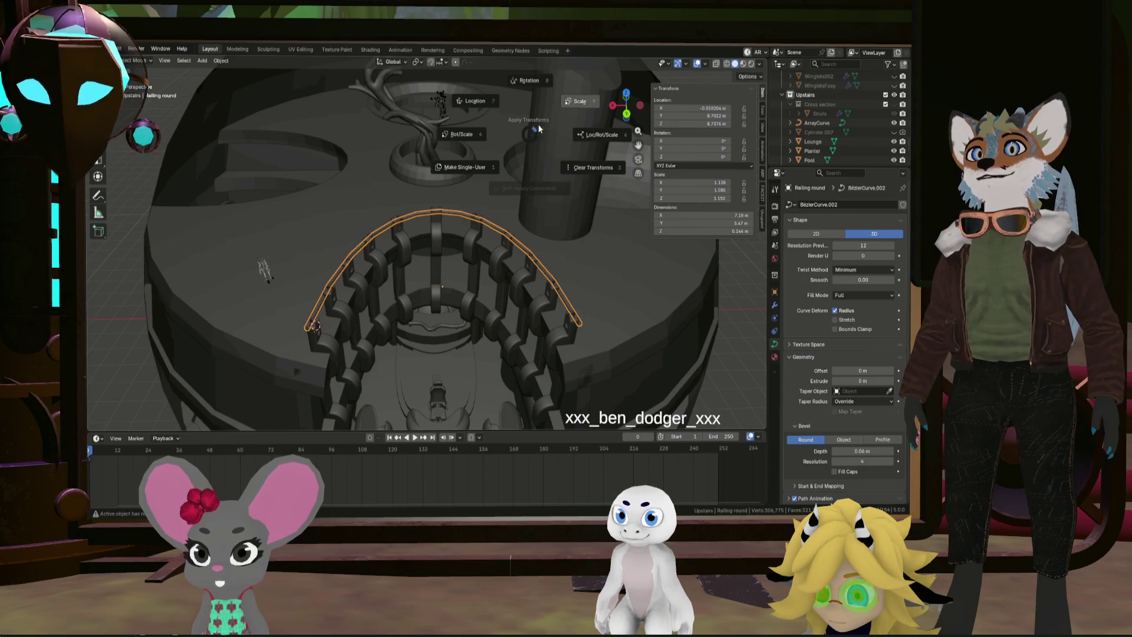
click(582, 99)
scroll(488, 200, up, 2)
mouse_move(490, 203)
middle_down()
mouse_move(430, 298)
mouse_move(430, 323)
middle_up()
Move Railing round's geometry to its origin
click(222, 61)
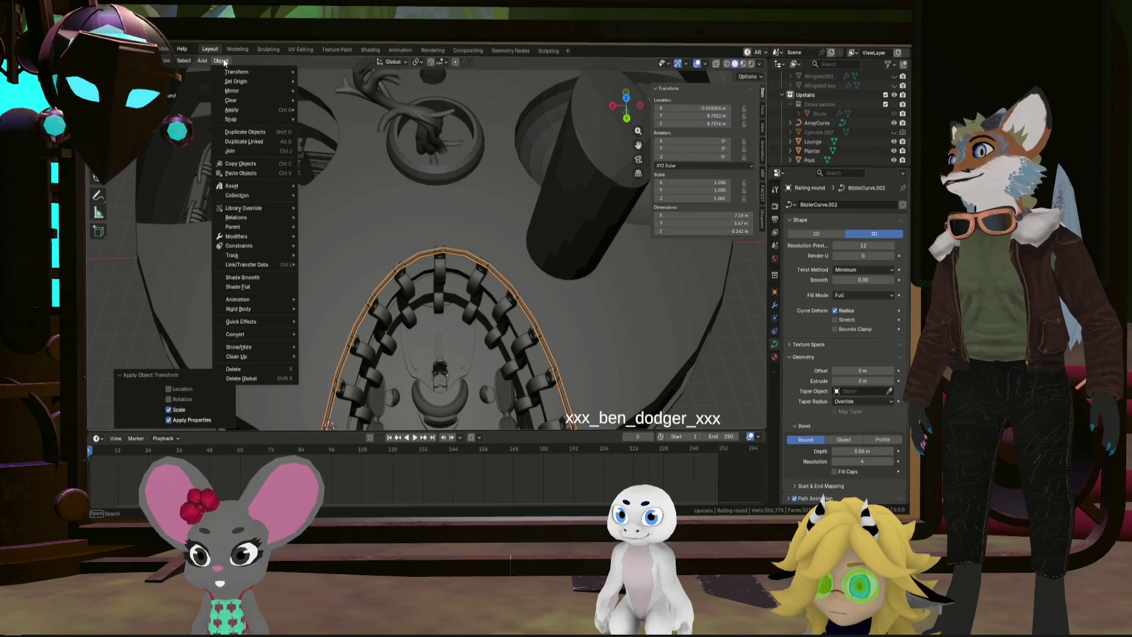
mouse_move(252, 82)
click(336, 82)
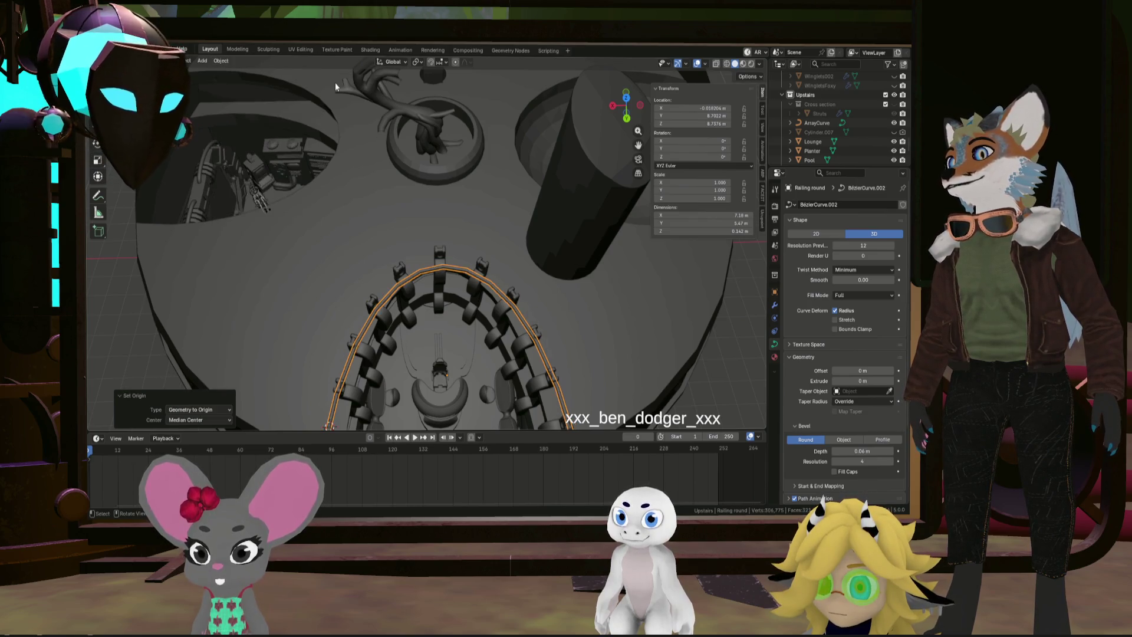
mouse_move(335, 86)
middle_down()
mouse_move(475, 252)
mouse_move(475, 287)
mouse_move(466, 196)
mouse_move(477, 230)
middle_up()
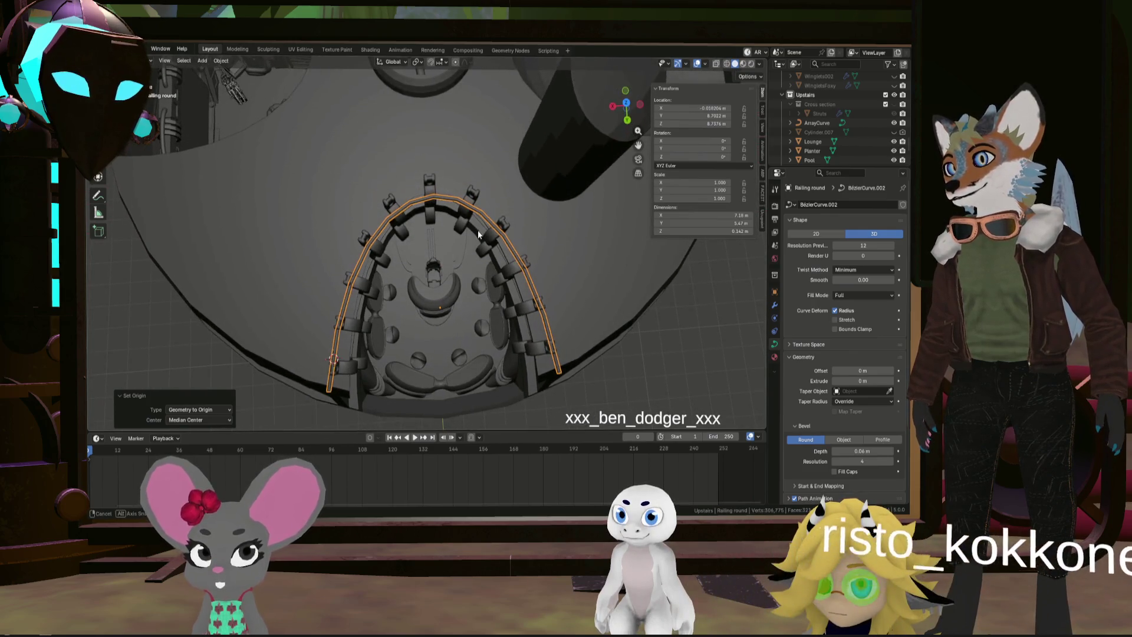
Move Railing round 0.185 m along the Y axis
key(g)
key(y)
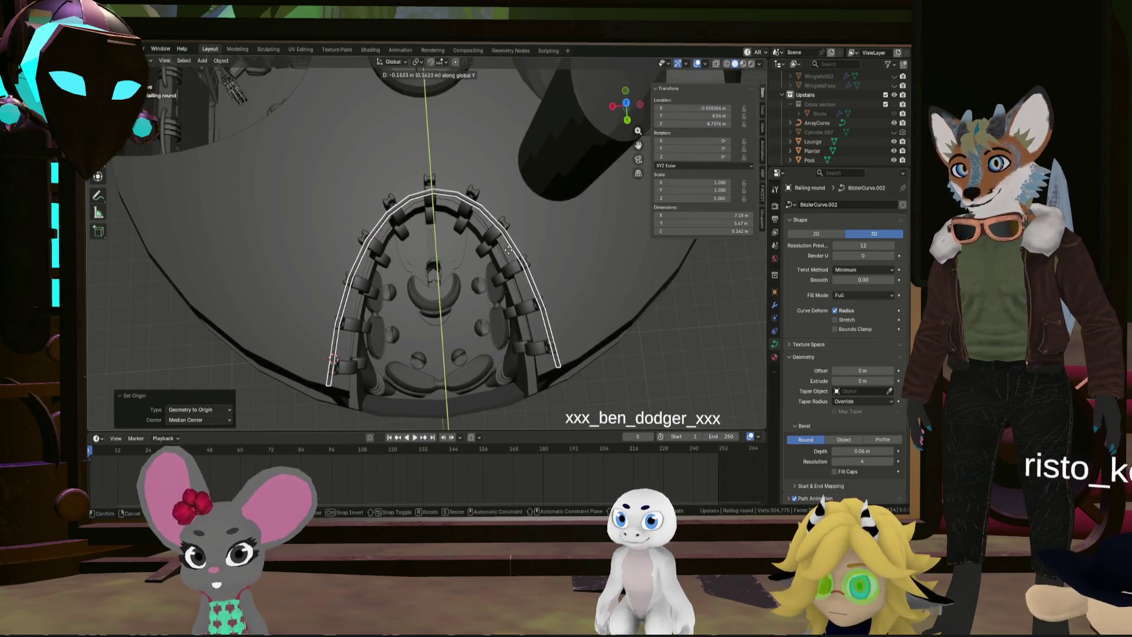
middle_drag(504, 235, 565, 256)
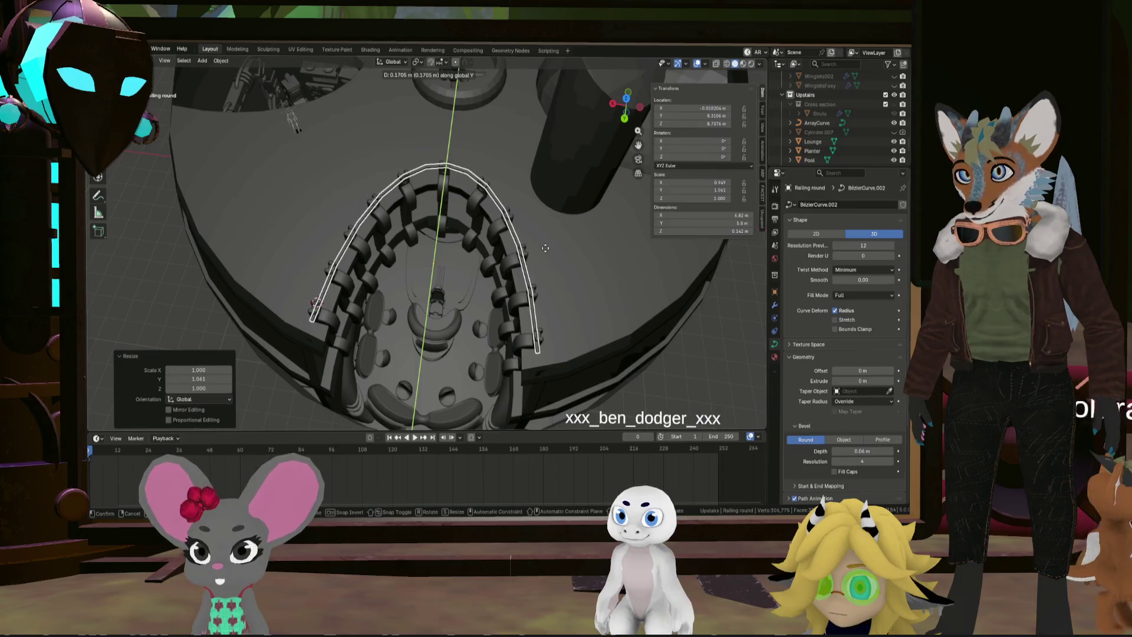
click(565, 256)
Stretch Railing round along X to 1.032
key(s)
key(x)
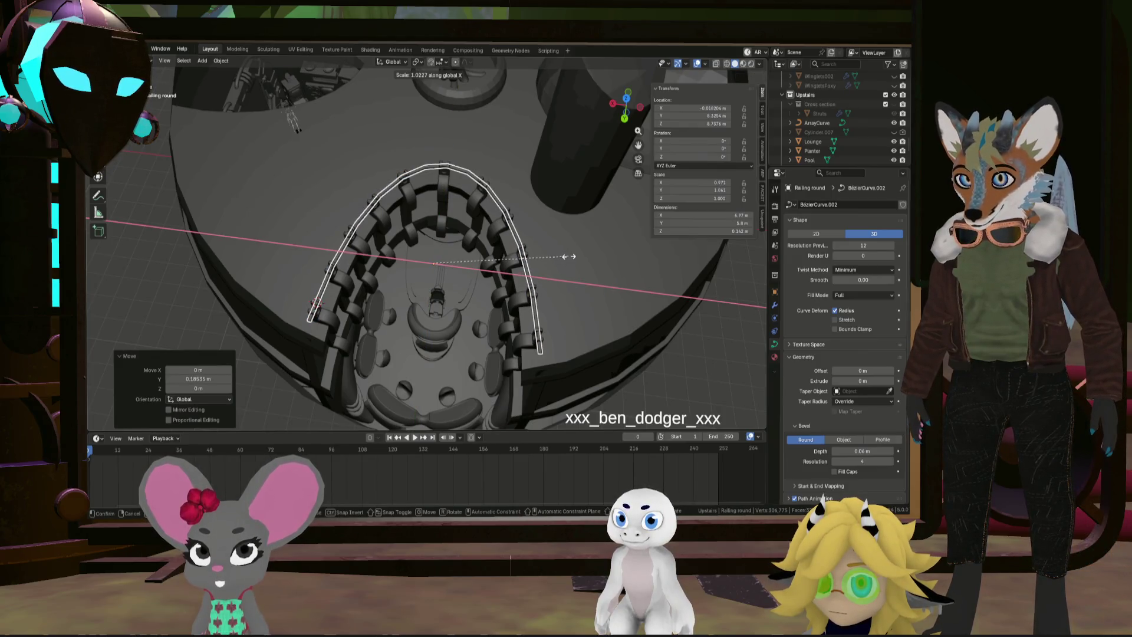
click(569, 256)
mouse_move(568, 256)
middle_down()
mouse_move(401, 221)
mouse_move(412, 249)
mouse_move(334, 133)
mouse_move(642, 182)
middle_up()
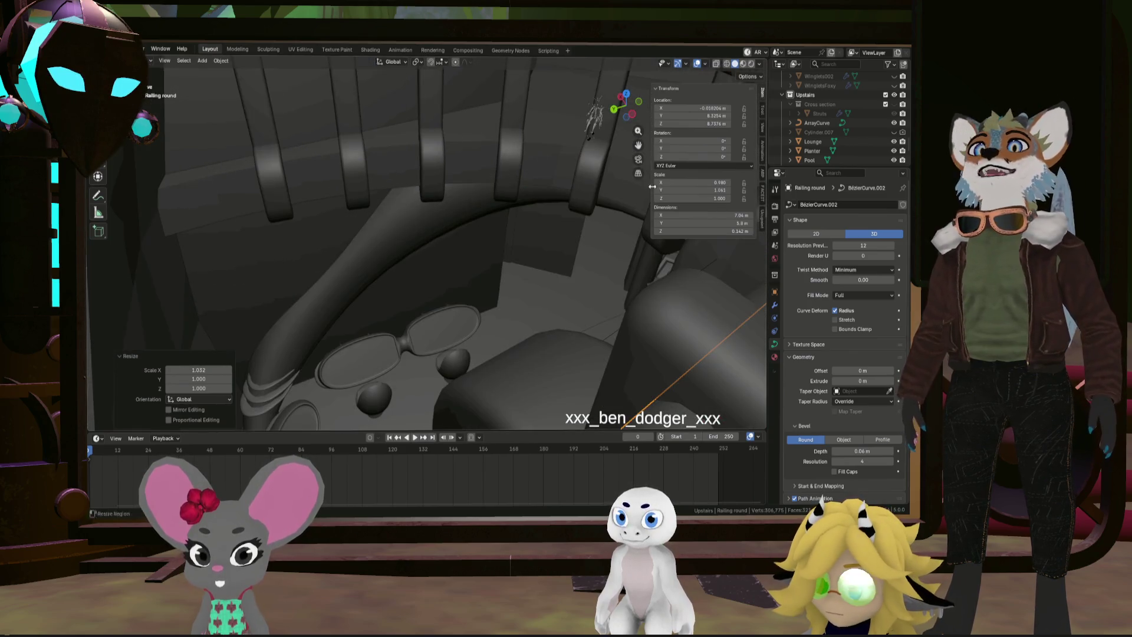
mouse_move(571, 282)
middle_down()
mouse_move(597, 281)
mouse_move(454, 296)
mouse_move(589, 321)
mouse_move(600, 293)
mouse_move(529, 234)
mouse_move(459, 231)
mouse_move(515, 259)
mouse_move(537, 235)
mouse_move(524, 221)
mouse_move(507, 247)
mouse_move(521, 253)
mouse_move(487, 232)
mouse_move(389, 244)
mouse_move(403, 187)
mouse_move(390, 210)
mouse_move(362, 193)
mouse_move(330, 197)
mouse_move(329, 209)
mouse_move(370, 195)
mouse_move(299, 189)
mouse_move(278, 175)
middle_up()
mouse_move(366, 144)
middle_down()
mouse_move(490, 212)
mouse_move(432, 214)
mouse_move(468, 244)
mouse_move(502, 244)
middle_up()
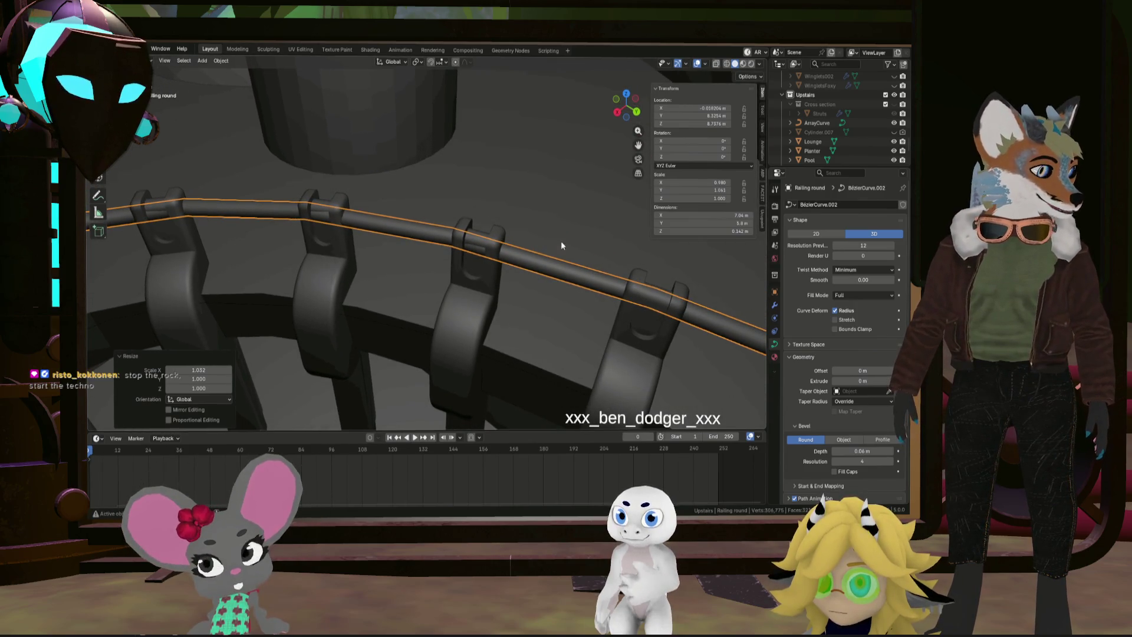
Switch to wireframe shading and settle the railing's bevel depth back at 0.06 m
mouse_move(576, 223)
middle_down()
mouse_move(531, 273)
mouse_move(462, 285)
mouse_move(547, 271)
mouse_move(541, 236)
mouse_move(539, 248)
middle_up()
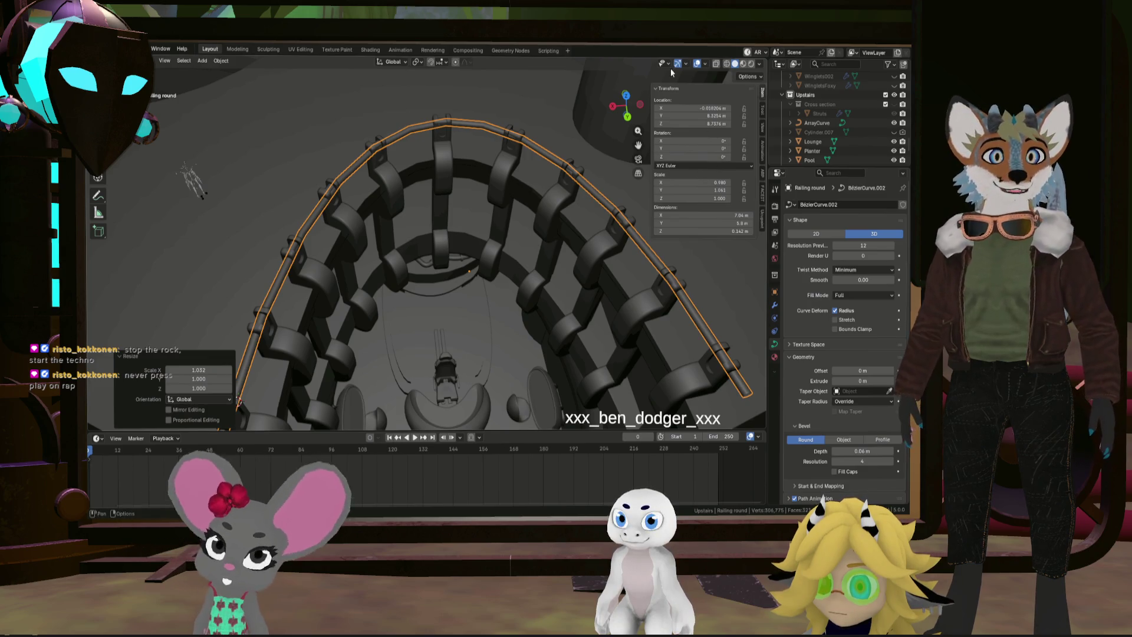
click(727, 63)
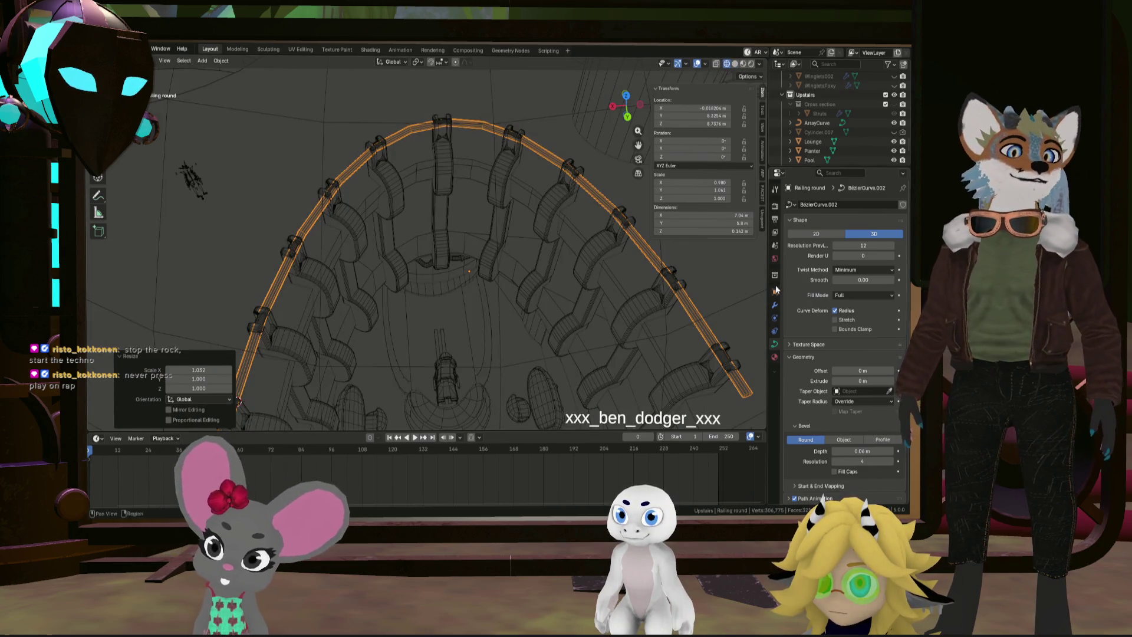
click(835, 452)
click(835, 451)
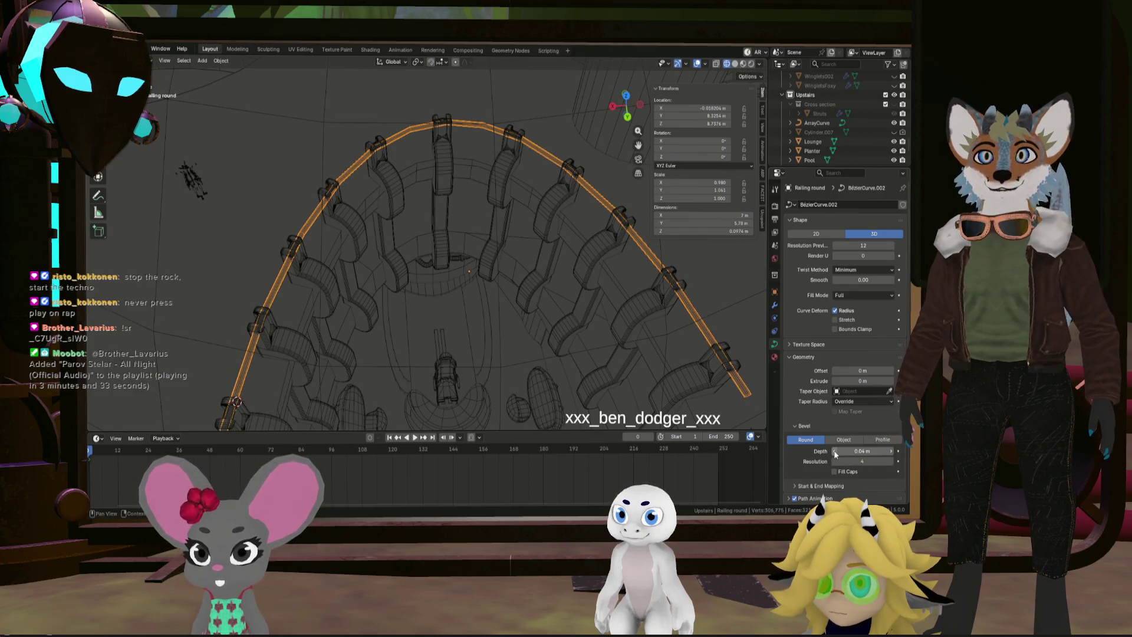
click(892, 451)
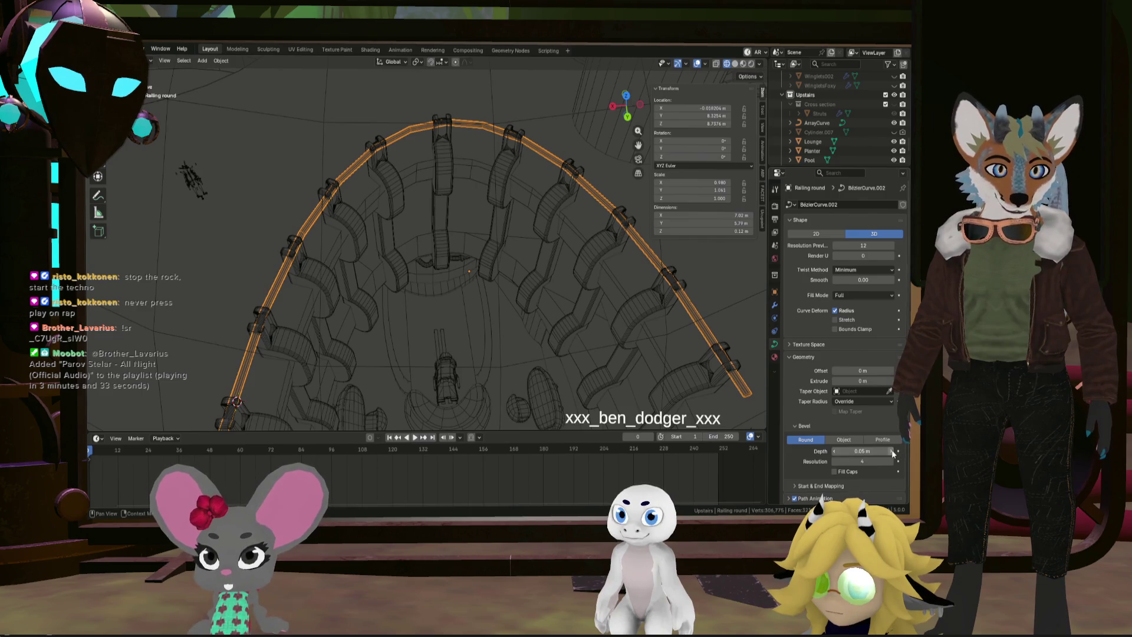
click(834, 451)
click(834, 451)
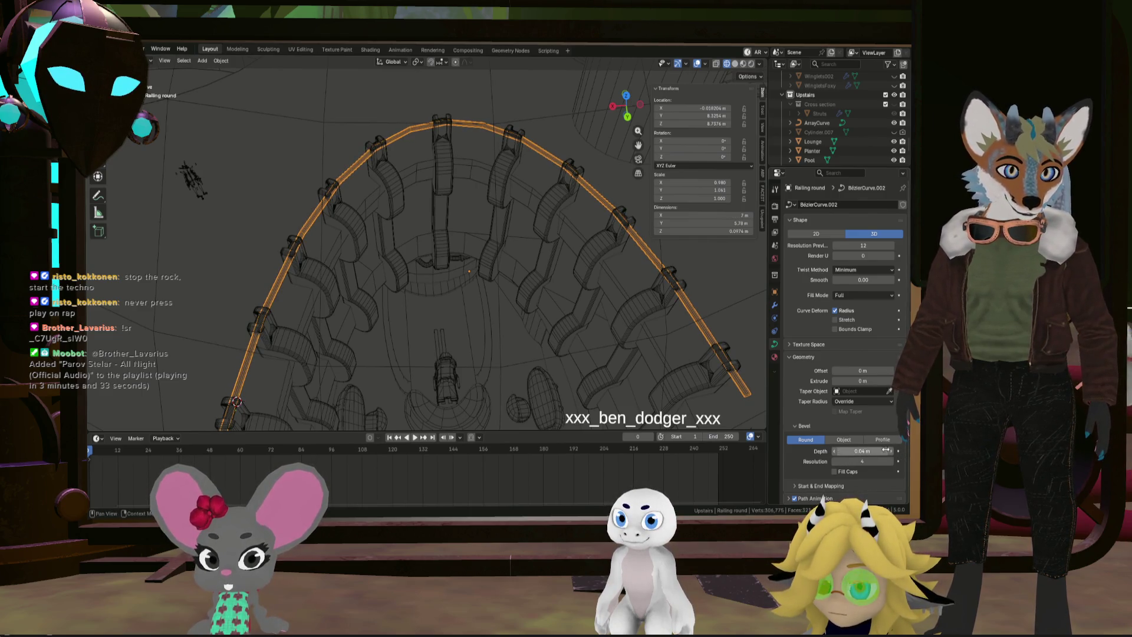
drag(835, 451, 891, 462)
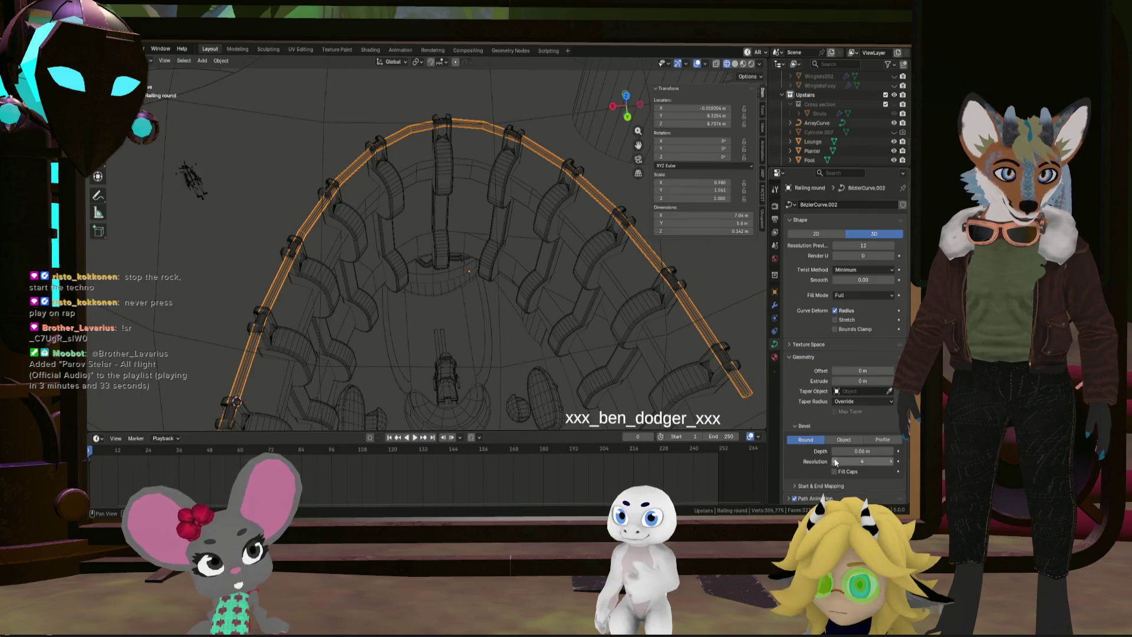
mouse_move(804, 452)
middle_down()
mouse_move(479, 281)
mouse_move(481, 292)
mouse_move(233, 117)
mouse_move(269, 111)
mouse_move(289, 142)
mouse_move(324, 144)
mouse_move(326, 156)
middle_up()
mouse_move(546, 185)
shift+middle_down()
mouse_move(519, 340)
mouse_move(450, 281)
mouse_move(384, 257)
mouse_move(356, 141)
mouse_move(369, 186)
mouse_move(359, 211)
mouse_move(494, 250)
shift+middle_up()
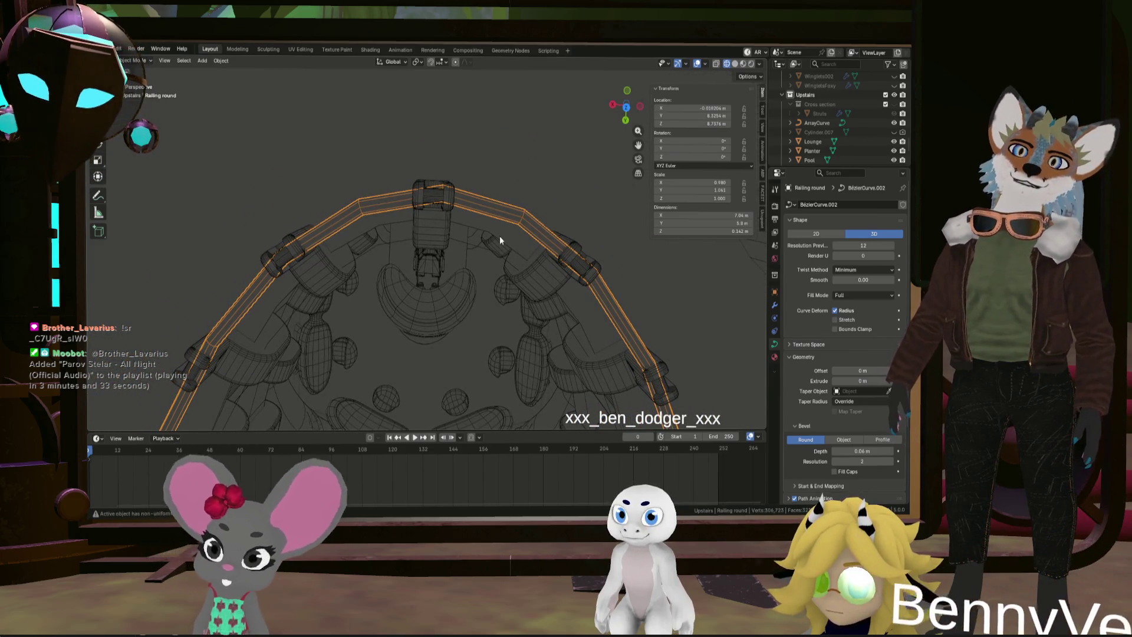
scroll(500, 234, down, 5)
scroll(516, 294, up, 3)
mouse_move(517, 284)
middle_down()
mouse_move(579, 331)
mouse_move(586, 321)
mouse_move(550, 292)
mouse_move(521, 323)
middle_up()
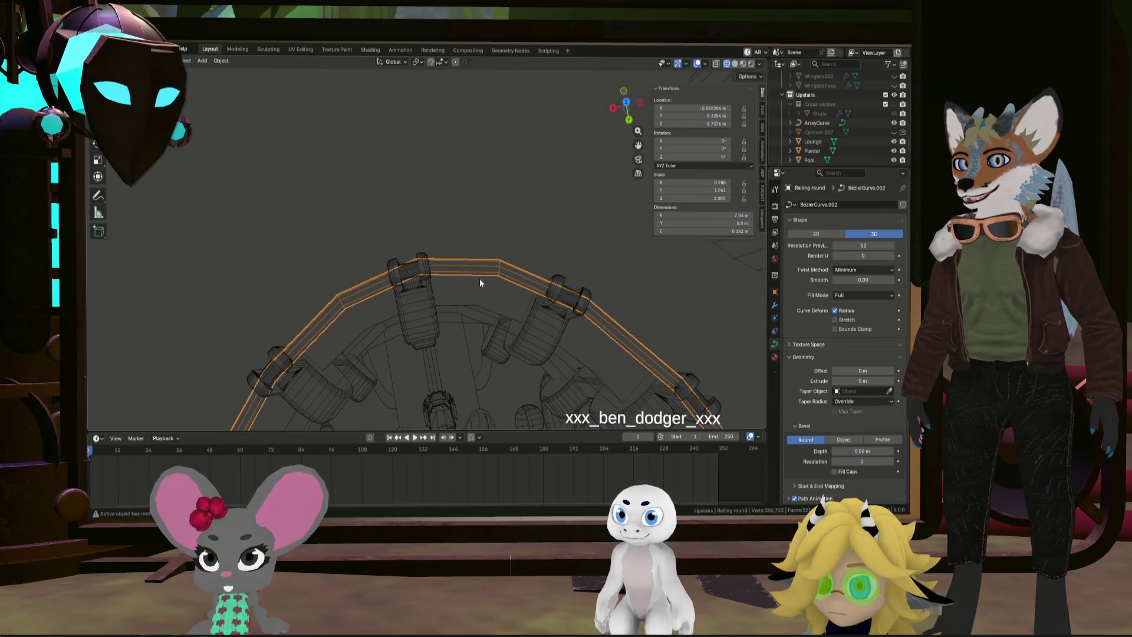
key(g)
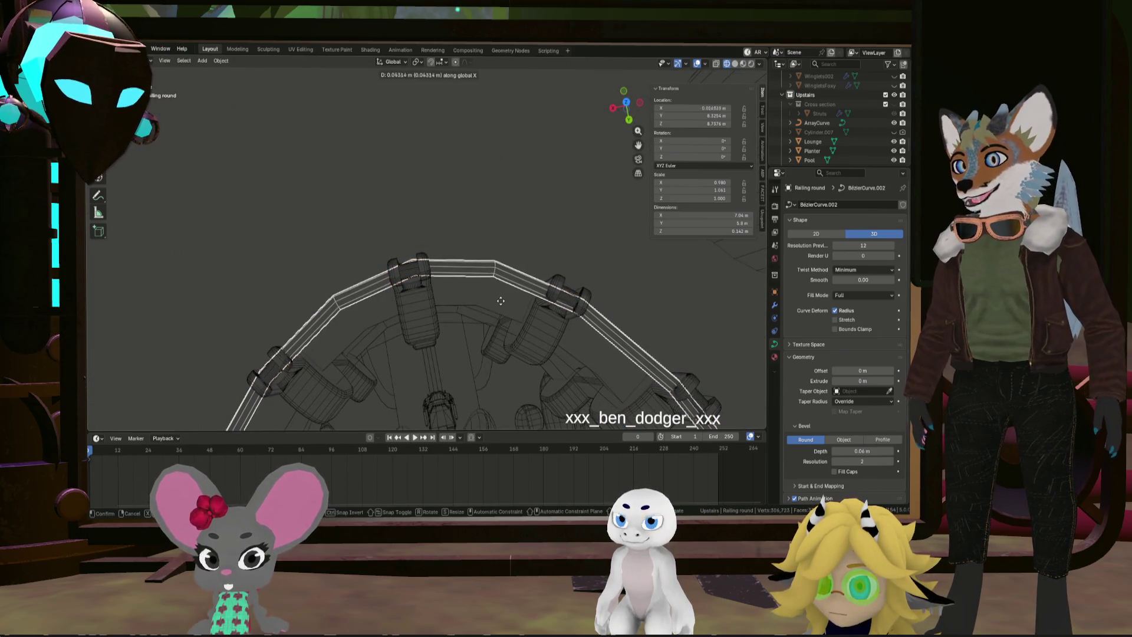
click(497, 303)
scroll(505, 330, down, 4)
mouse_move(505, 331)
middle_down()
mouse_move(493, 340)
mouse_move(489, 232)
mouse_move(481, 244)
middle_up()
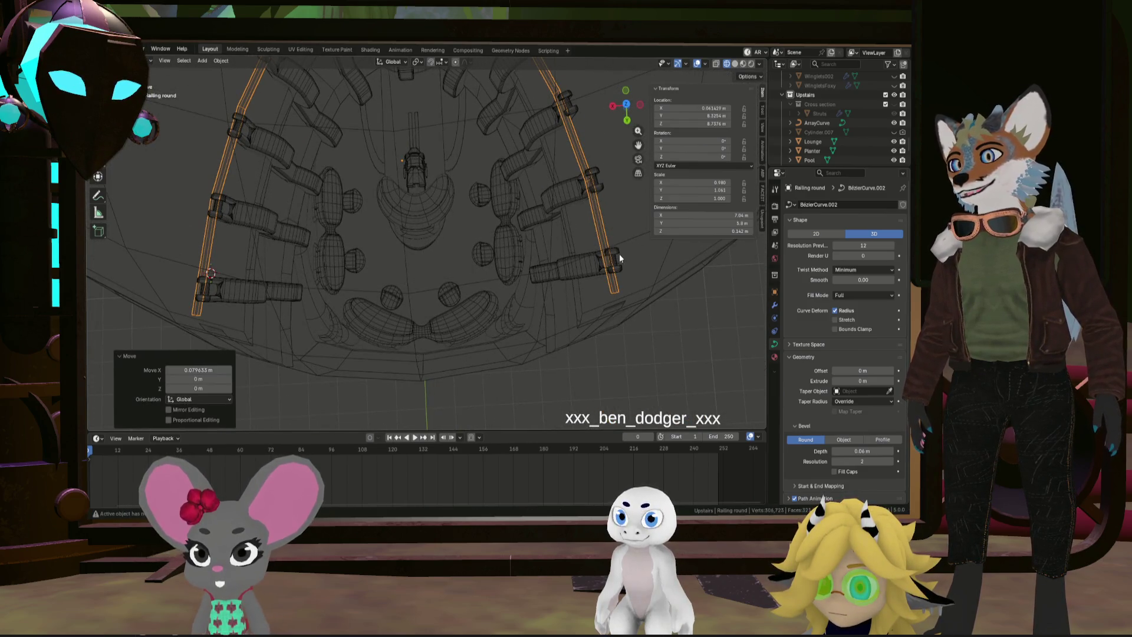
mouse_move(553, 100)
middle_down()
mouse_move(376, 216)
mouse_move(361, 275)
mouse_move(464, 350)
mouse_move(496, 331)
mouse_move(466, 310)
middle_up()
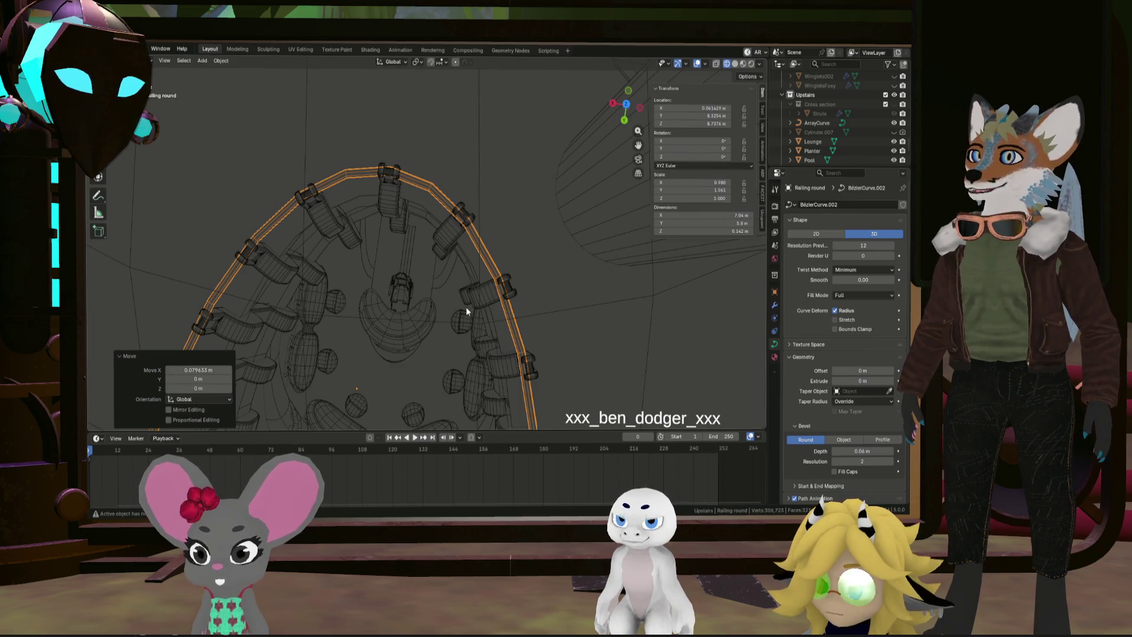
scroll(466, 306, down, 3)
key(ctrl+z)
mouse_move(467, 306)
middle_down()
mouse_move(480, 194)
mouse_move(478, 299)
middle_up()
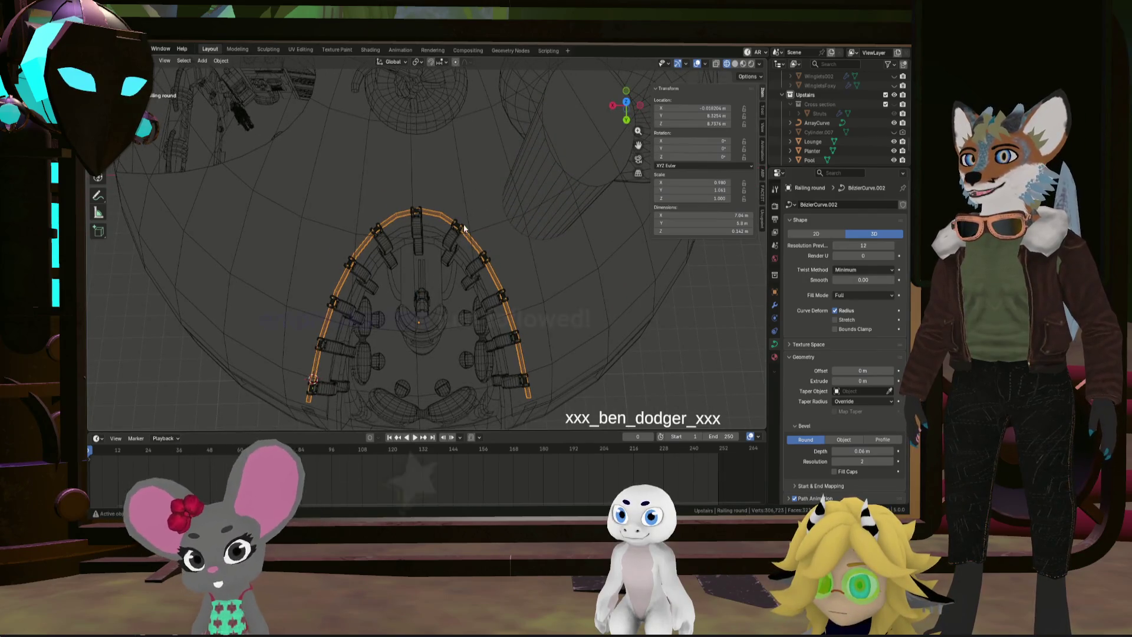
middle_drag(463, 224, 462, 239)
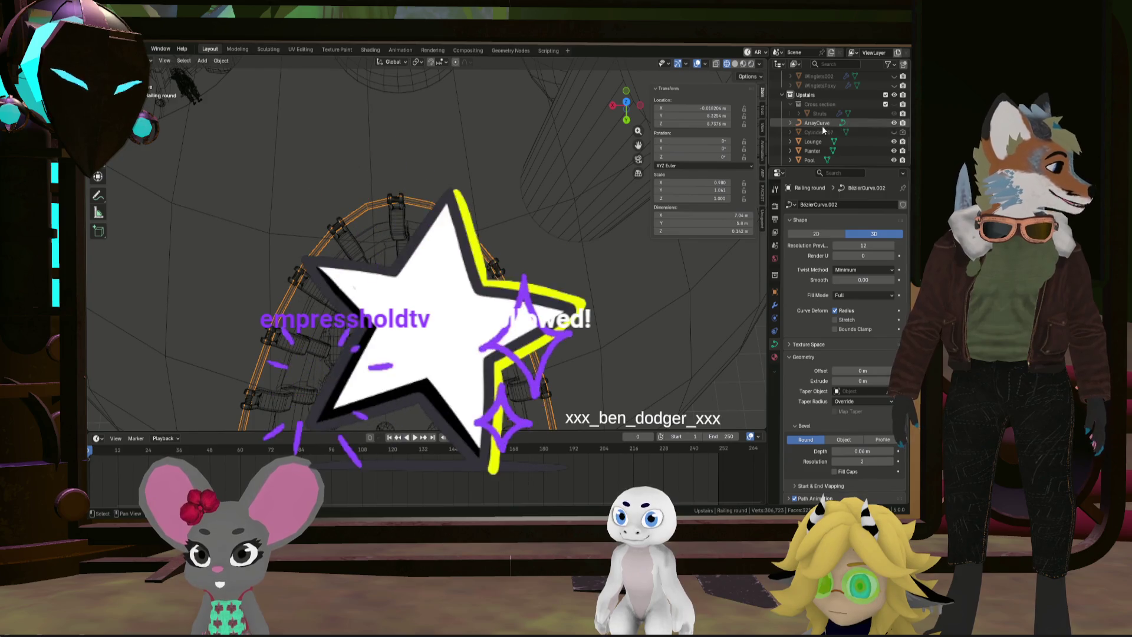
mouse_move(433, 197)
middle_down()
mouse_move(424, 147)
mouse_move(480, 207)
mouse_move(498, 204)
mouse_move(504, 230)
middle_up()
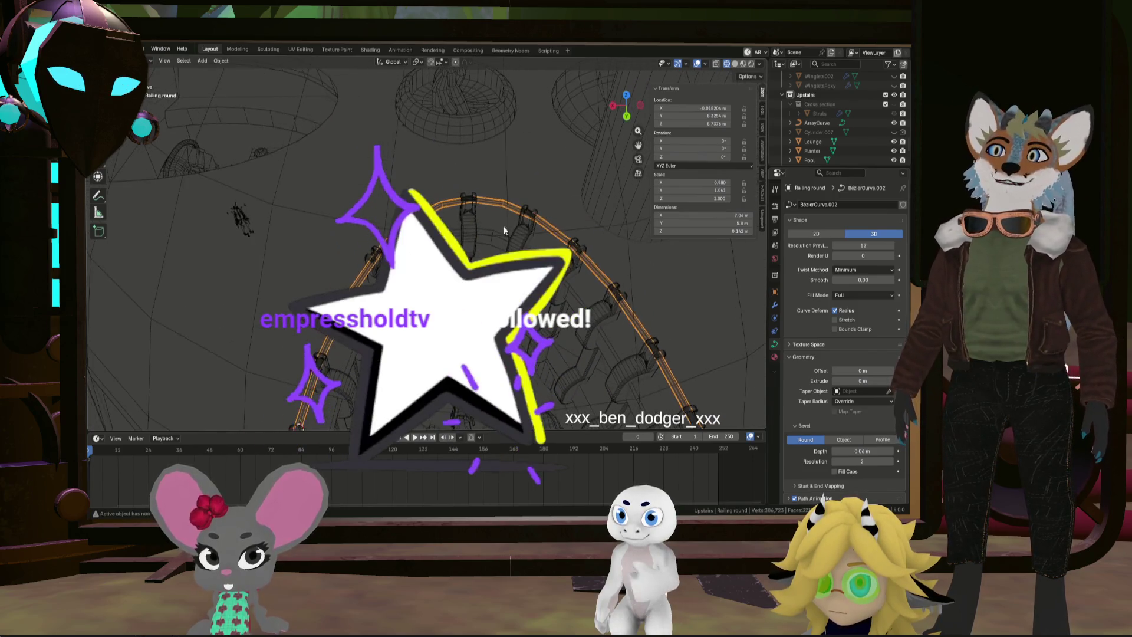
scroll(443, 174, up, 3)
middle_drag(443, 174, 441, 212)
scroll(440, 160, up, 3)
mouse_move(441, 160)
middle_down()
mouse_move(445, 186)
mouse_move(465, 181)
mouse_move(461, 217)
mouse_move(472, 210)
middle_up()
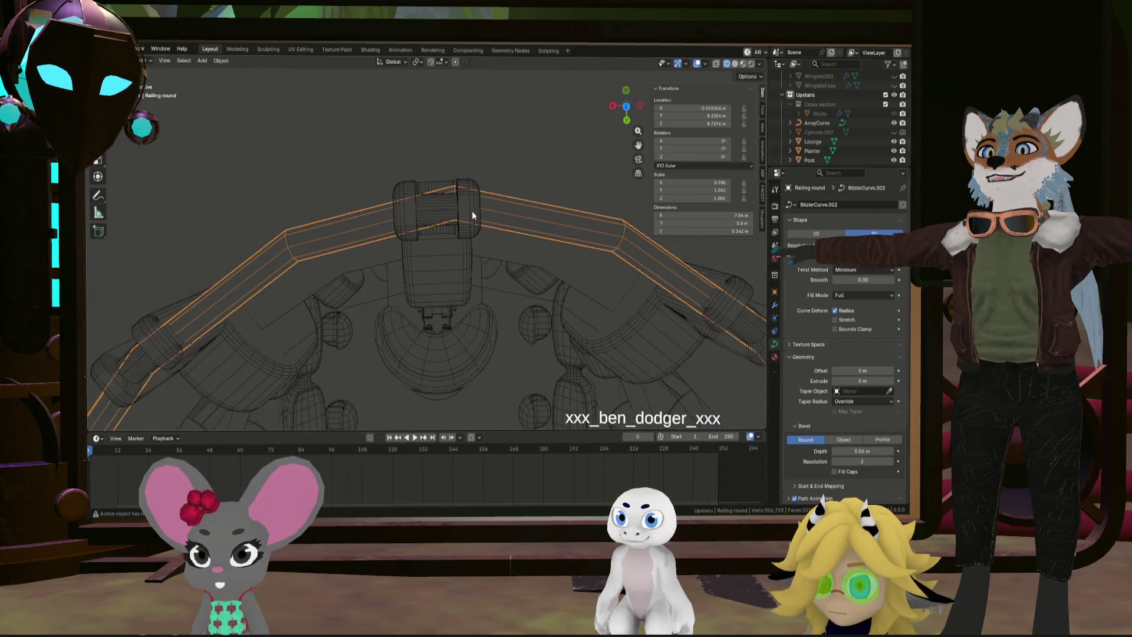
scroll(478, 212, down, 2)
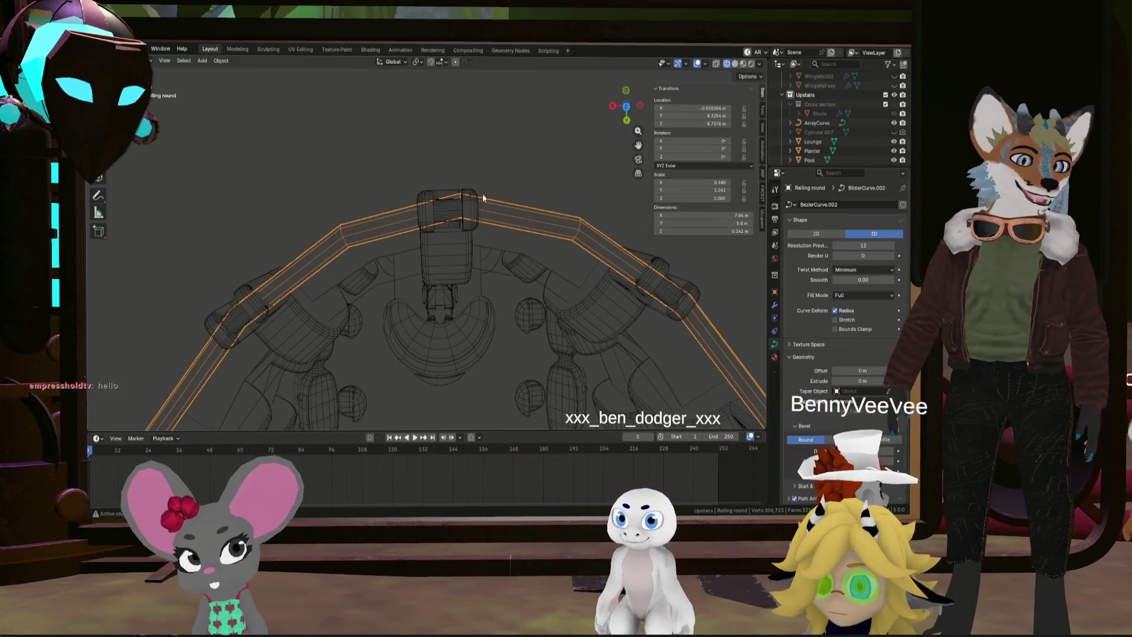
scroll(485, 355, down, 8)
mouse_move(473, 325)
middle_down()
mouse_move(457, 191)
mouse_move(444, 210)
mouse_move(419, 214)
mouse_move(446, 221)
mouse_move(451, 241)
mouse_move(434, 236)
middle_up()
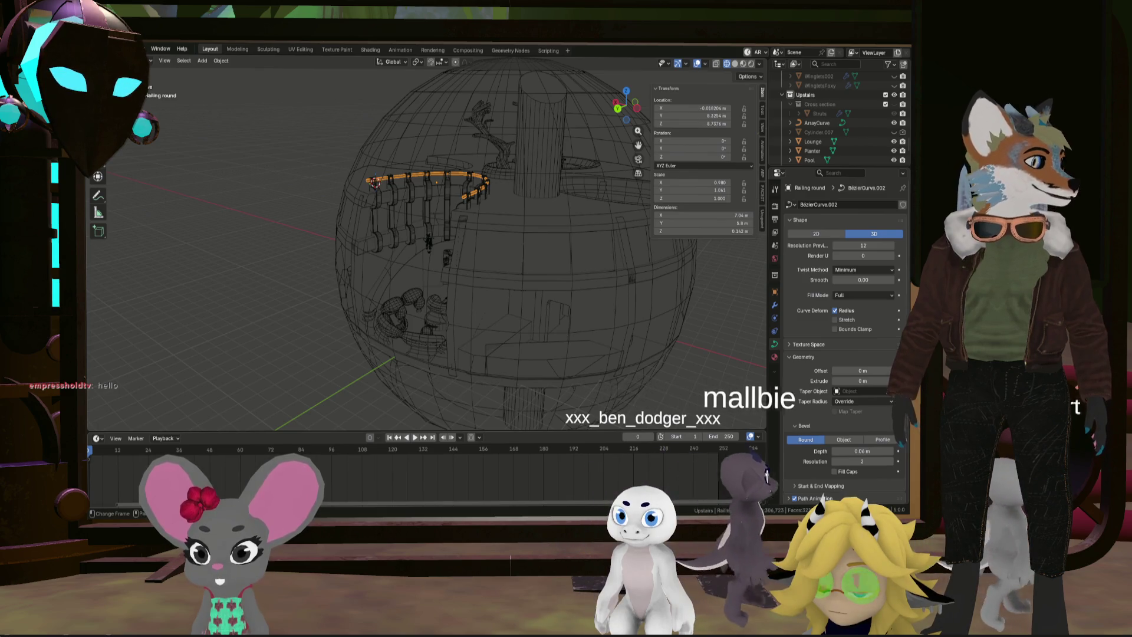
mouse_move(621, 429)
middle_down()
mouse_move(589, 387)
mouse_move(568, 409)
mouse_move(512, 364)
mouse_move(498, 262)
mouse_move(516, 271)
mouse_move(532, 312)
middle_up()
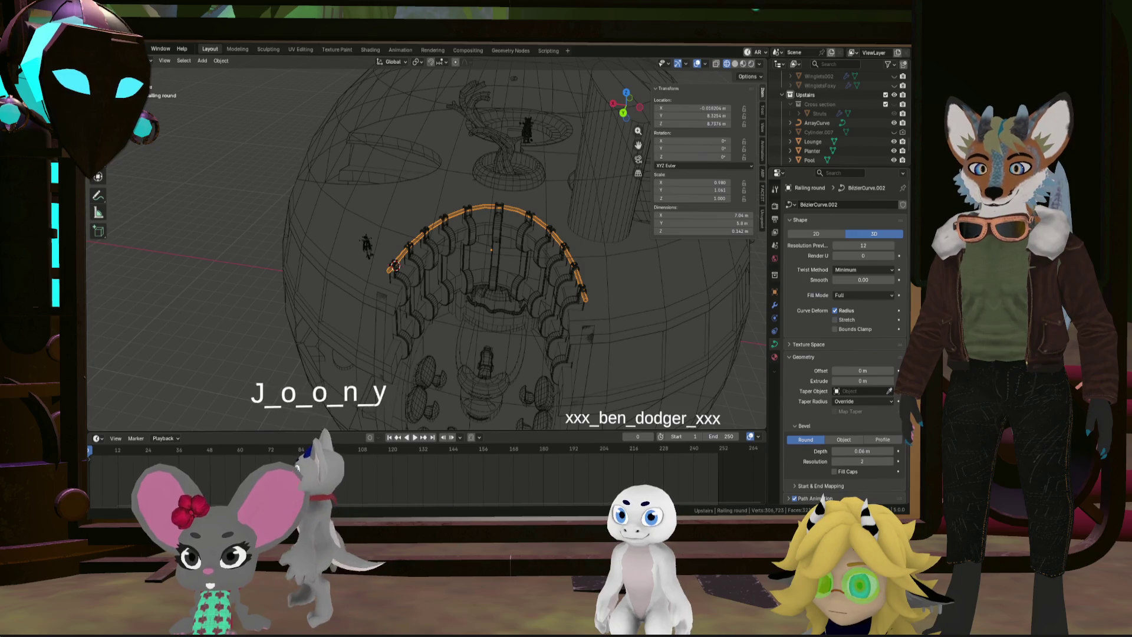
mouse_move(569, 254)
middle_down()
mouse_move(523, 216)
mouse_move(592, 171)
mouse_move(518, 222)
mouse_move(554, 240)
middle_up()
Select Circle.001 and enter Edit Mode on its mesh
click(553, 203)
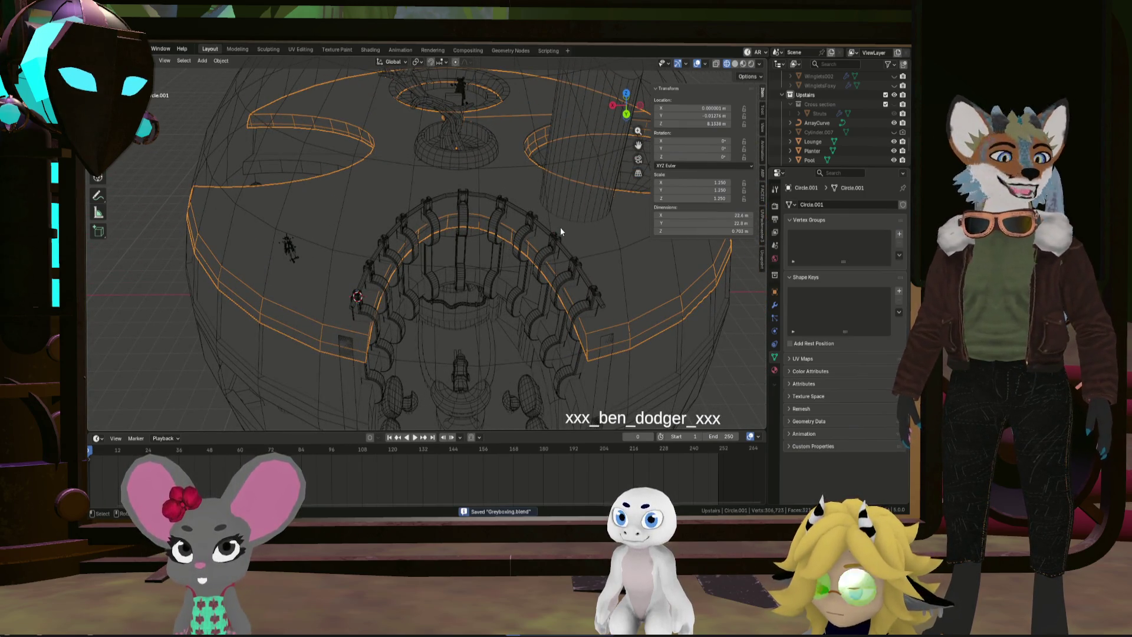
scroll(562, 225, up, 2)
mouse_move(508, 221)
middle_down()
mouse_move(486, 201)
mouse_move(480, 256)
mouse_move(505, 227)
mouse_move(479, 197)
mouse_move(463, 277)
mouse_move(538, 283)
mouse_move(671, 259)
mouse_move(541, 253)
mouse_move(593, 248)
mouse_move(550, 253)
mouse_move(534, 225)
mouse_move(498, 291)
mouse_move(490, 273)
mouse_move(524, 297)
mouse_move(508, 271)
mouse_move(590, 290)
mouse_move(514, 286)
mouse_move(450, 307)
middle_up()
scroll(486, 205, down, 5)
key(Tab)
mouse_move(590, 289)
middle_down()
mouse_move(505, 310)
mouse_move(537, 269)
middle_up()
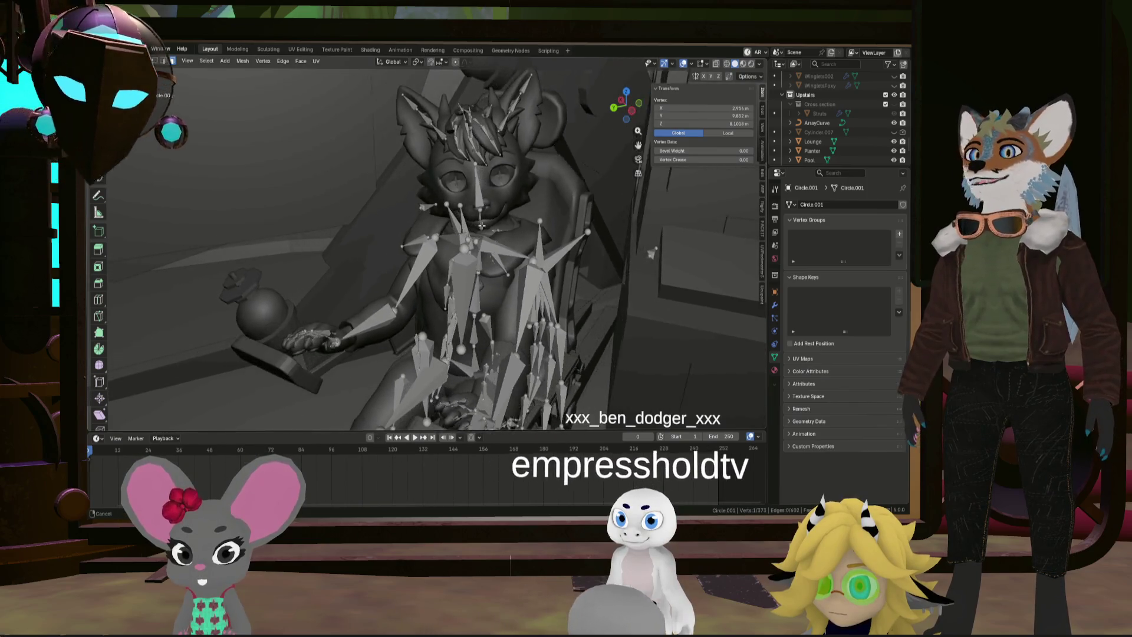
Leave Circle.001's Edit Mode for Object Mode and select the Pool object
scroll(434, 219, down, 5)
mouse_move(535, 325)
middle_down()
mouse_move(523, 303)
mouse_move(498, 321)
mouse_move(572, 287)
mouse_move(497, 278)
mouse_move(503, 263)
mouse_move(462, 257)
mouse_move(485, 319)
mouse_move(472, 321)
mouse_move(495, 311)
mouse_move(398, 318)
mouse_move(437, 324)
mouse_move(374, 296)
mouse_move(379, 327)
mouse_move(375, 296)
mouse_move(446, 322)
mouse_move(482, 196)
mouse_move(488, 216)
mouse_move(621, 201)
middle_up()
scroll(462, 257, up, 8)
scroll(510, 264, up, 4)
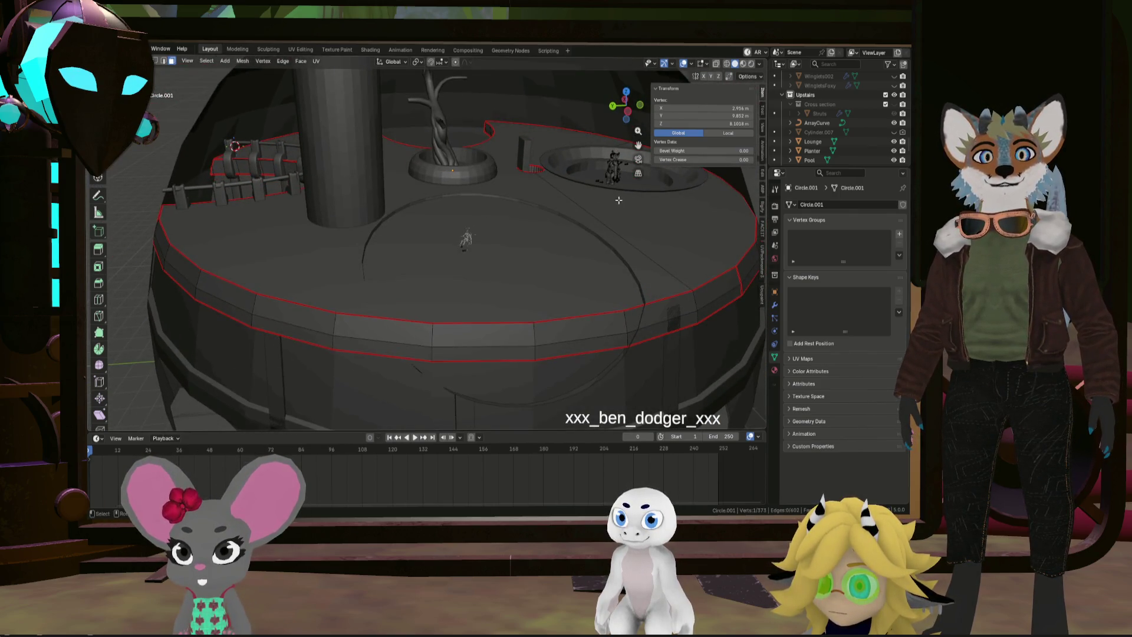
scroll(513, 183, down, 5)
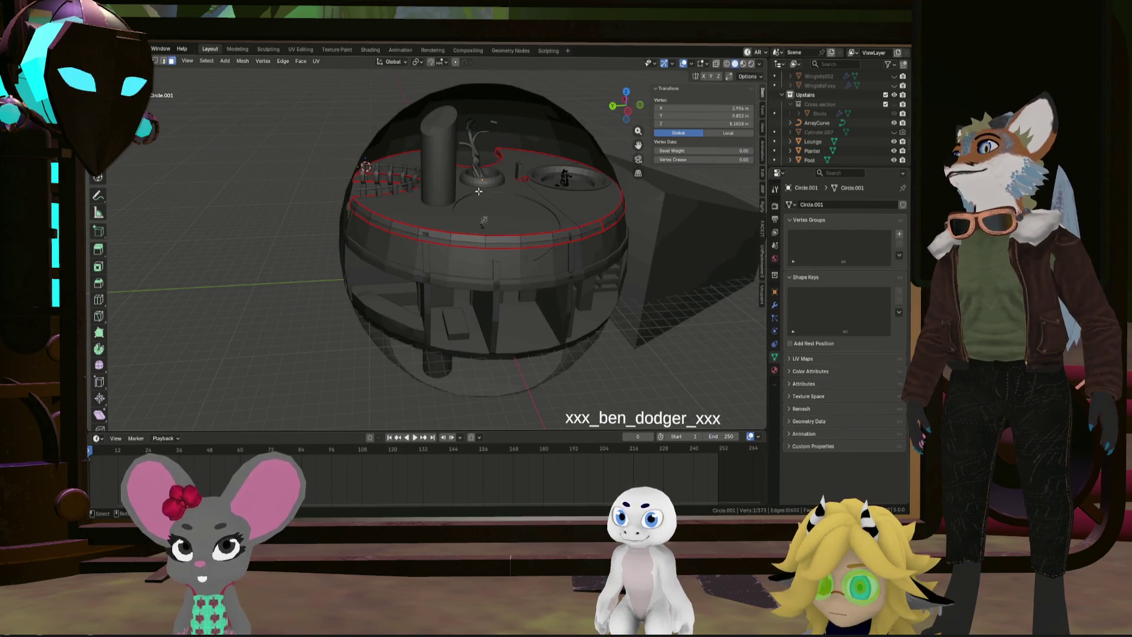
key(Tab)
scroll(483, 190, up, 3)
click(573, 263)
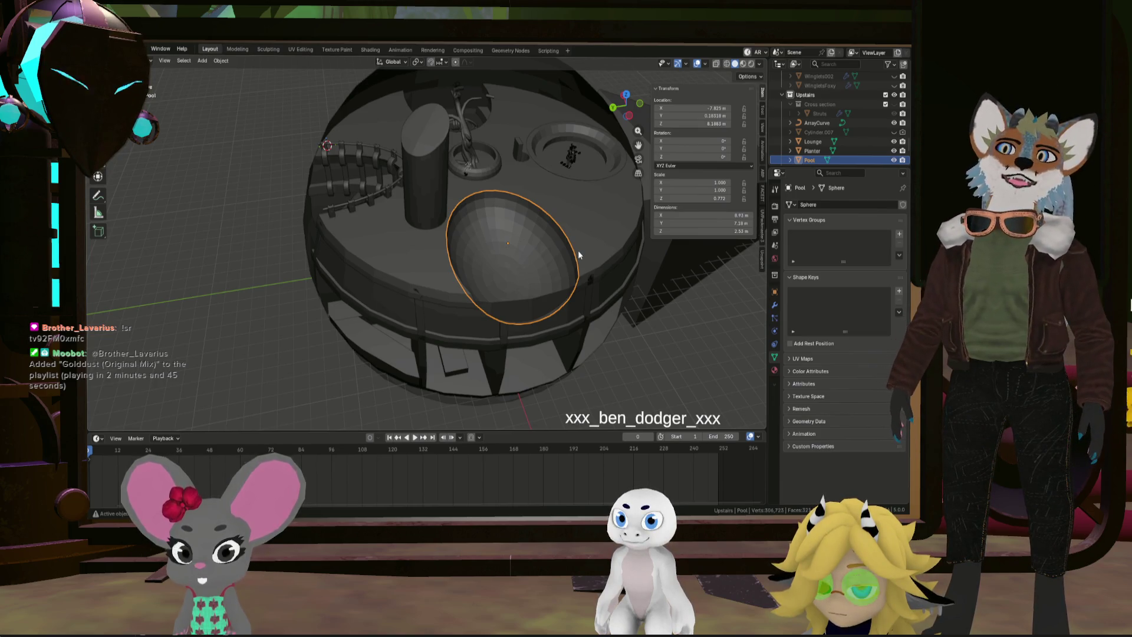
mouse_move(579, 255)
middle_down()
mouse_move(538, 254)
mouse_move(524, 171)
middle_up()
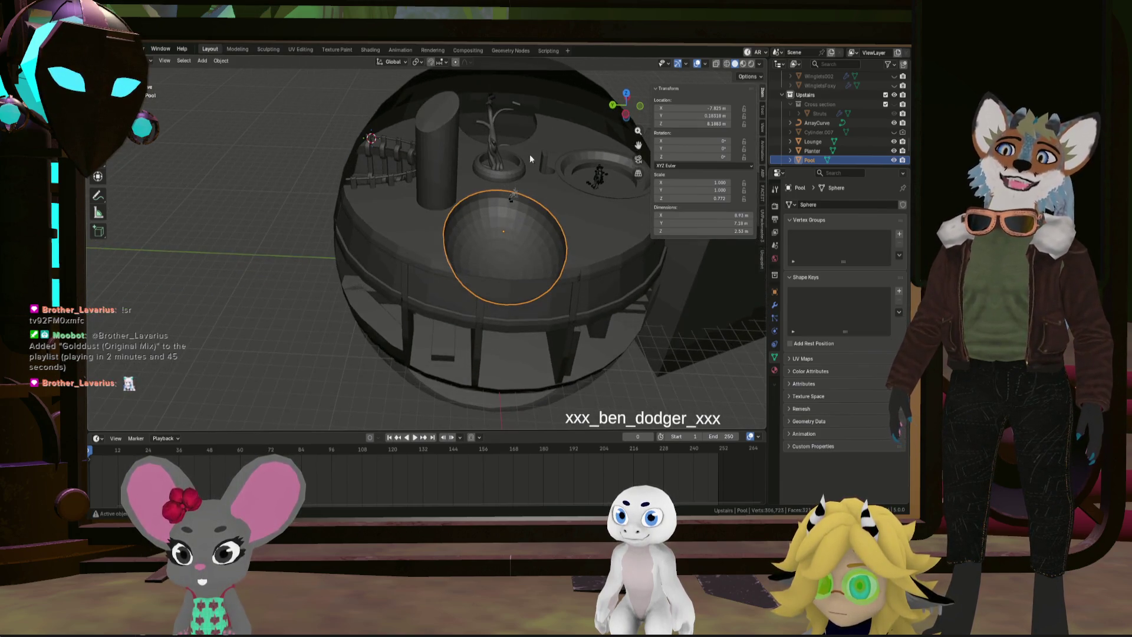
scroll(441, 253, up, 8)
mouse_move(441, 260)
middle_down()
mouse_move(457, 319)
mouse_move(480, 324)
mouse_move(518, 316)
mouse_move(442, 289)
mouse_move(500, 281)
mouse_move(485, 260)
mouse_move(529, 274)
middle_up()
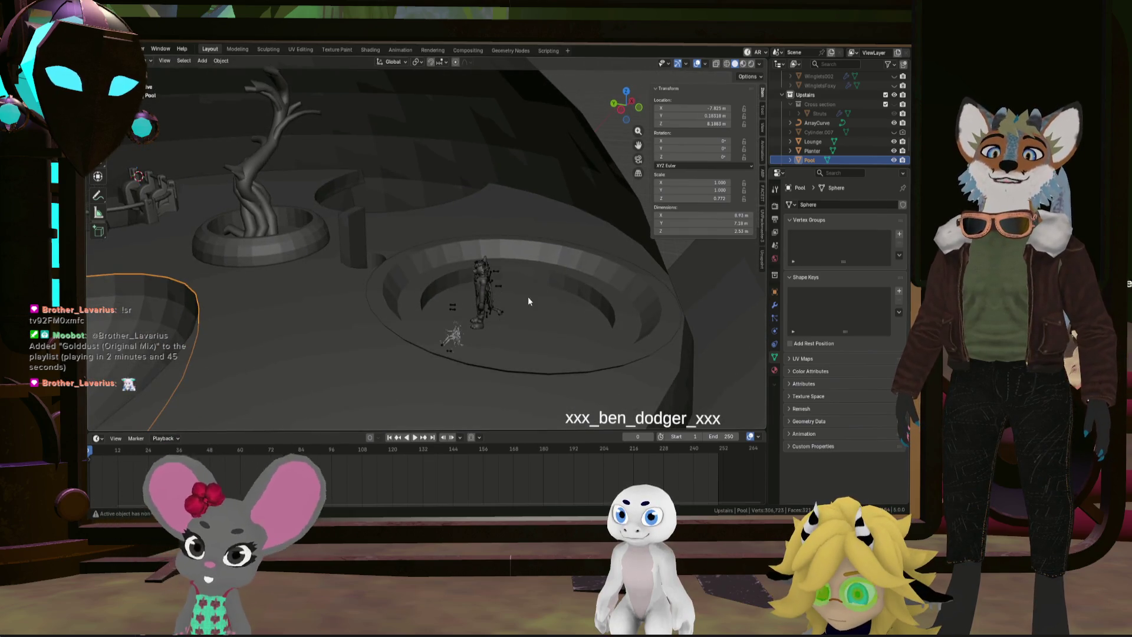
mouse_move(494, 315)
shift+middle_down()
mouse_move(508, 291)
mouse_move(496, 305)
mouse_move(398, 280)
mouse_move(454, 299)
mouse_move(367, 310)
mouse_move(411, 297)
mouse_move(441, 307)
shift+middle_up()
scroll(440, 303, down, 5)
click(453, 254)
mouse_move(453, 253)
middle_down()
mouse_move(500, 326)
mouse_move(546, 256)
mouse_move(531, 246)
middle_up()
scroll(530, 246, up, 8)
mouse_move(398, 323)
middle_down()
mouse_move(429, 270)
mouse_move(385, 121)
middle_up()
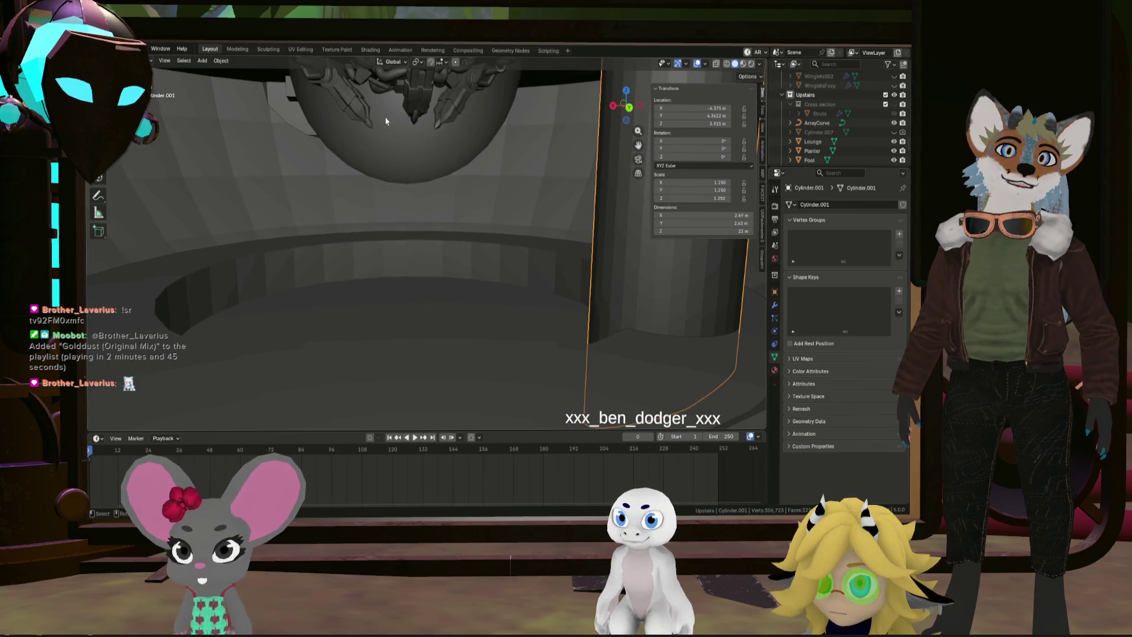
mouse_move(471, 250)
ctrl+middle_down()
mouse_move(465, 220)
mouse_move(472, 384)
mouse_move(437, 224)
mouse_move(448, 224)
mouse_move(458, 147)
mouse_move(511, 277)
mouse_move(443, 306)
ctrl+middle_up()
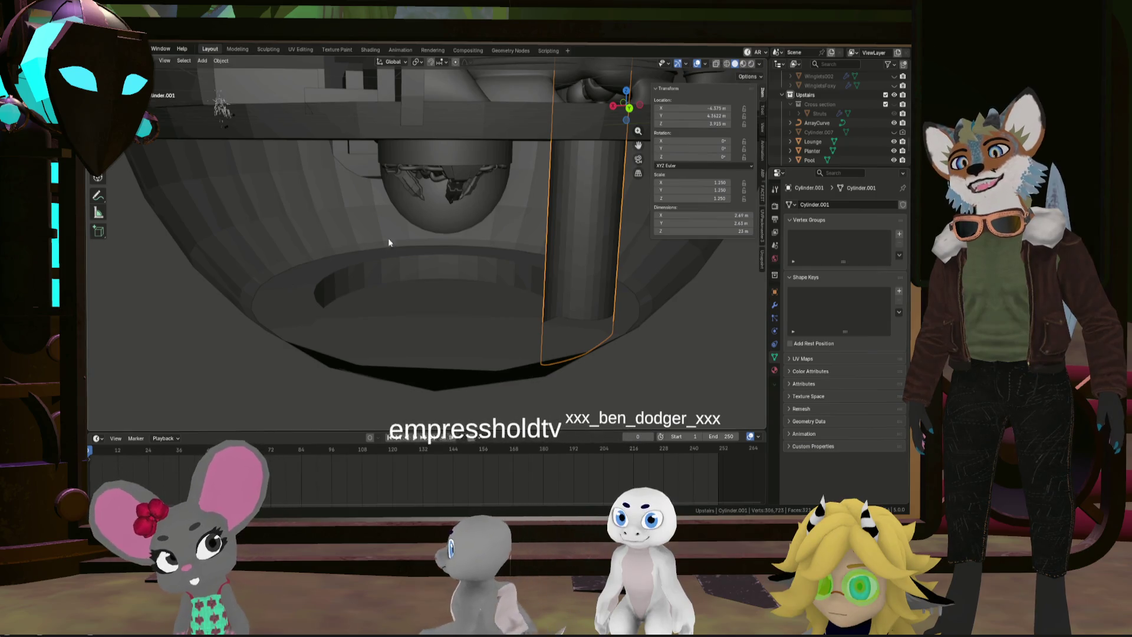
mouse_move(388, 241)
ctrl+middle_down()
mouse_move(384, 298)
mouse_move(422, 213)
mouse_move(412, 313)
mouse_move(485, 328)
mouse_move(475, 320)
mouse_move(493, 303)
mouse_move(461, 311)
mouse_move(521, 329)
ctrl+middle_up()
mouse_move(514, 286)
shift+middle_down()
mouse_move(382, 301)
mouse_move(548, 288)
mouse_move(320, 281)
mouse_move(472, 278)
mouse_move(419, 267)
shift+middle_up()
mouse_move(352, 211)
middle_down()
mouse_move(296, 232)
mouse_move(438, 231)
middle_up()
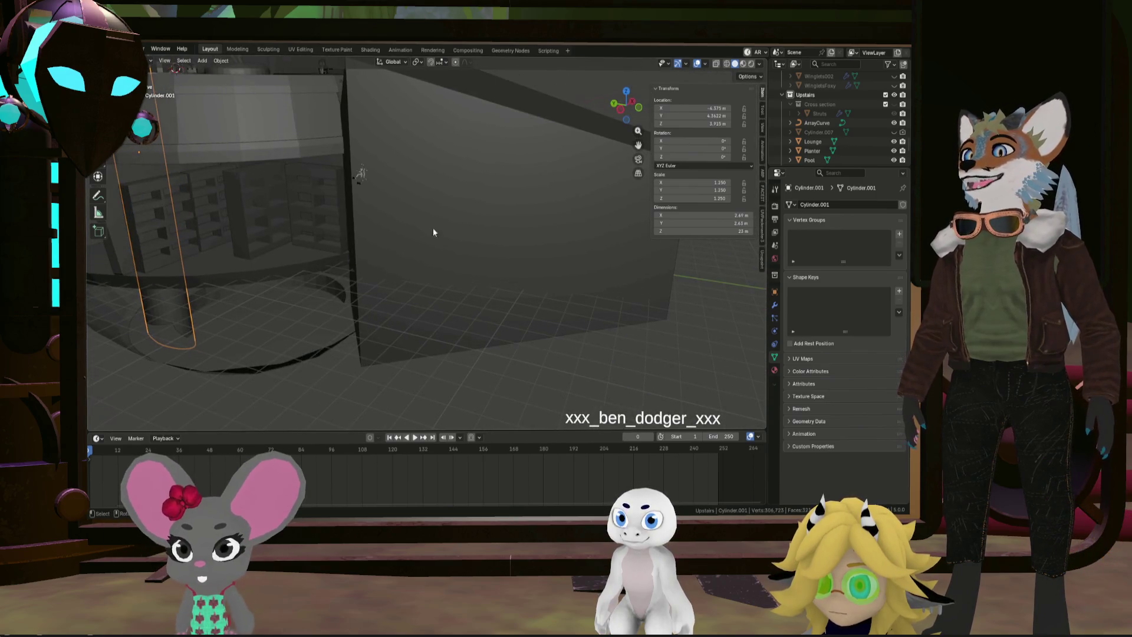
click(529, 206)
mouse_move(529, 206)
middle_down()
mouse_move(425, 246)
mouse_move(497, 220)
mouse_move(527, 235)
mouse_move(401, 246)
mouse_move(375, 184)
mouse_move(313, 177)
mouse_move(472, 309)
mouse_move(330, 242)
mouse_move(383, 273)
middle_up()
click(401, 246)
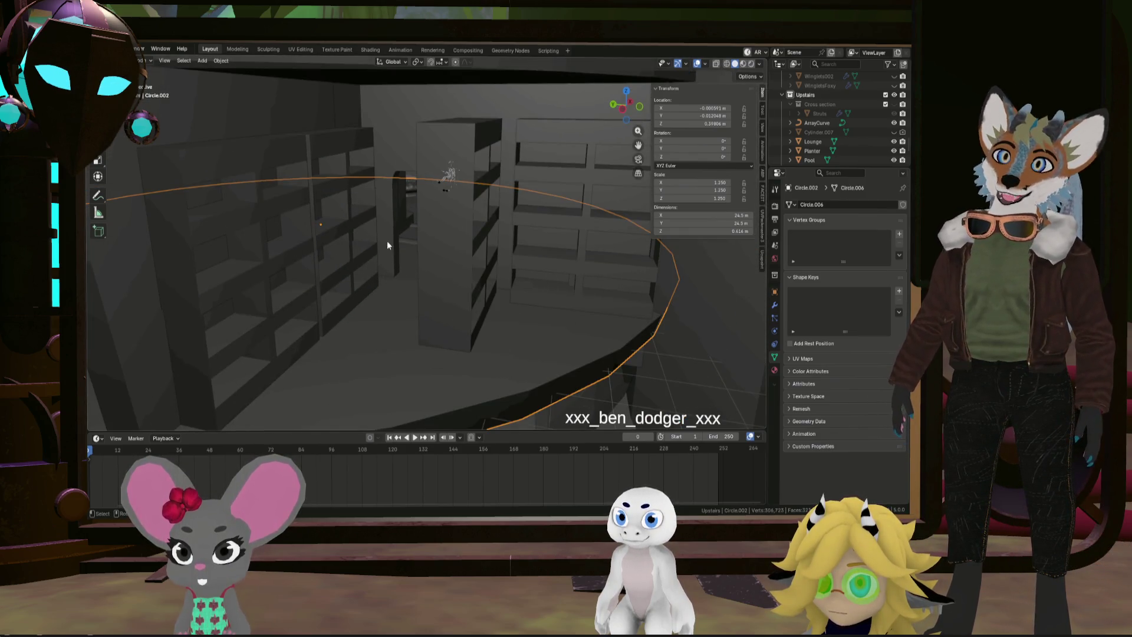
mouse_move(327, 213)
middle_down()
mouse_move(391, 270)
mouse_move(367, 270)
mouse_move(399, 267)
mouse_move(361, 272)
mouse_move(319, 257)
mouse_move(481, 263)
mouse_move(430, 302)
mouse_move(466, 279)
middle_up()
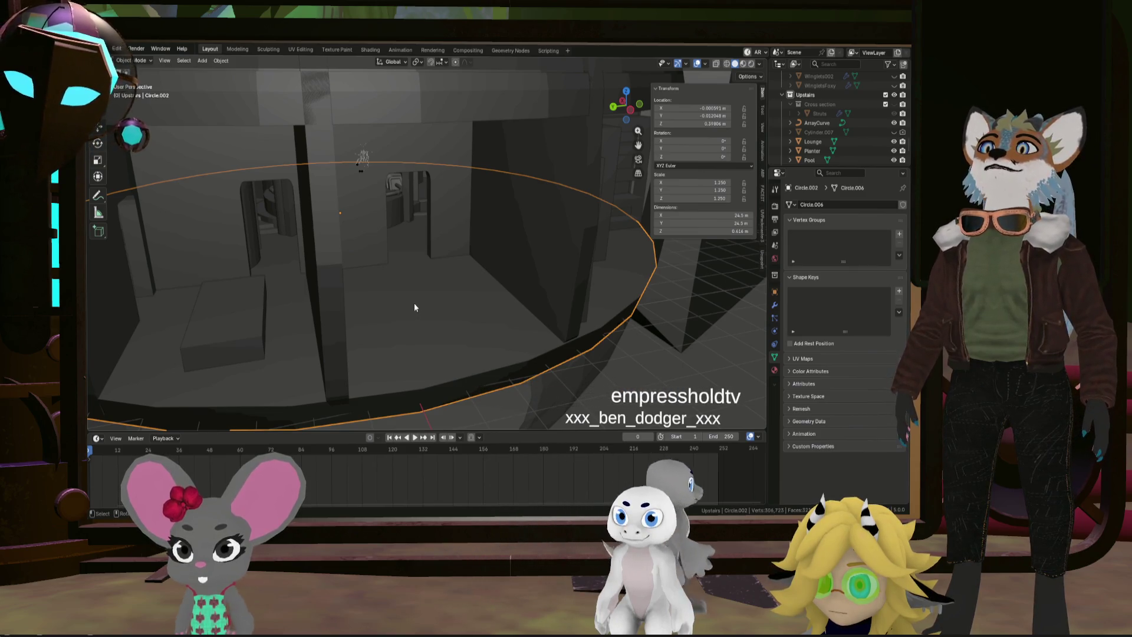
scroll(413, 302, up, 2)
mouse_move(420, 281)
middle_down()
mouse_move(497, 238)
mouse_move(392, 279)
mouse_move(402, 271)
mouse_move(366, 249)
mouse_move(518, 292)
mouse_move(233, 240)
mouse_move(401, 293)
mouse_move(354, 270)
mouse_move(336, 324)
mouse_move(346, 341)
mouse_move(546, 276)
mouse_move(490, 300)
mouse_move(414, 302)
mouse_move(301, 266)
mouse_move(564, 296)
mouse_move(611, 281)
mouse_move(525, 278)
mouse_move(556, 293)
mouse_move(571, 294)
mouse_move(507, 252)
mouse_move(501, 372)
mouse_move(501, 321)
mouse_move(533, 313)
mouse_move(556, 331)
mouse_move(487, 310)
mouse_move(579, 313)
mouse_move(455, 310)
mouse_move(482, 301)
mouse_move(453, 265)
mouse_move(475, 336)
mouse_move(482, 329)
mouse_move(410, 226)
mouse_move(458, 306)
mouse_move(413, 231)
mouse_move(424, 231)
mouse_move(373, 240)
mouse_move(340, 231)
mouse_move(469, 271)
mouse_move(412, 272)
middle_up()
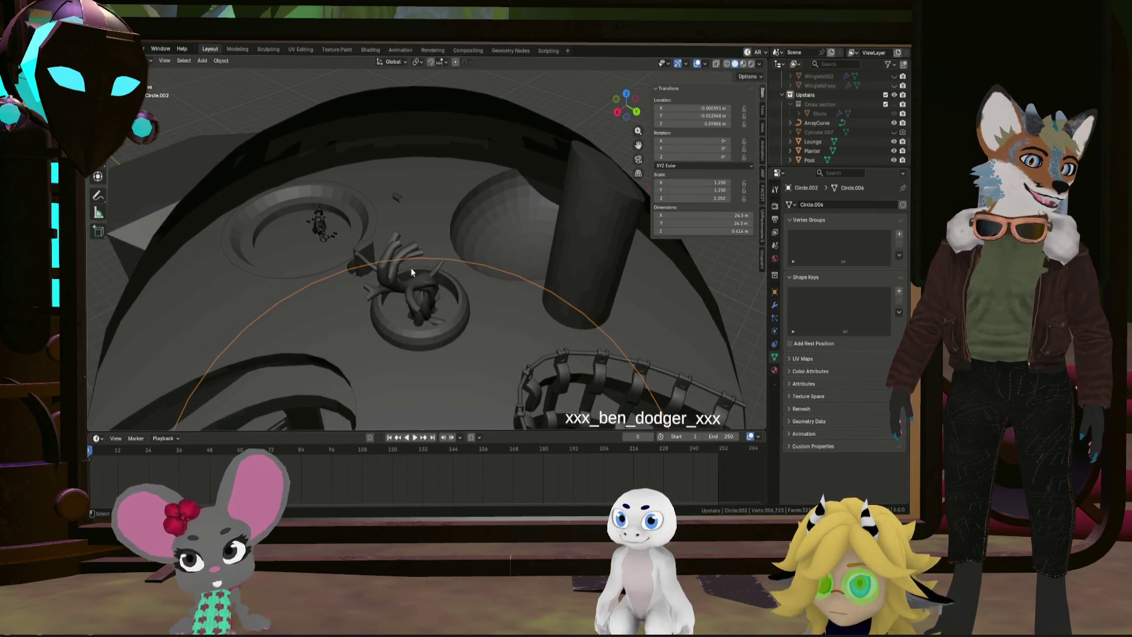
mouse_move(411, 269)
middle_down()
mouse_move(415, 291)
mouse_move(289, 271)
mouse_move(482, 292)
mouse_move(566, 278)
mouse_move(475, 285)
mouse_move(470, 275)
mouse_move(547, 308)
middle_up()
scroll(513, 242, up, 6)
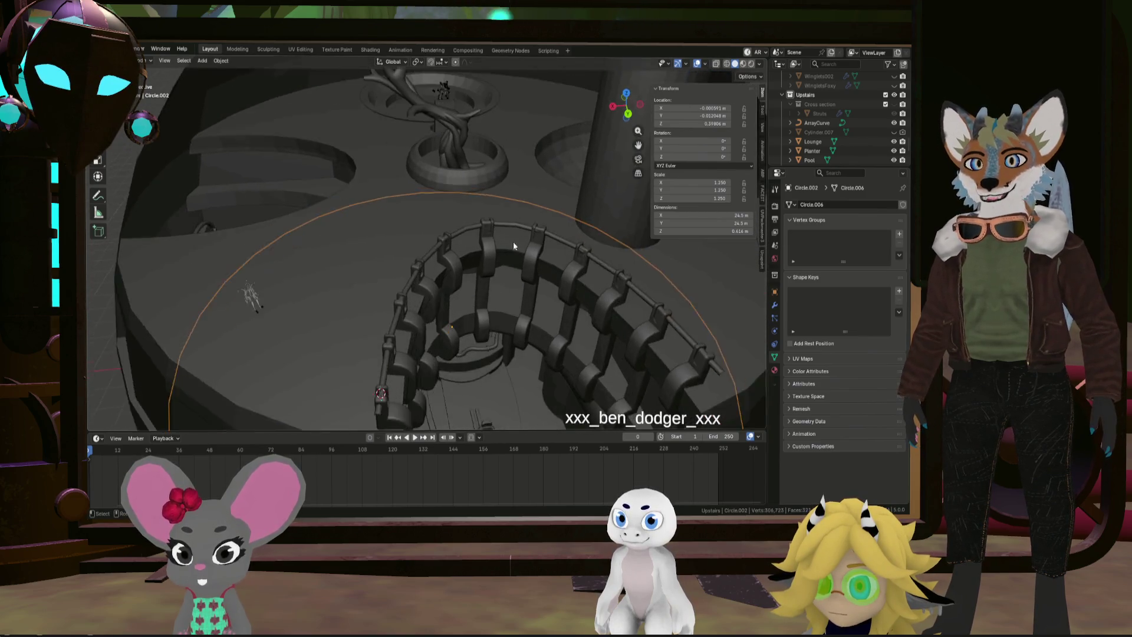
mouse_move(513, 242)
middle_down()
mouse_move(567, 240)
mouse_move(510, 218)
mouse_move(495, 252)
middle_up()
scroll(645, 321, down, 3)
mouse_move(605, 315)
middle_down()
mouse_move(576, 269)
mouse_move(558, 278)
mouse_move(465, 240)
mouse_move(487, 283)
mouse_move(524, 214)
middle_up()
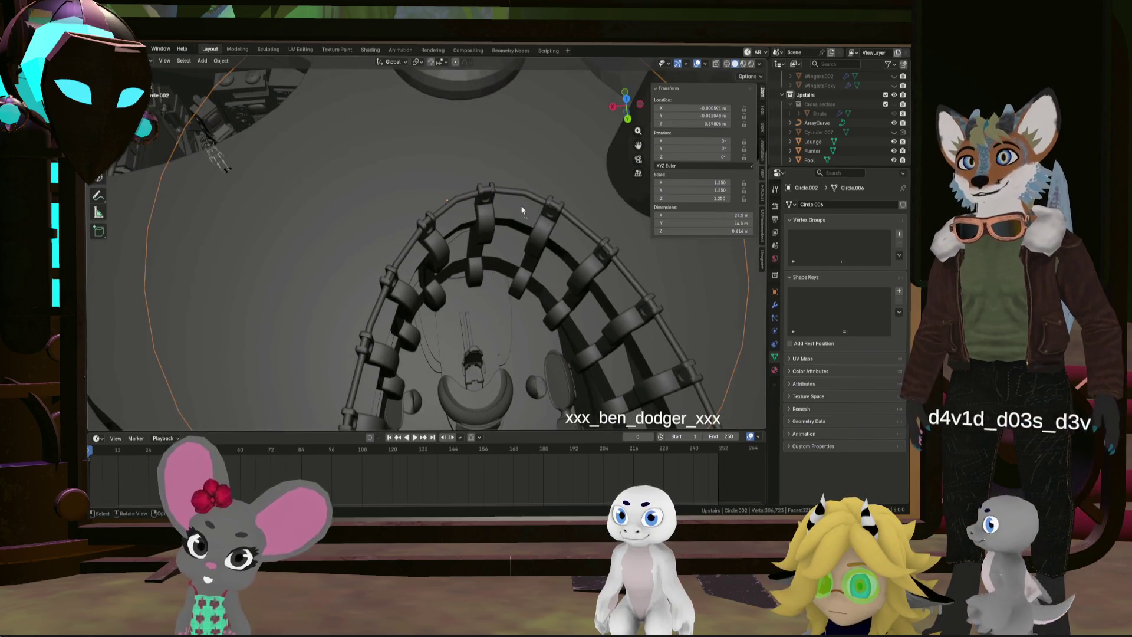
click(522, 194)
key(Tab)
scroll(555, 184, up, 2)
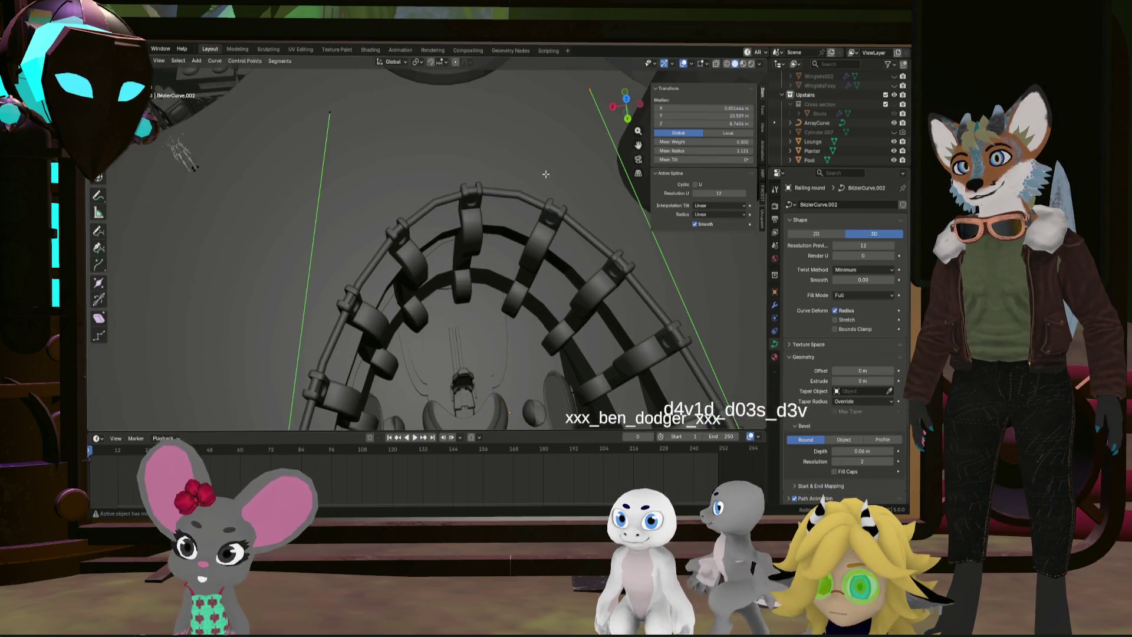
drag(316, 71, 550, 122)
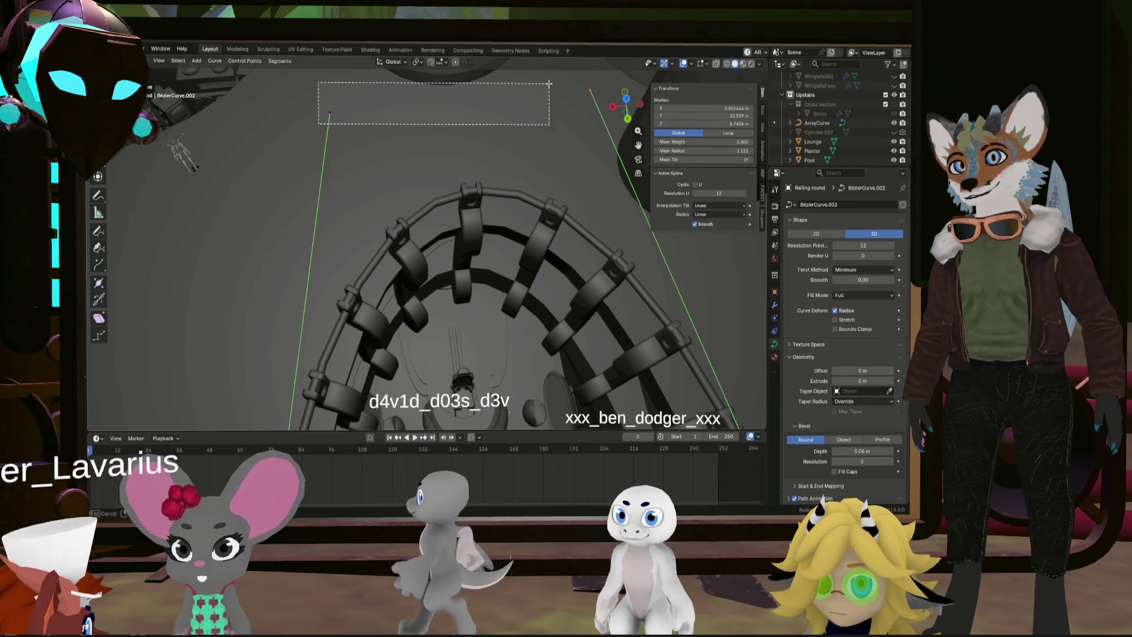
key(s)
key(x)
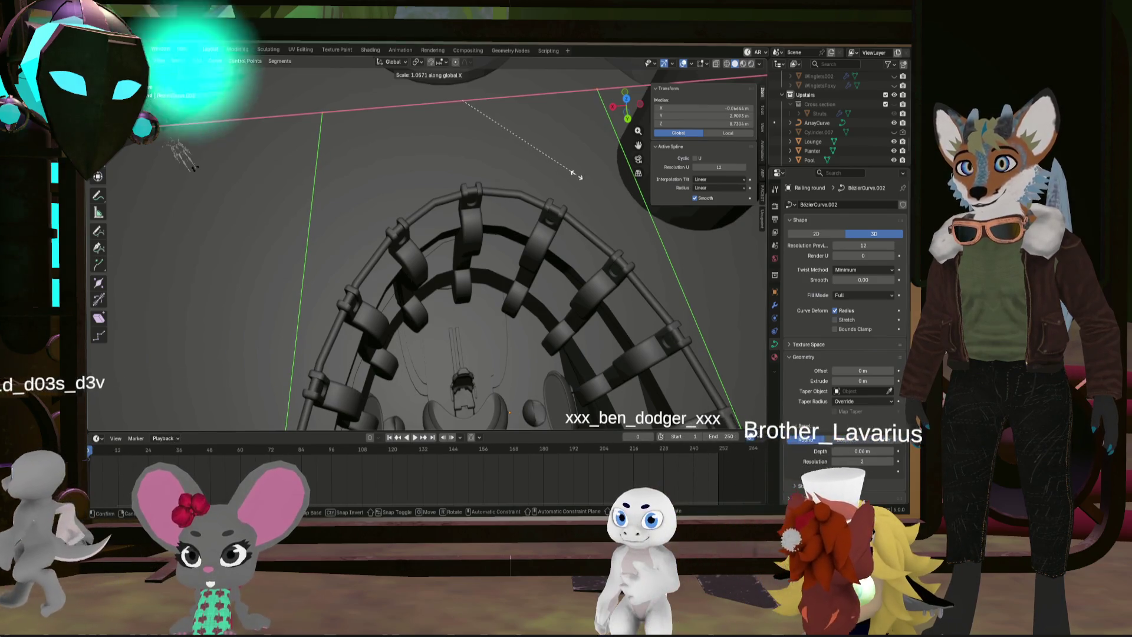
click(575, 176)
mouse_move(575, 176)
middle_down()
mouse_move(559, 241)
mouse_move(465, 246)
mouse_move(632, 296)
middle_up()
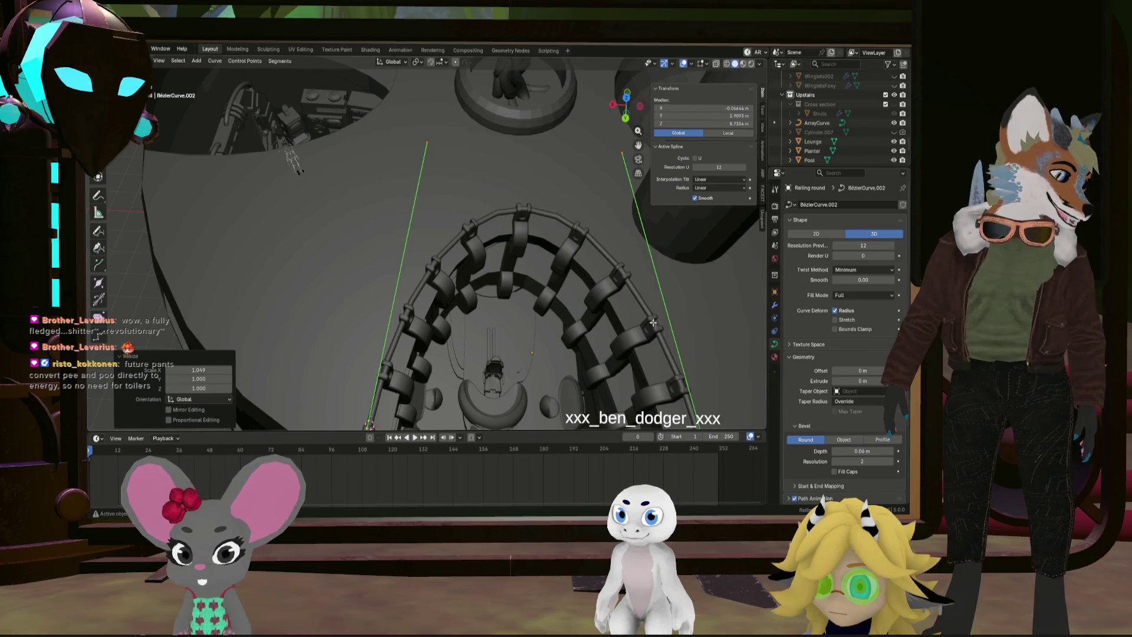
mouse_move(651, 322)
middle_down()
mouse_move(599, 290)
mouse_move(613, 303)
mouse_move(576, 228)
mouse_move(581, 207)
mouse_move(559, 197)
mouse_move(526, 236)
mouse_move(504, 191)
mouse_move(392, 185)
middle_up()
scroll(581, 207, up, 3)
scroll(559, 196, down, 3)
drag(246, 190, 617, 122)
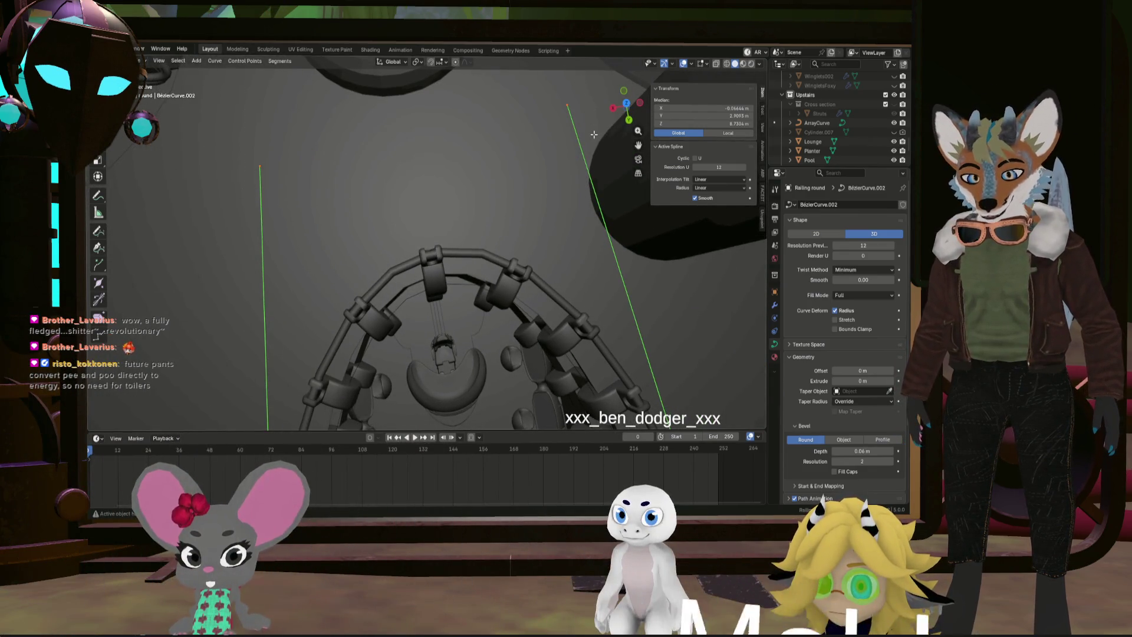
key(g)
key(x)
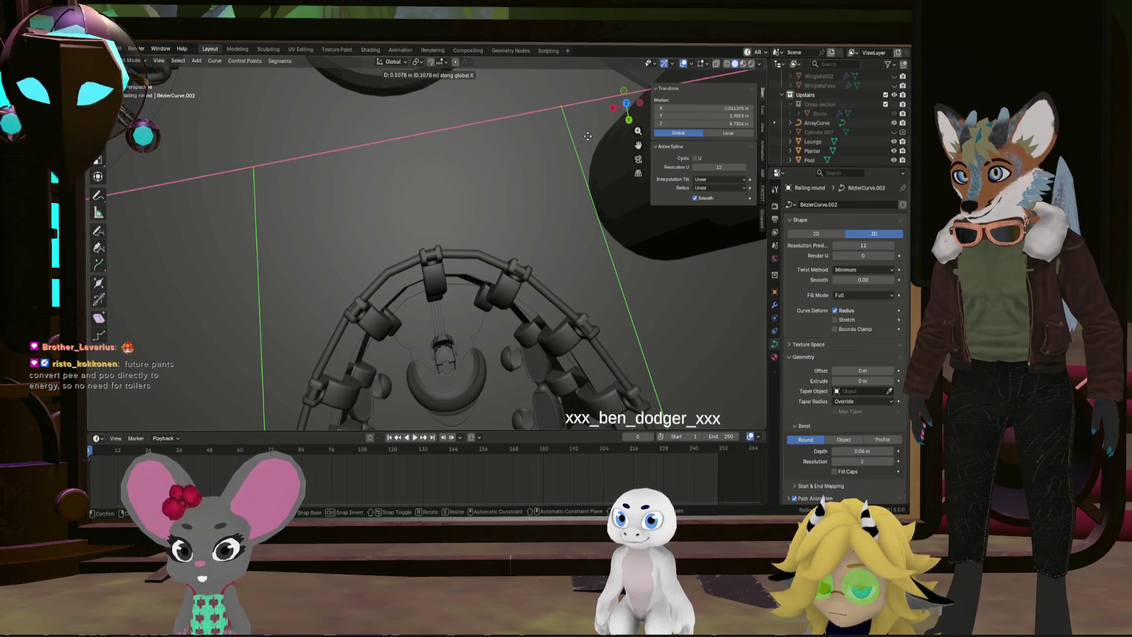
click(589, 136)
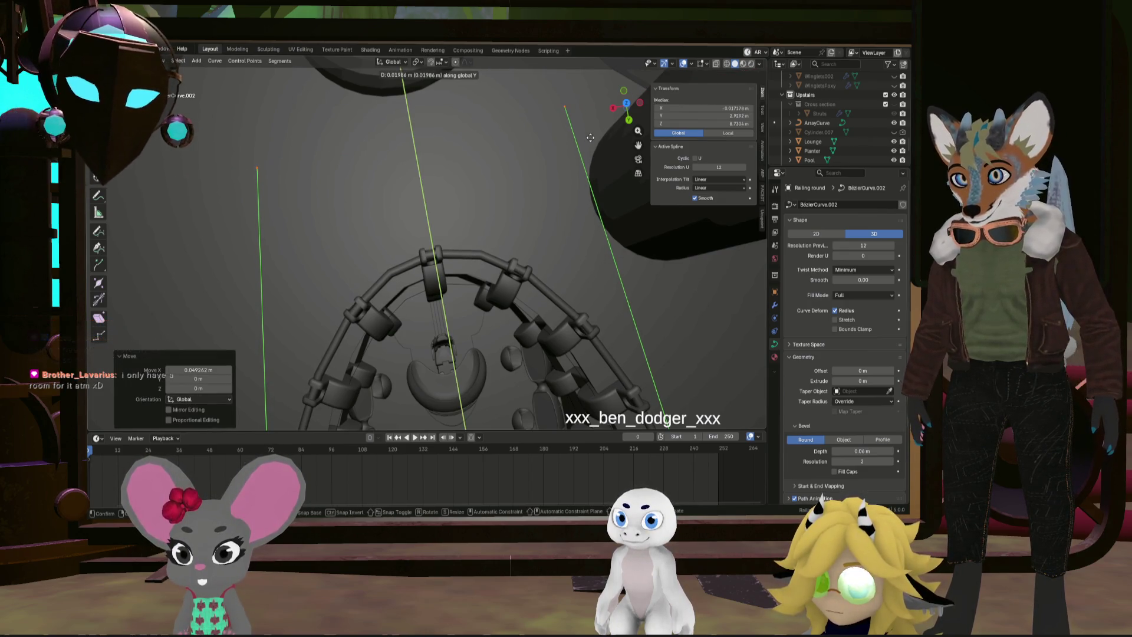
key(Escape)
key(ctrl+z)
mouse_move(584, 168)
middle_down()
mouse_move(484, 142)
mouse_move(393, 209)
middle_up()
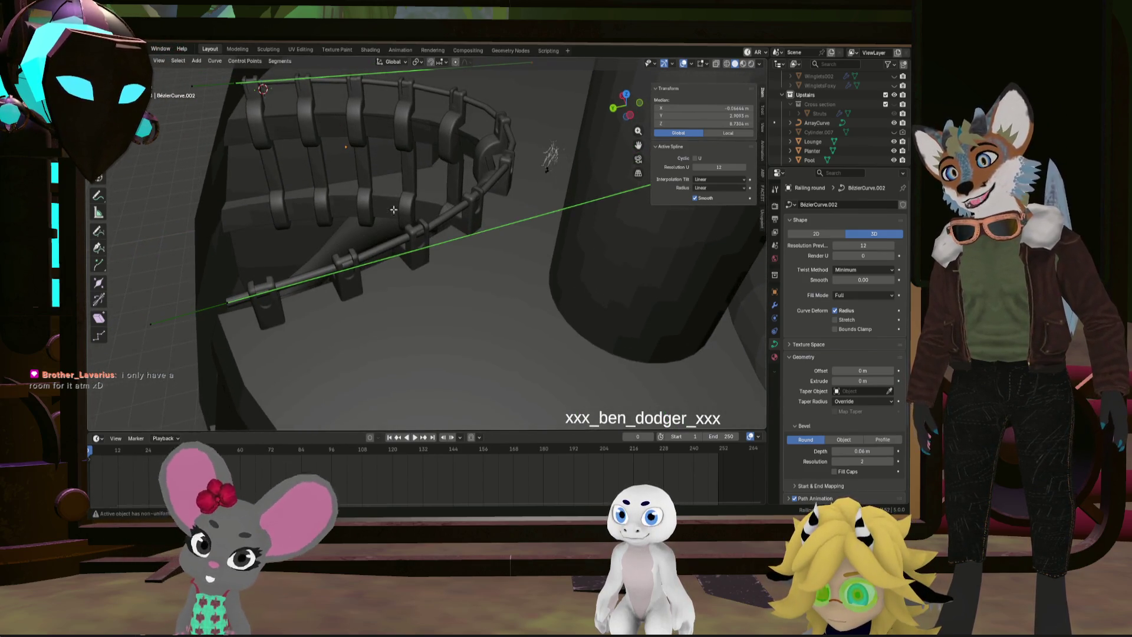
Scale the selected railing end points to 0.991 along global X to align the end segments
click(220, 307)
mouse_move(220, 306)
middle_down()
mouse_move(381, 314)
mouse_move(381, 189)
middle_up()
scroll(381, 190, up, 6)
scroll(381, 189, down, 10)
mouse_move(381, 190)
middle_down()
mouse_move(275, 224)
mouse_move(285, 242)
middle_up()
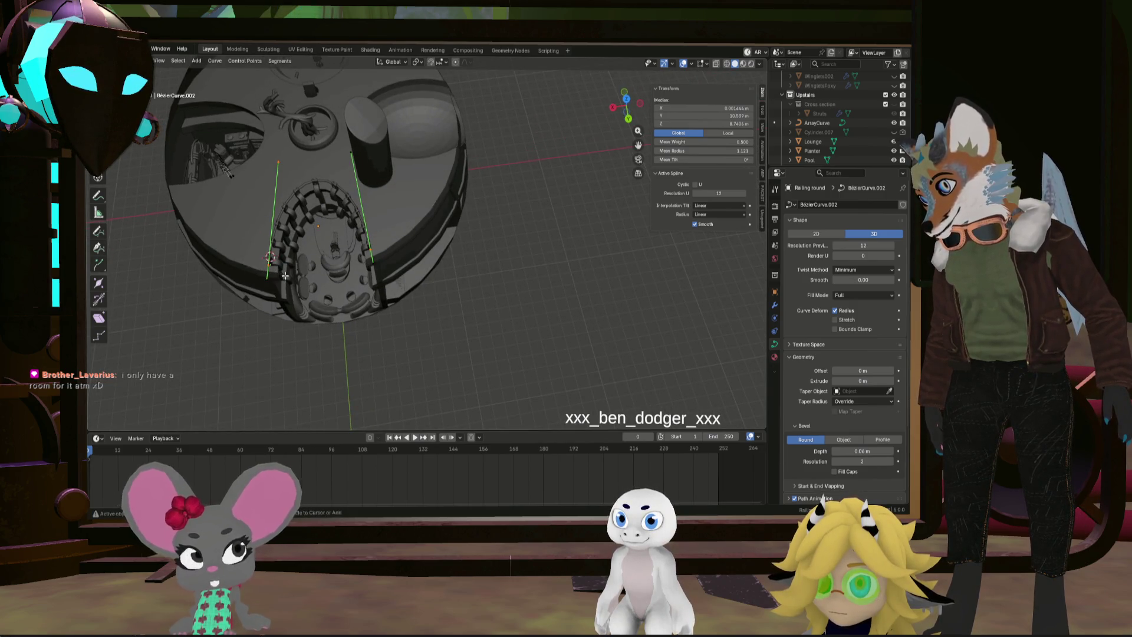
click(443, 260)
scroll(353, 254, up, 8)
mouse_move(354, 254)
middle_down()
mouse_move(293, 194)
mouse_move(424, 260)
mouse_move(418, 273)
mouse_move(422, 248)
mouse_move(444, 246)
middle_up()
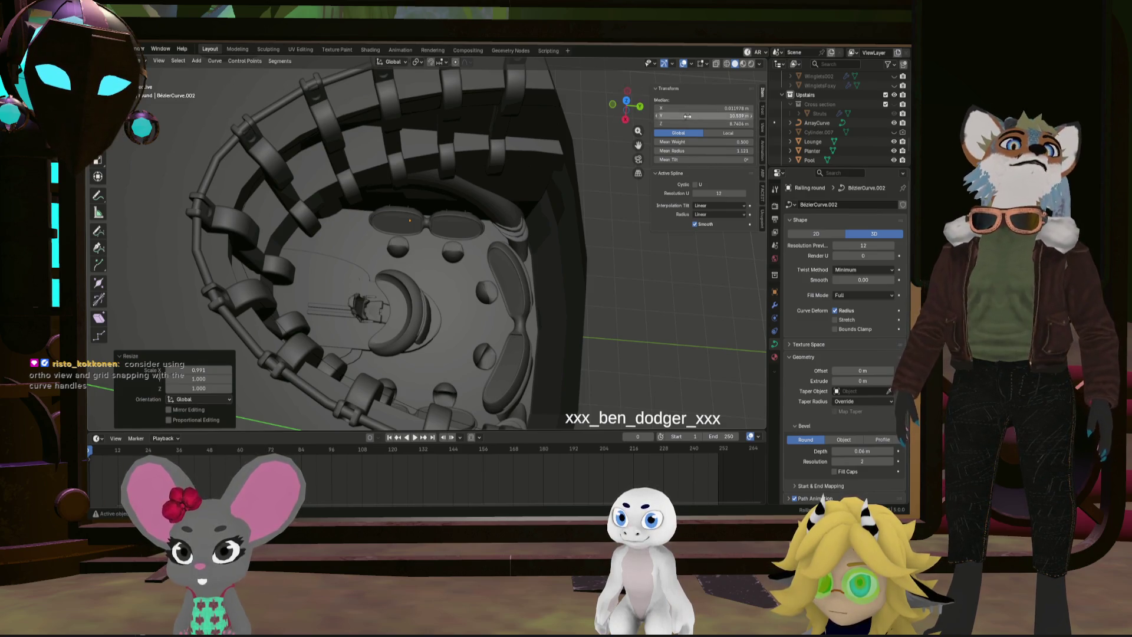
In top orthographic view with snapping on, select and snap-move the curves' lower end points
click(628, 103)
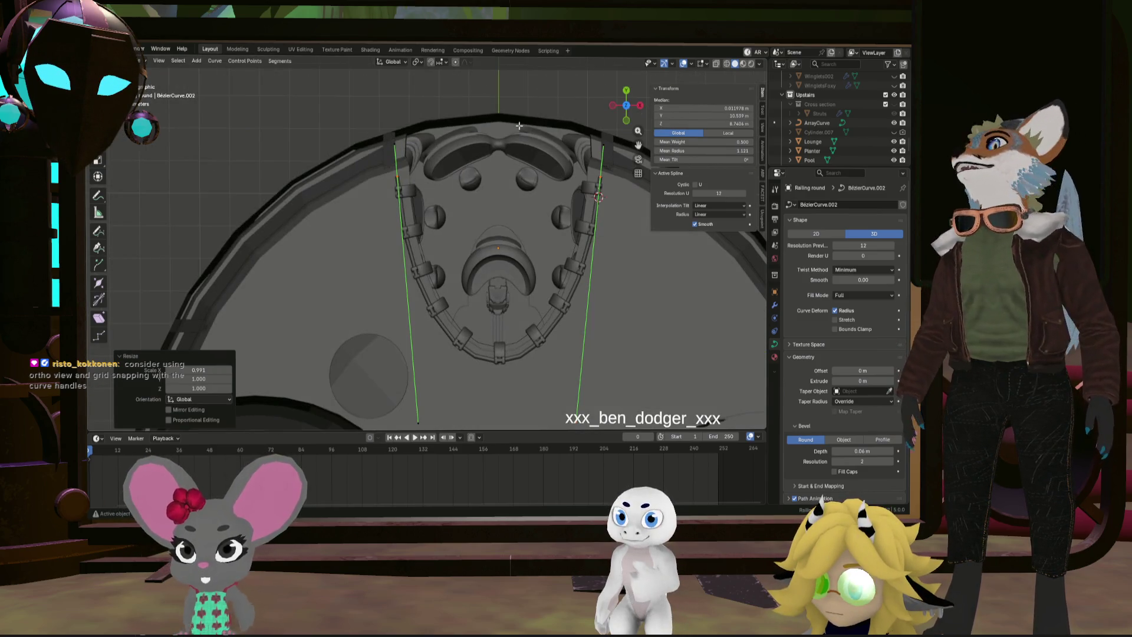
click(430, 62)
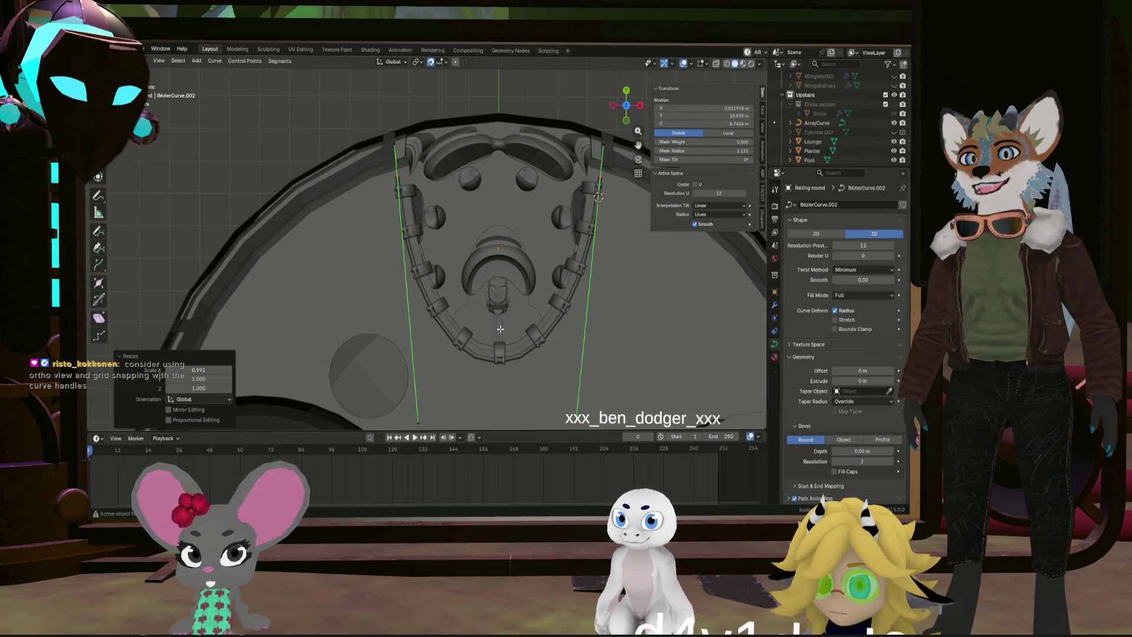
shift+middle_drag(499, 329, 475, 218)
drag(597, 298, 611, 297)
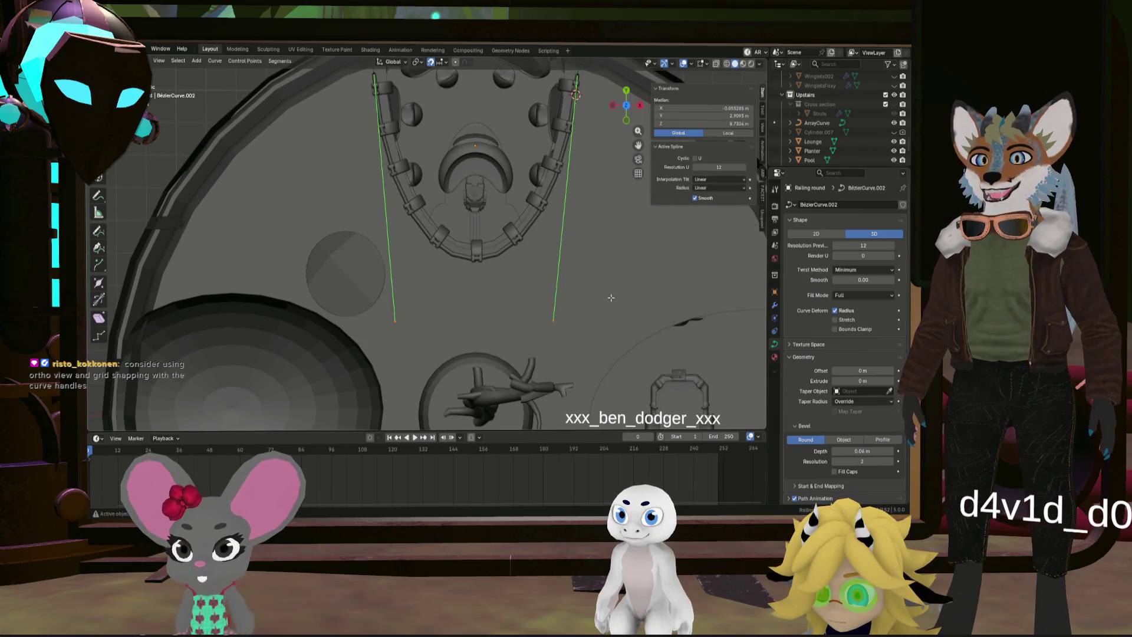
scroll(570, 293, up, 2)
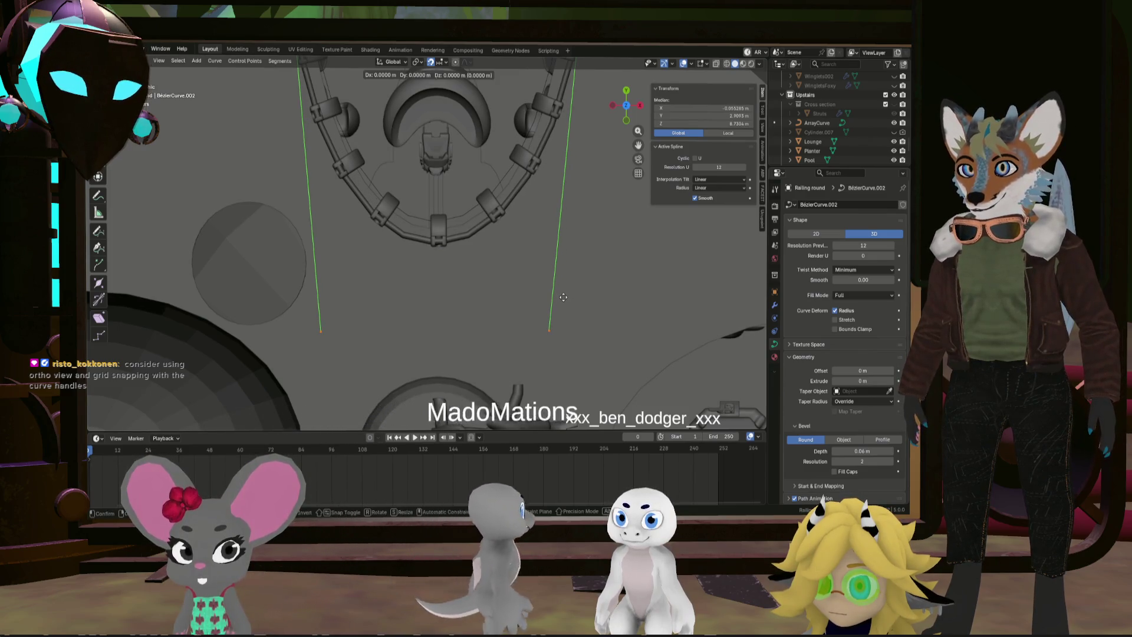
key(g)
click(562, 297)
Make ArrayCurve active, re-enter Edit Mode, and move the lower ends of both curves
click(817, 122)
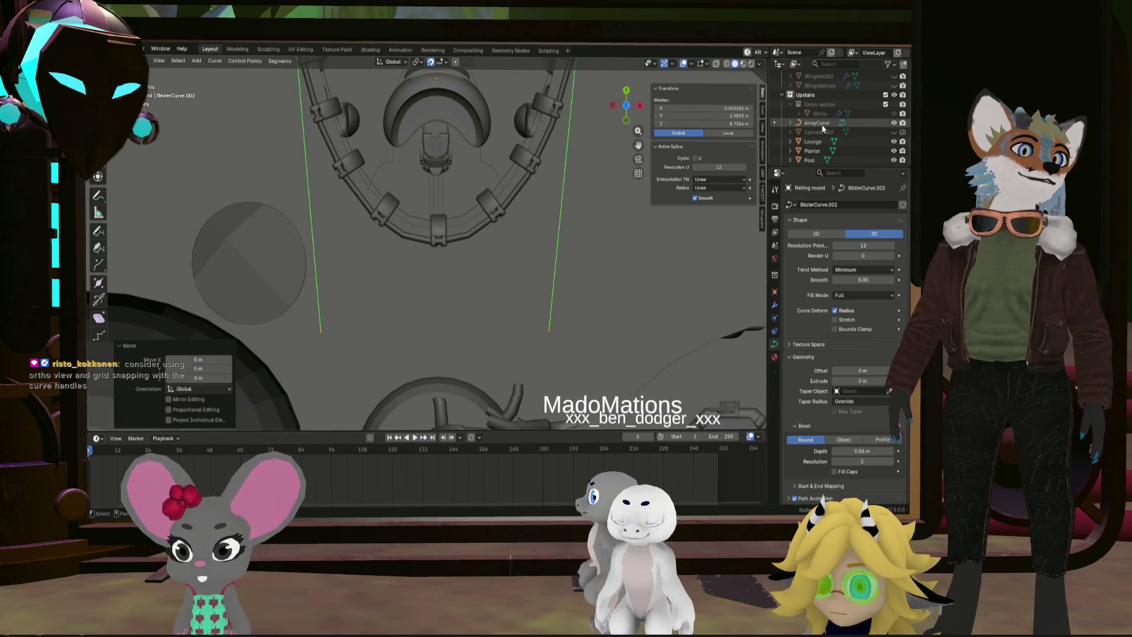
key(Tab)
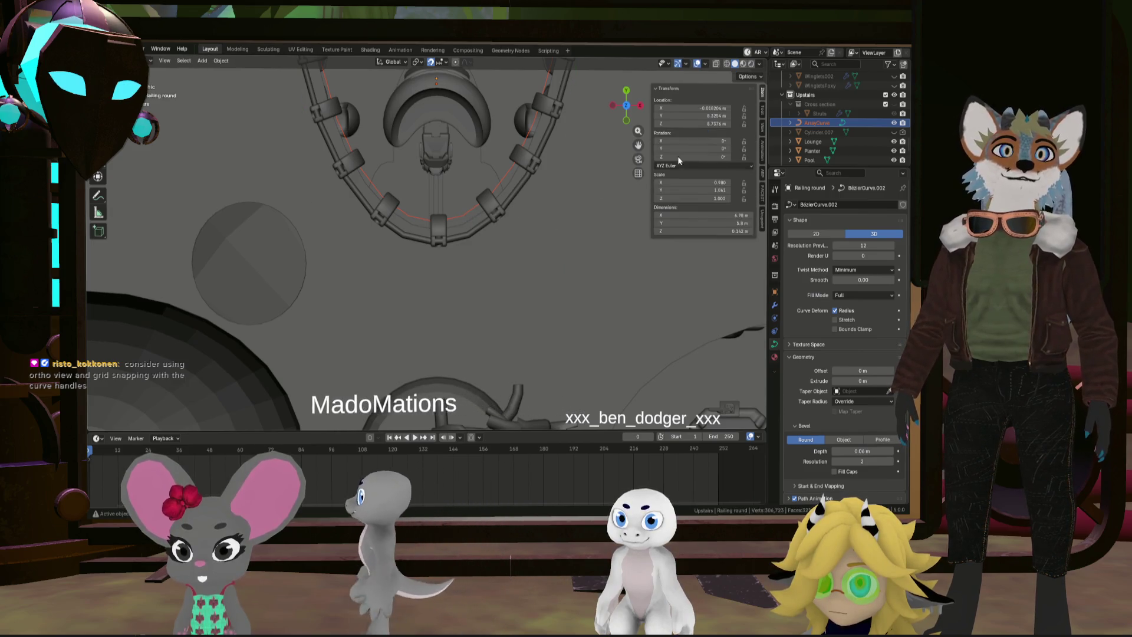
key(Tab)
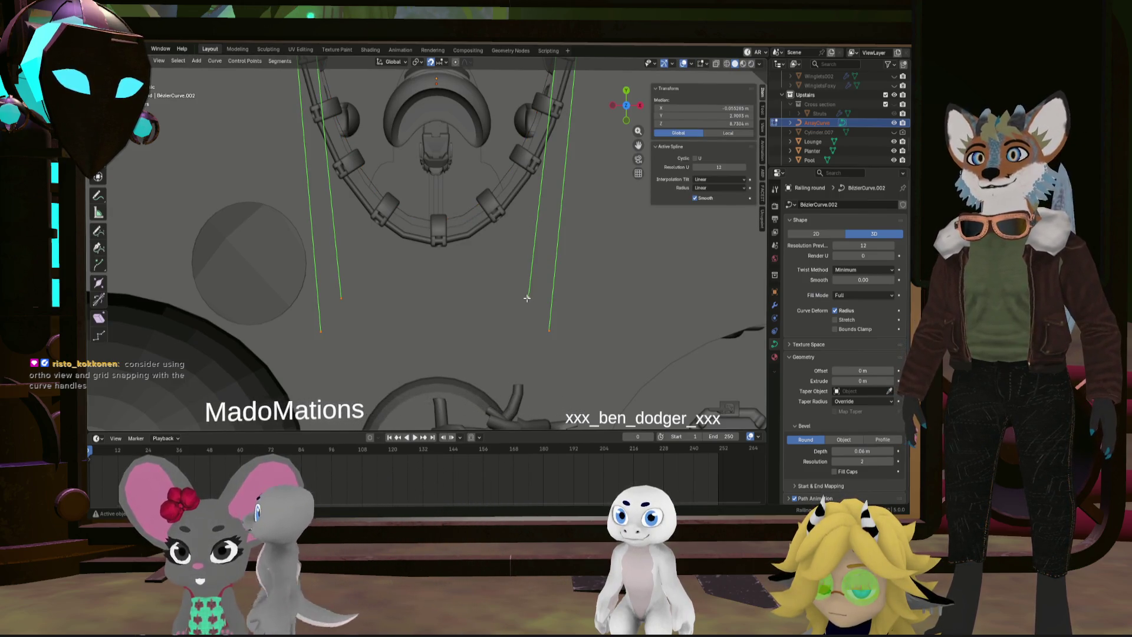
scroll(557, 278, down, 3)
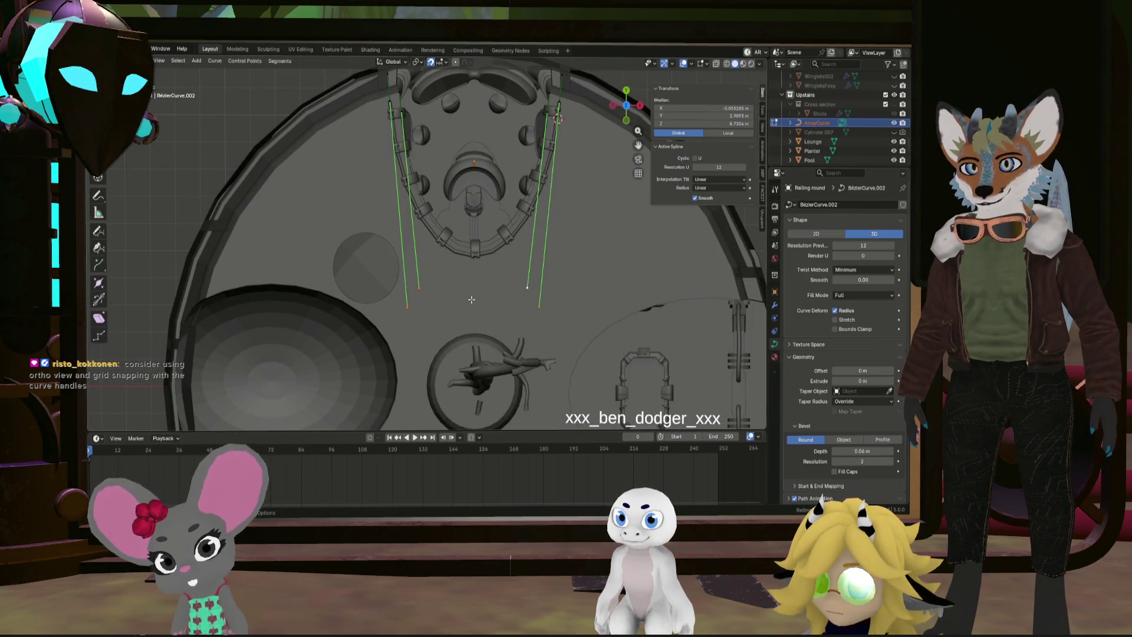
scroll(448, 302, up, 2)
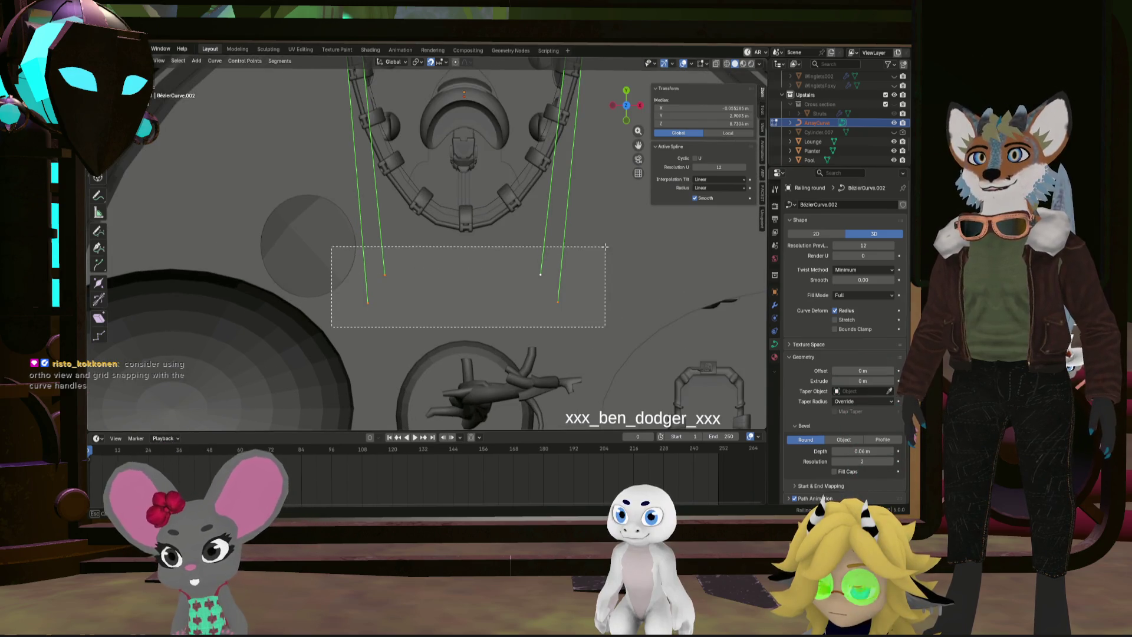
scroll(607, 258, up, 1)
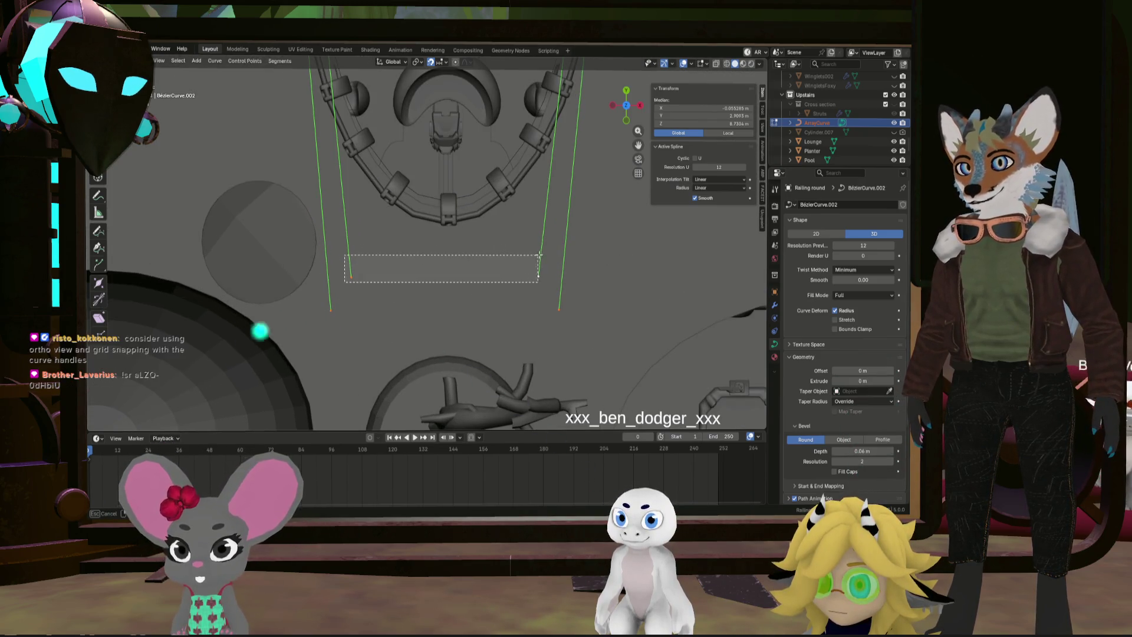
drag(532, 255, 532, 255)
key(g)
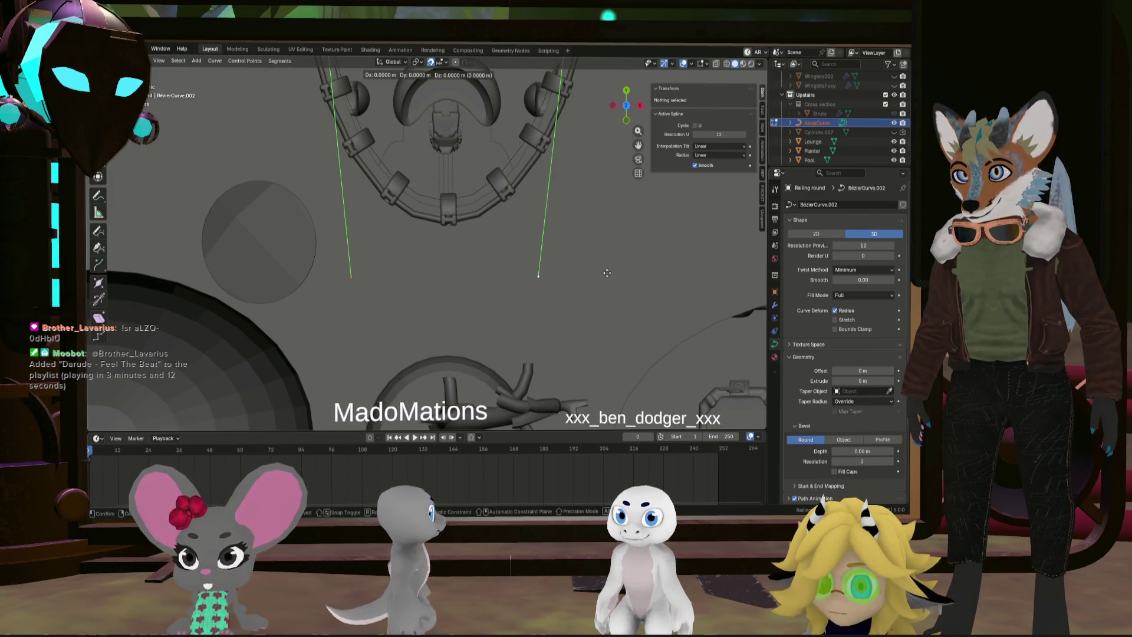
click(607, 273)
Tilt the view to the upper ring, cancel the sideways move, and clear the point selection
scroll(530, 237, up, 4)
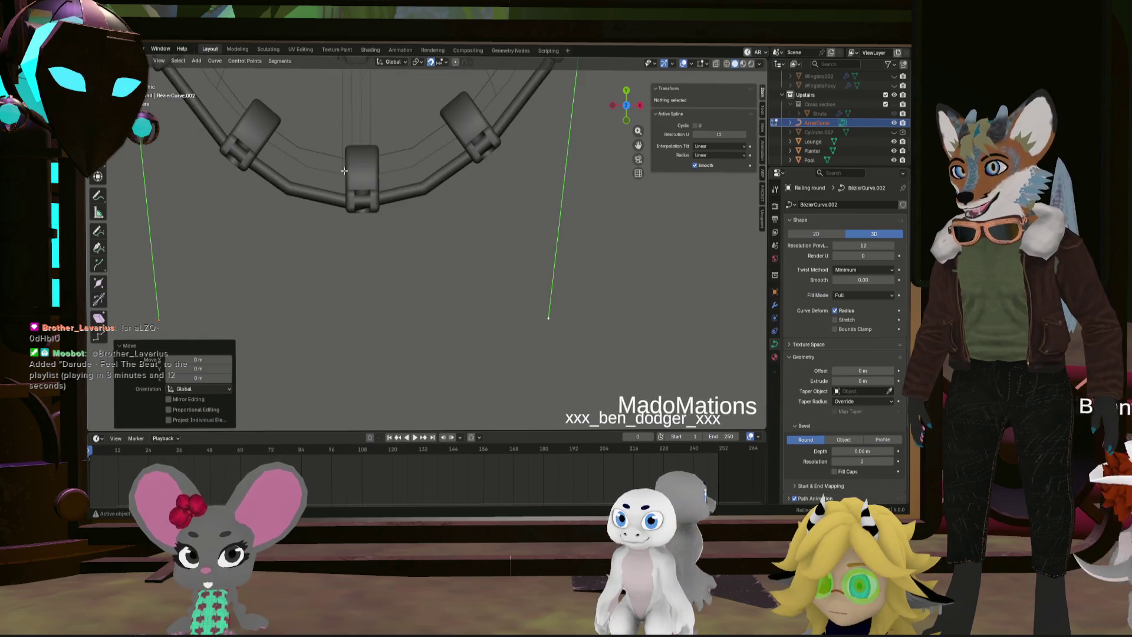
scroll(436, 243, down, 4)
middle_drag(437, 243, 331, 178)
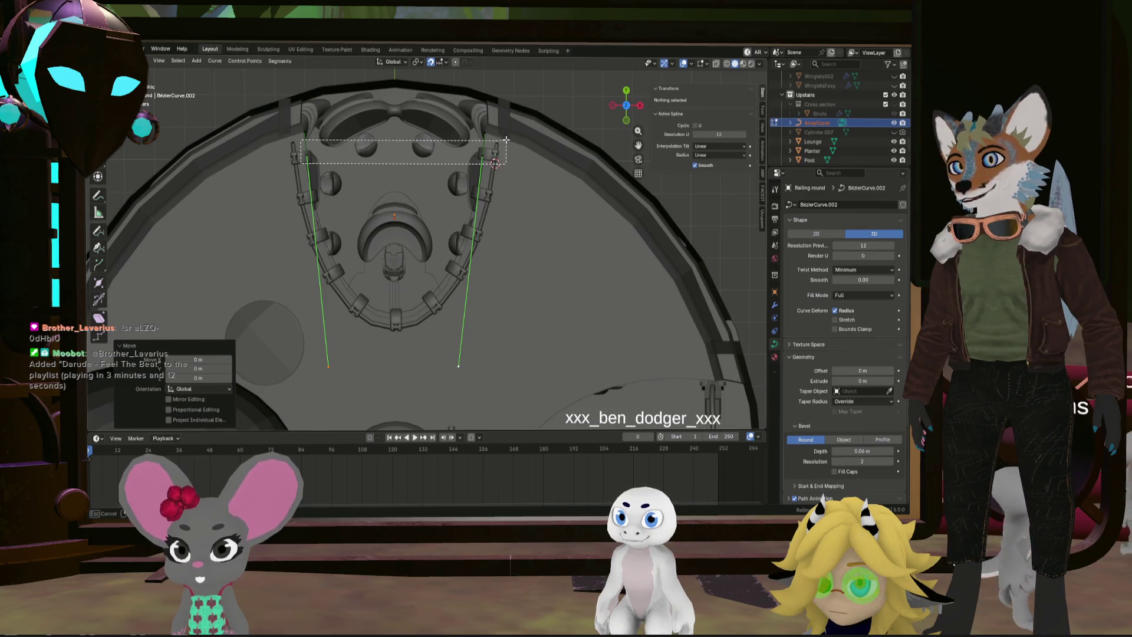
click(511, 158)
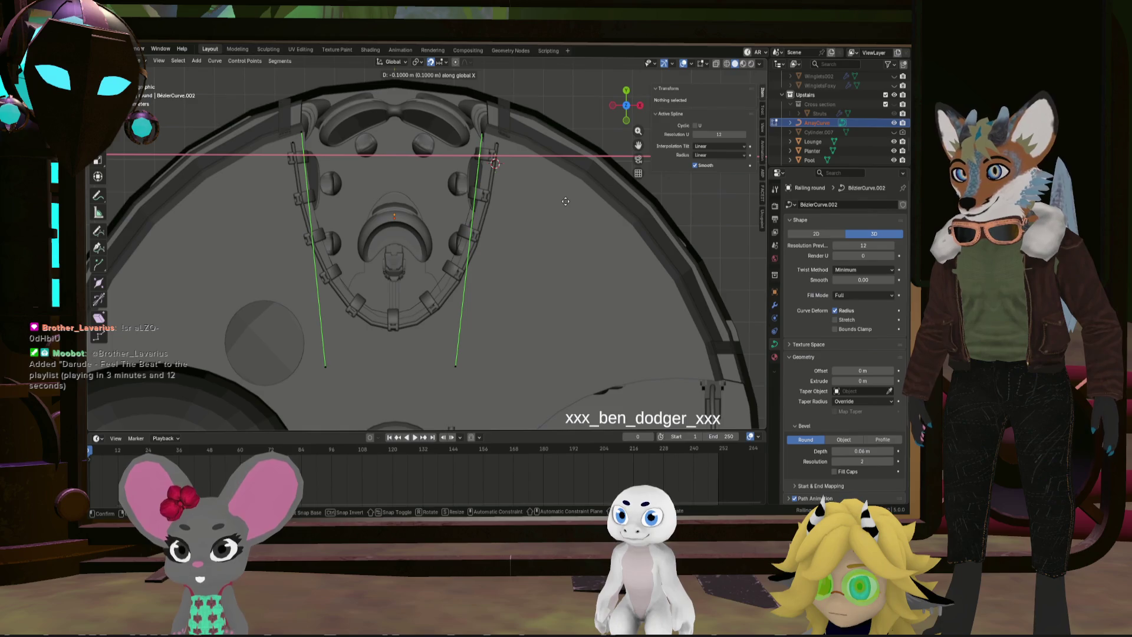
key(Escape)
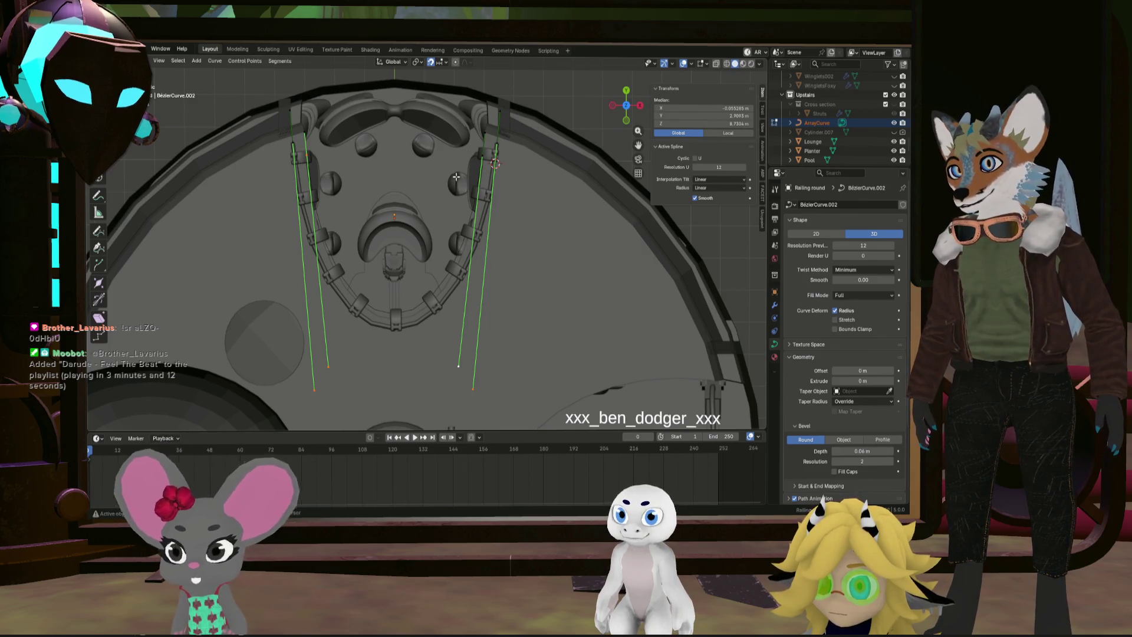
click(492, 216)
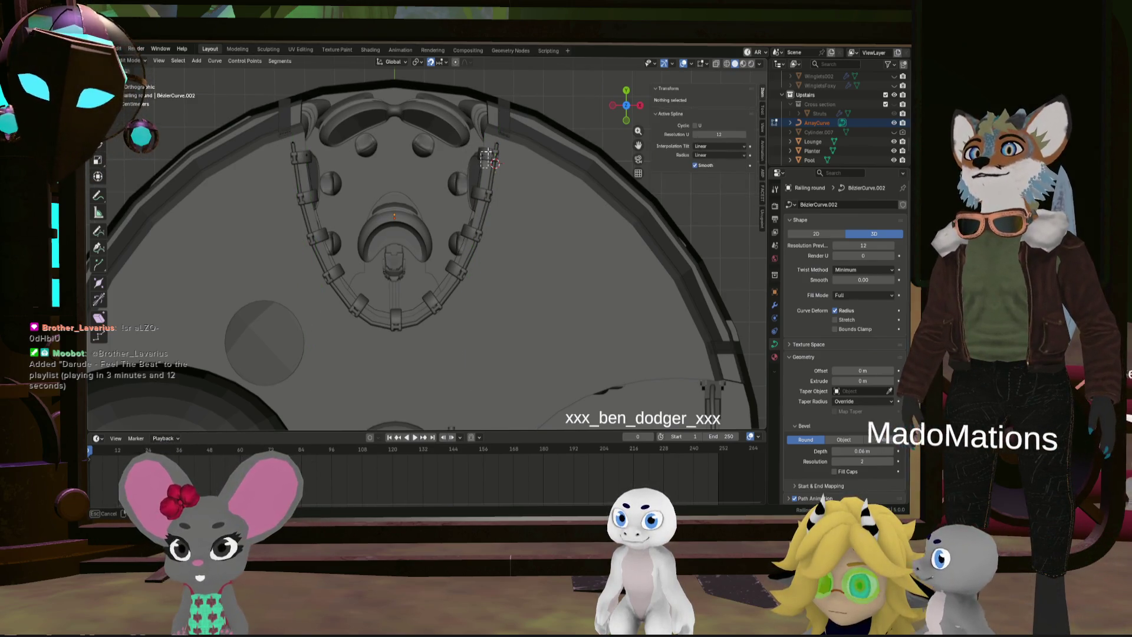
Box-select the upper curve points and slide them along X to align the ends
key(b)
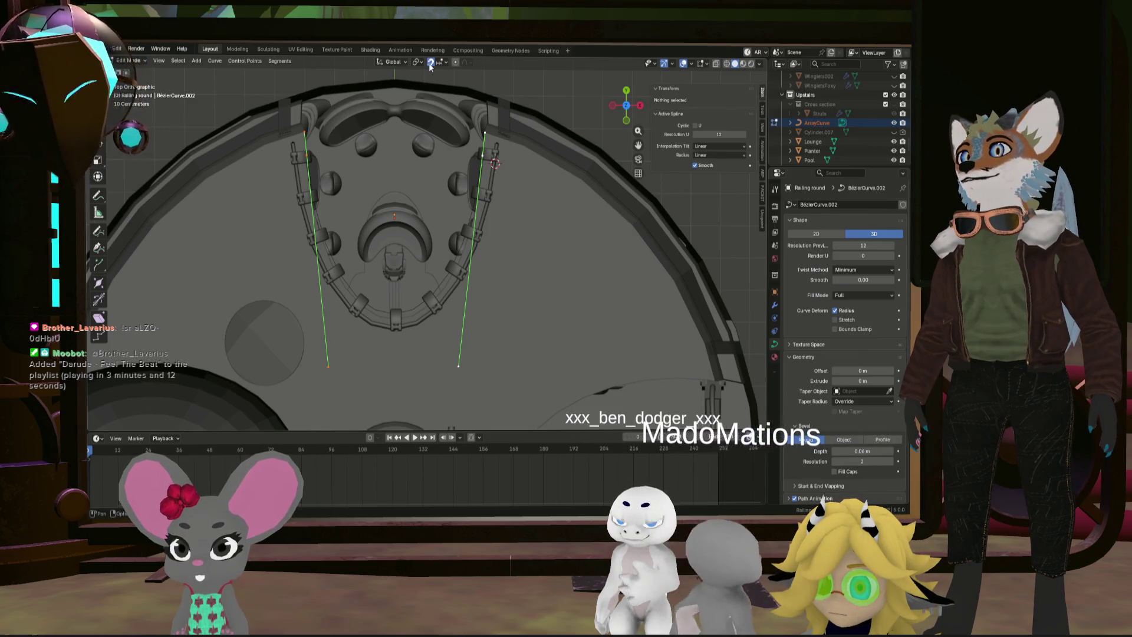
scroll(453, 196, up, 3)
scroll(395, 238, up, 2)
middle_drag(419, 210, 430, 183)
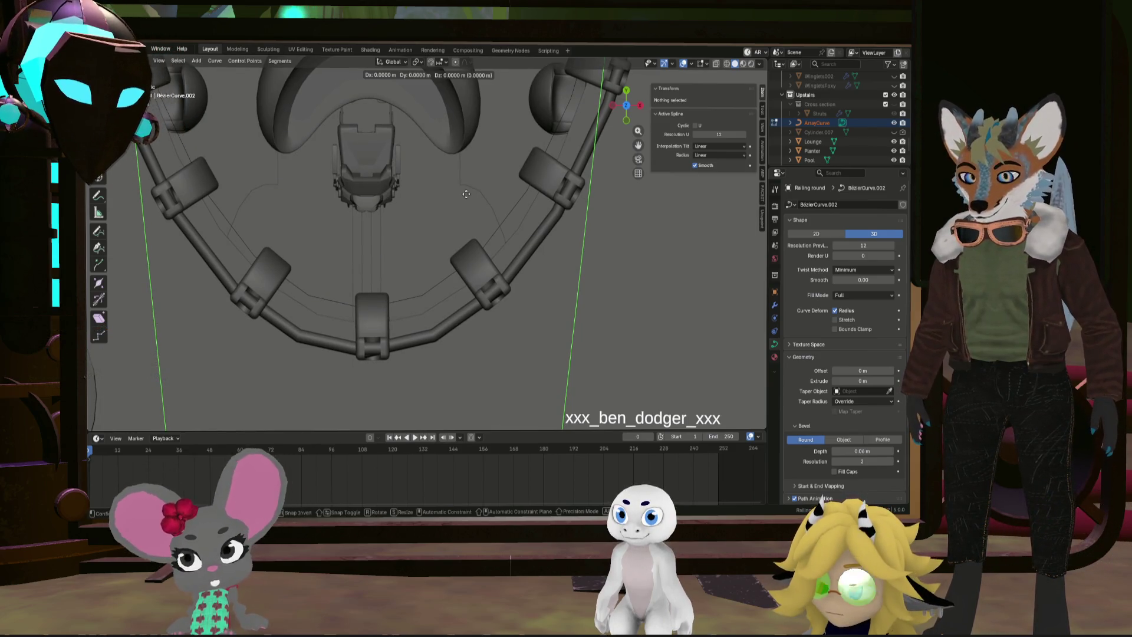
key(x)
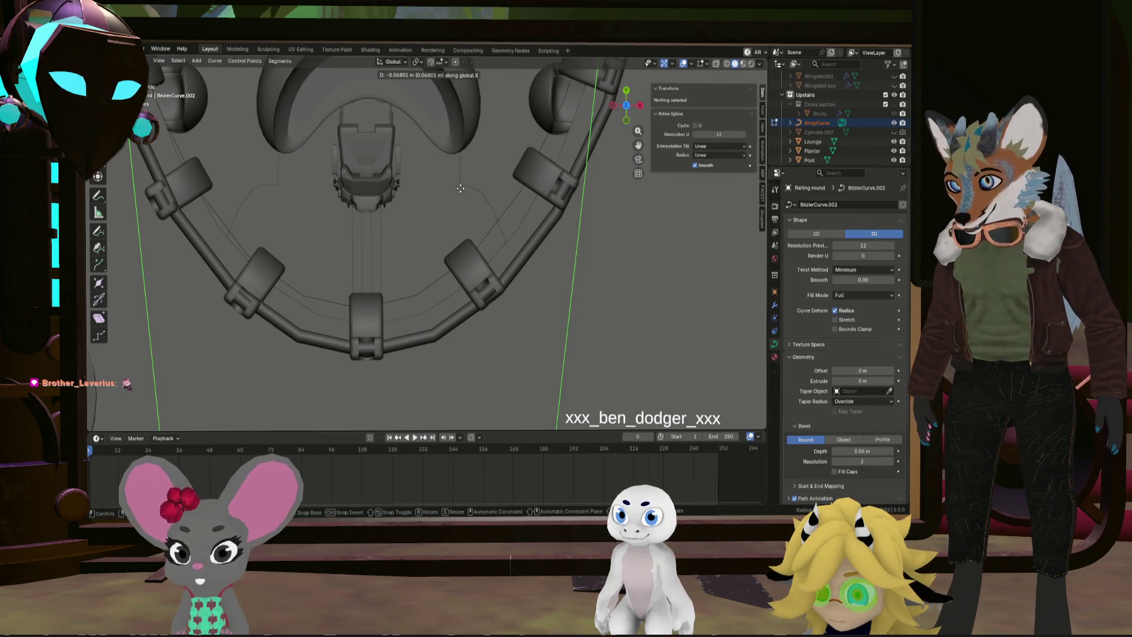
click(459, 188)
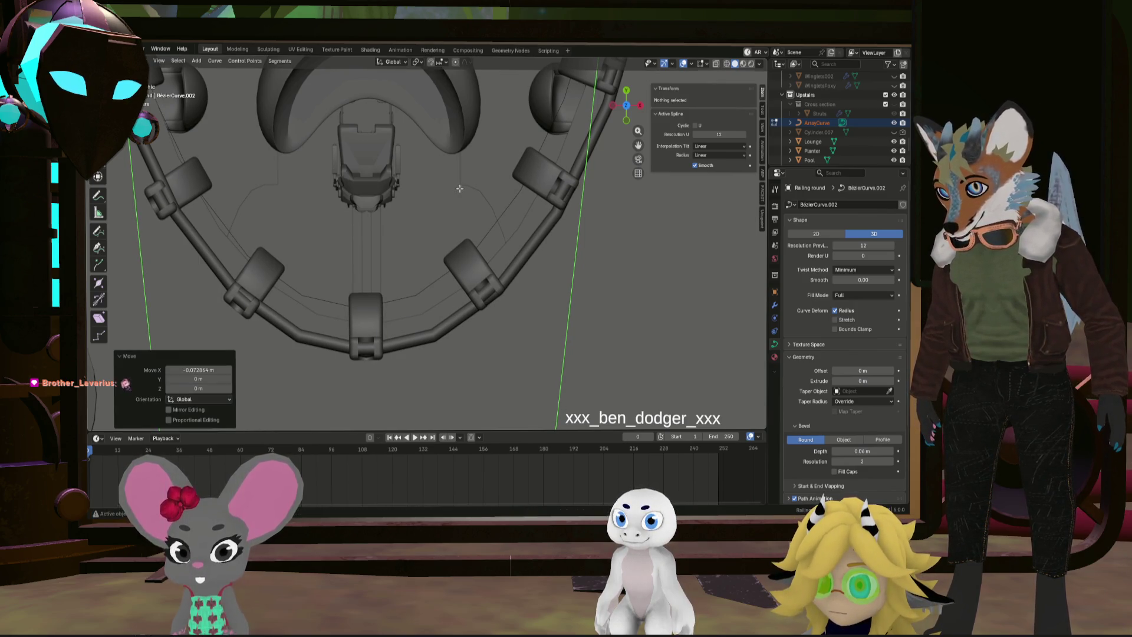
scroll(451, 260, down, 6)
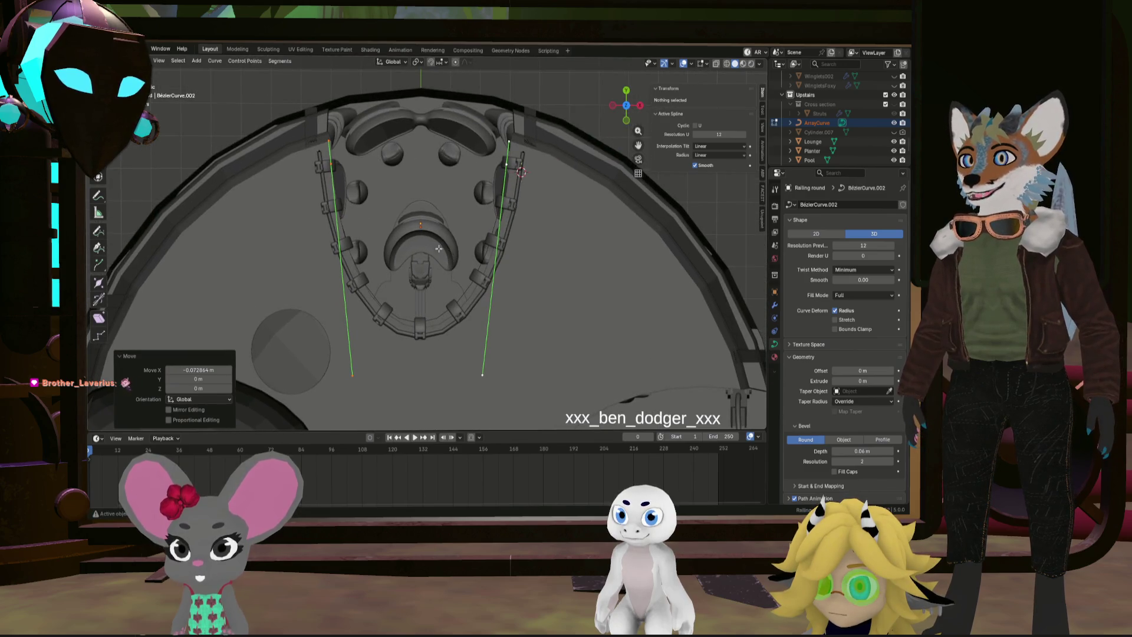
key(a)
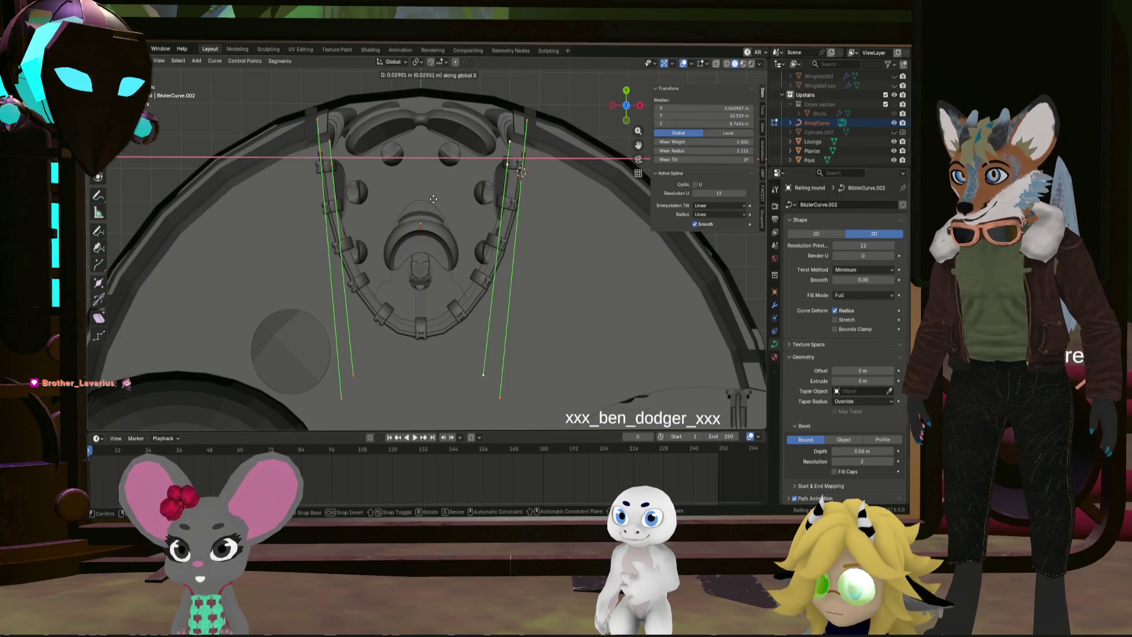
click(433, 197)
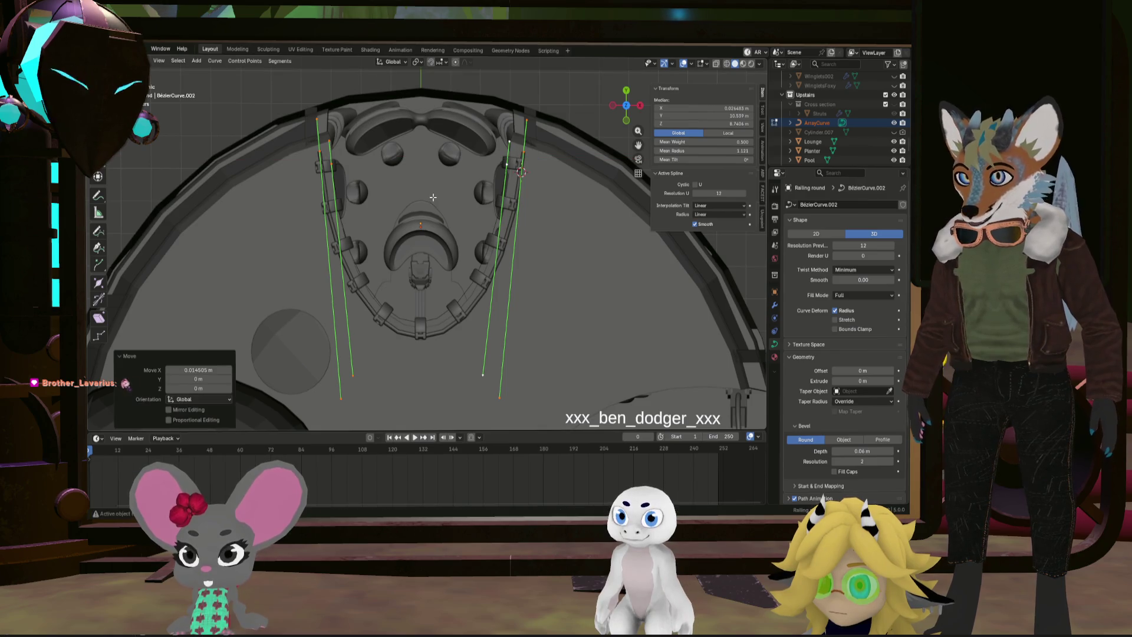
Select the curve ends below the ring and centre the view on them
scroll(366, 290, up, 5)
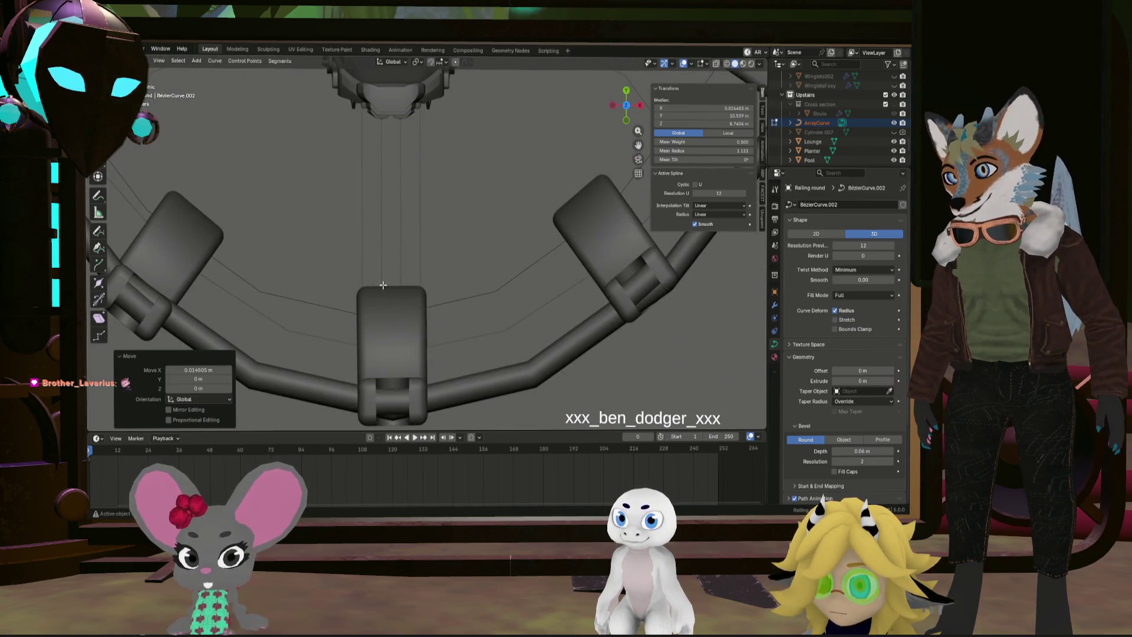
scroll(433, 288, down, 1)
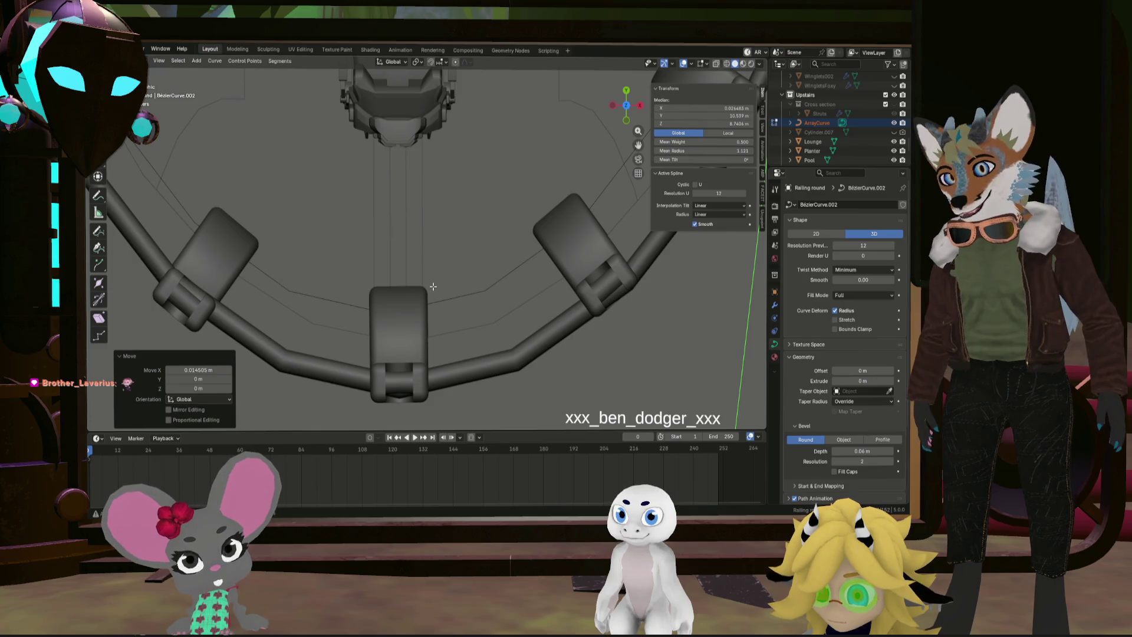
scroll(446, 286, down, 4)
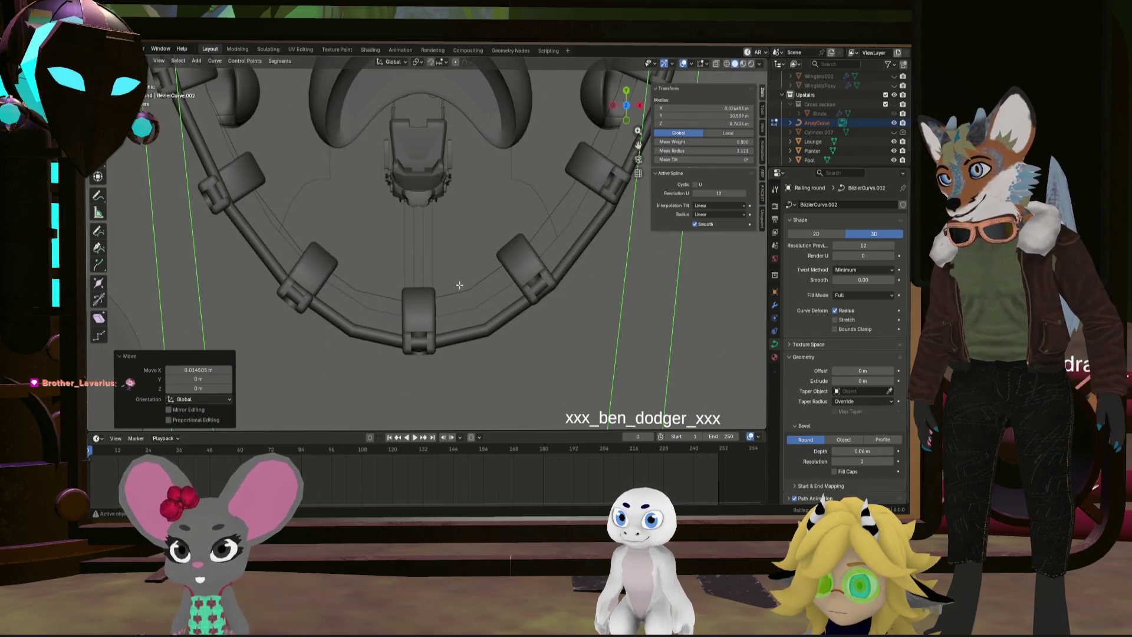
scroll(452, 318, up, 2)
scroll(452, 318, down, 5)
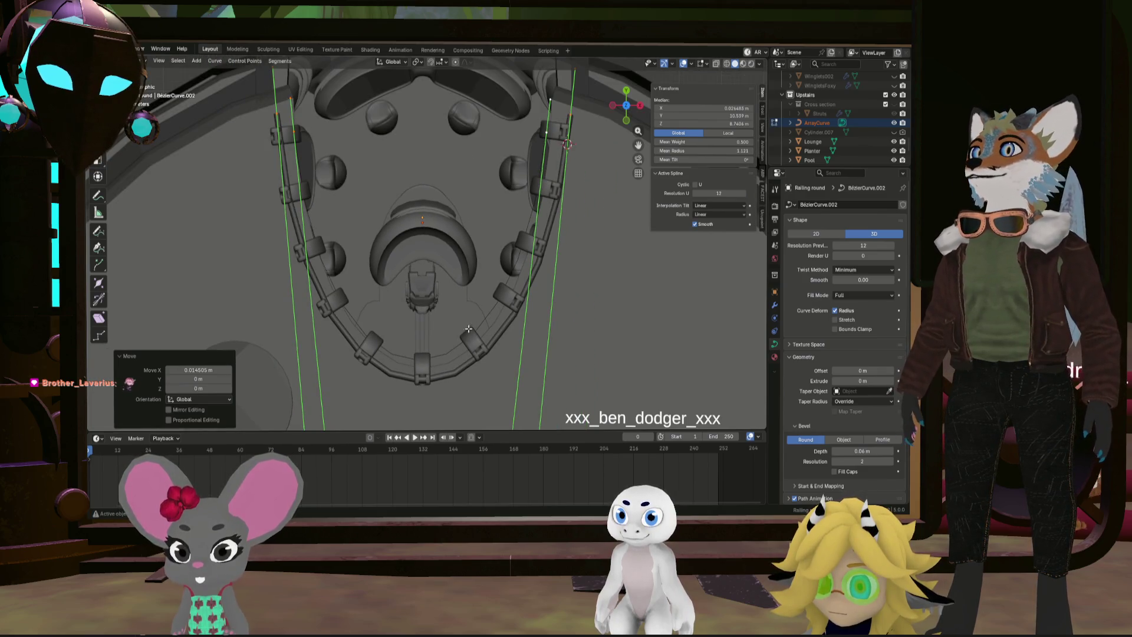
shift+middle_drag(513, 252, 462, 330)
drag(586, 289, 586, 288)
key(KP_Decimal)
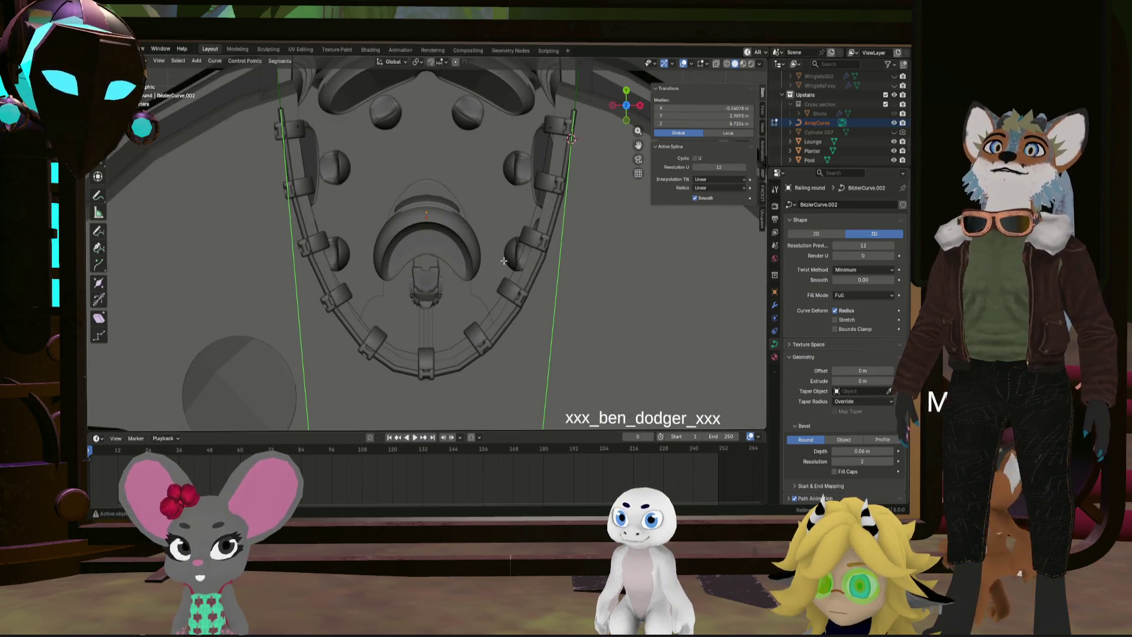
Scale the railing curve's upper end points by 0.9856 along X, pulling them inward
middle_drag(502, 271, 446, 237)
drag(272, 178, 604, 127)
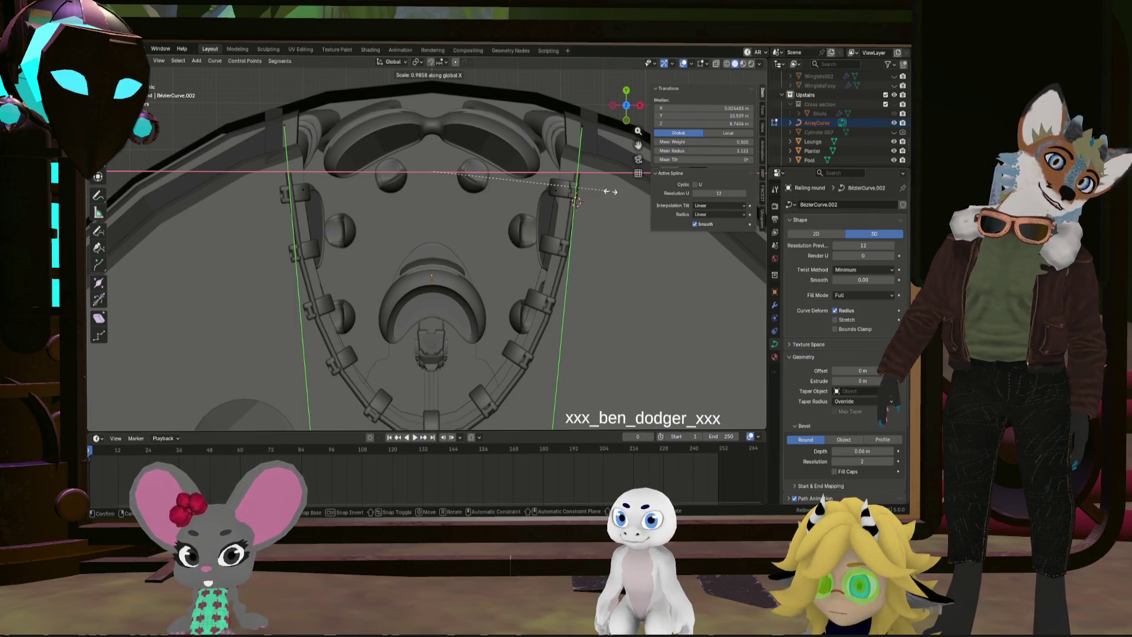
click(611, 191)
scroll(487, 377, down, 2)
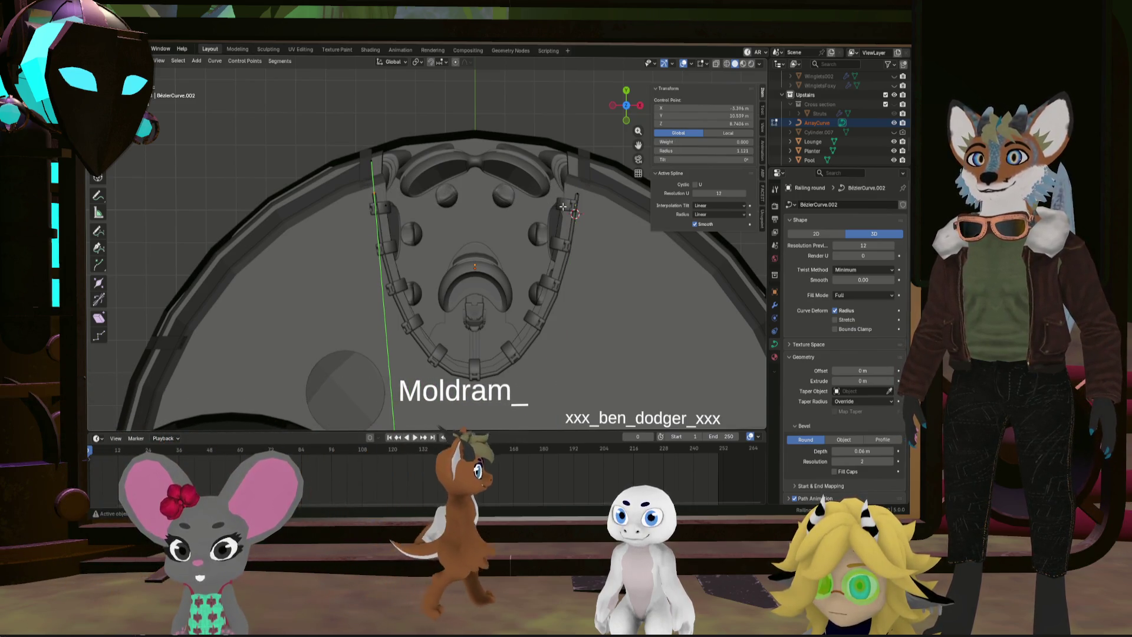
Deselect the Railing round points, then shift the ArrayCurve end points about -0.13 m along X
click(444, 206)
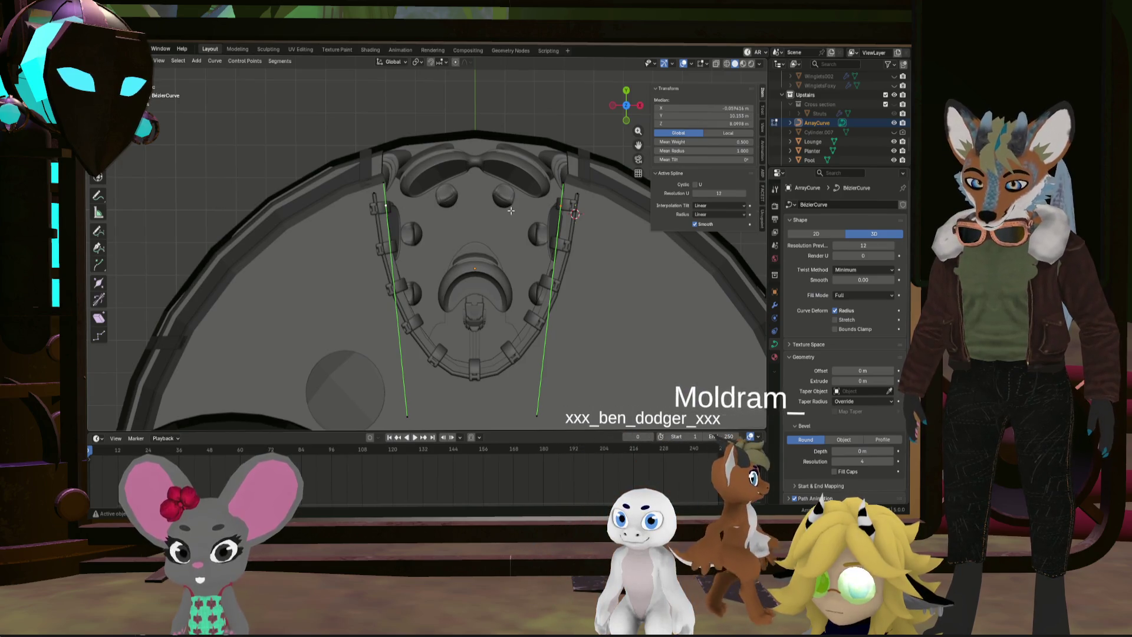
key(g)
key(x)
key(Escape)
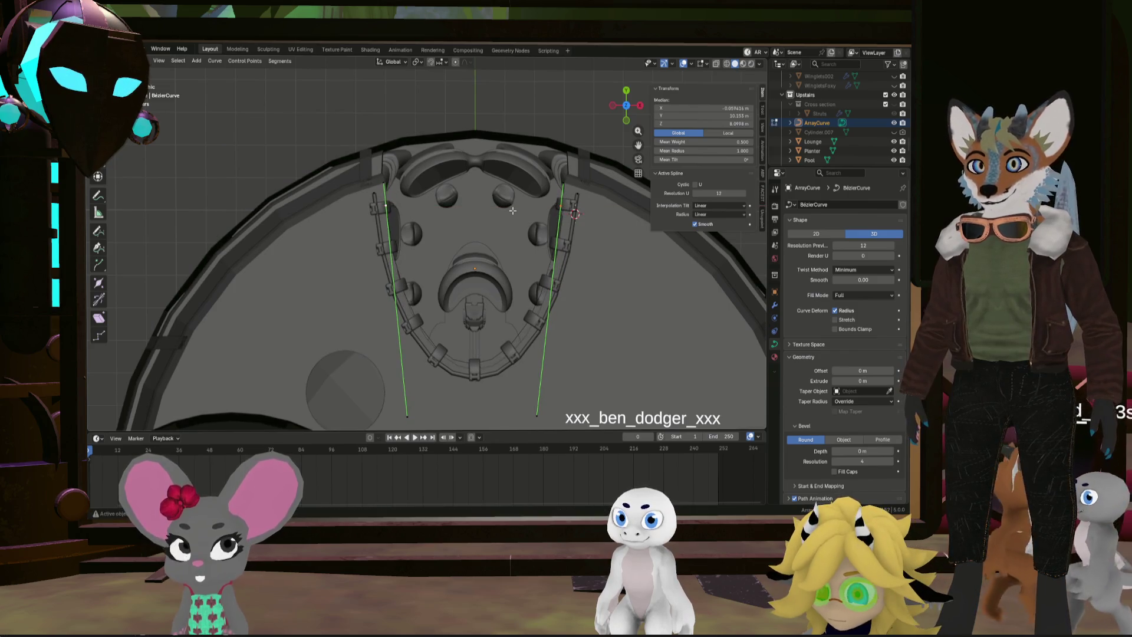
click(477, 384)
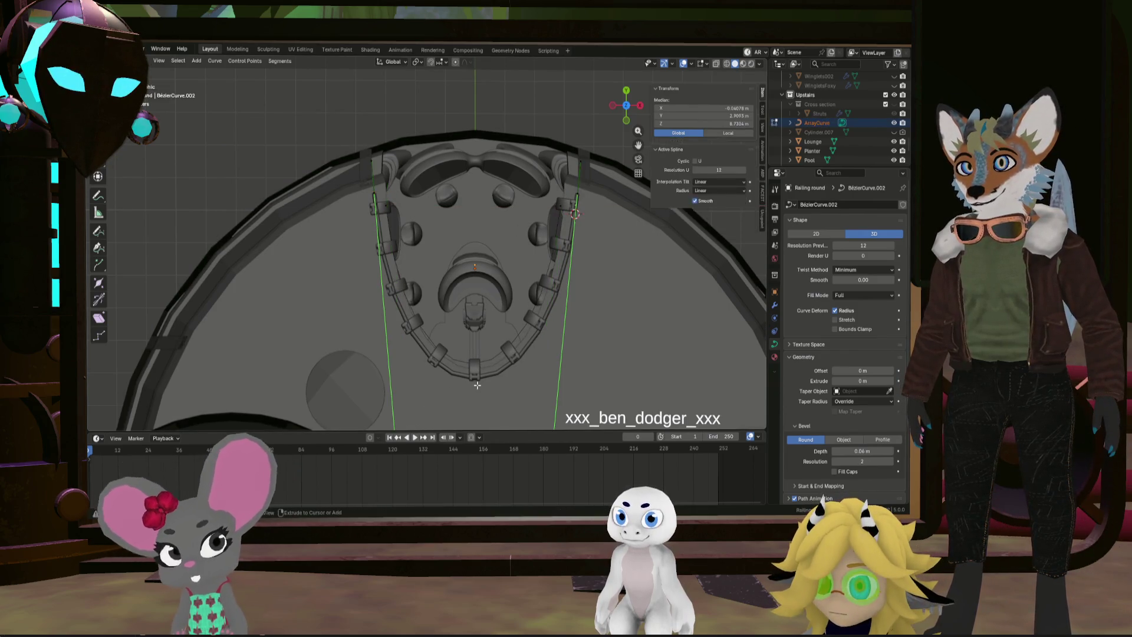
key(alt+a)
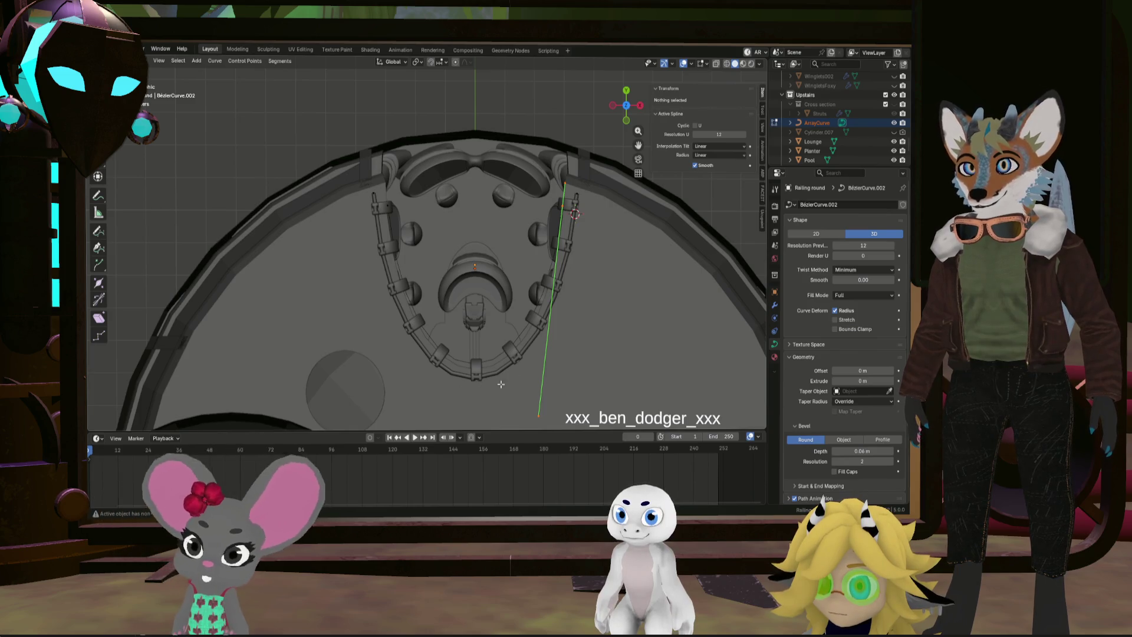
click(389, 207)
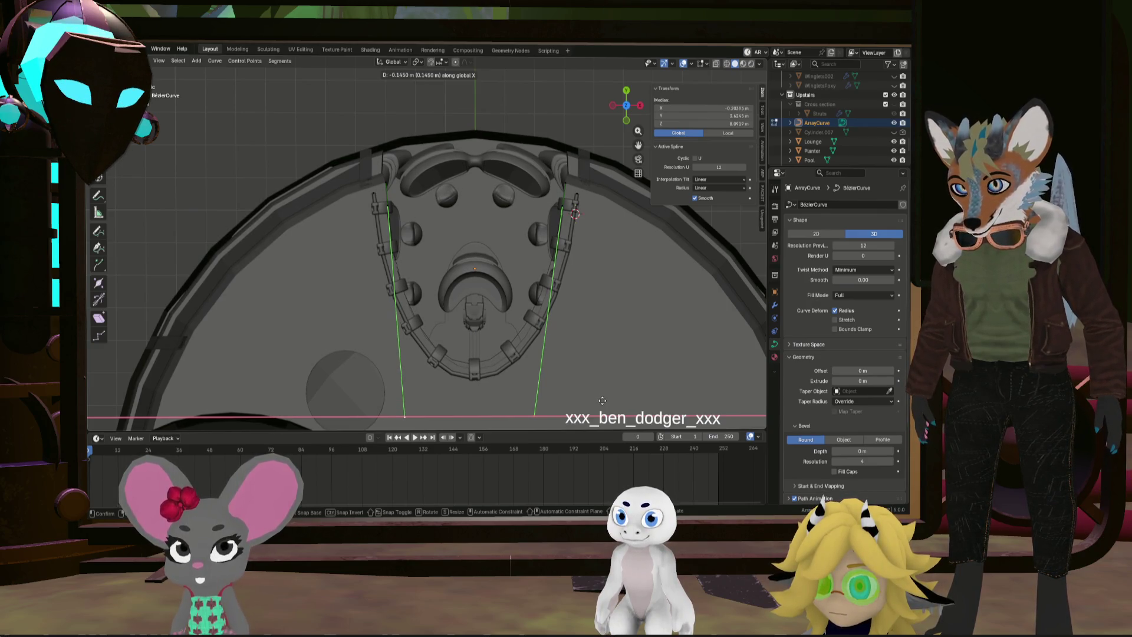
click(602, 400)
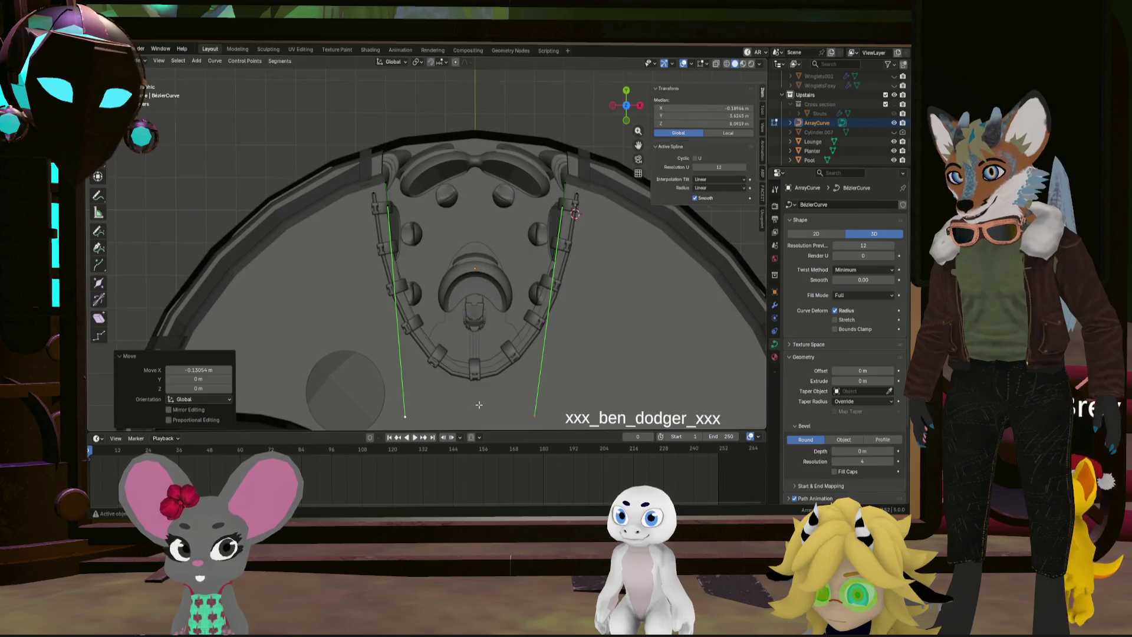
scroll(445, 330, up, 8)
scroll(445, 330, down, 10)
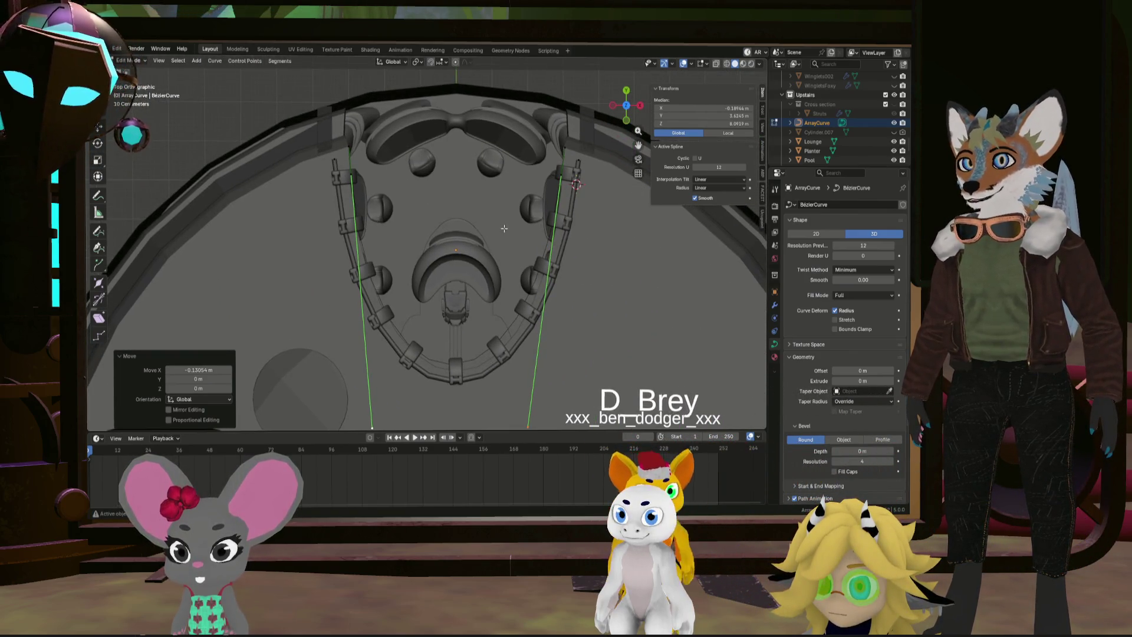
Extend the top-left ArrayCurve end point 0.0725 m along Y, then deselect the ends
drag(347, 176, 390, 167)
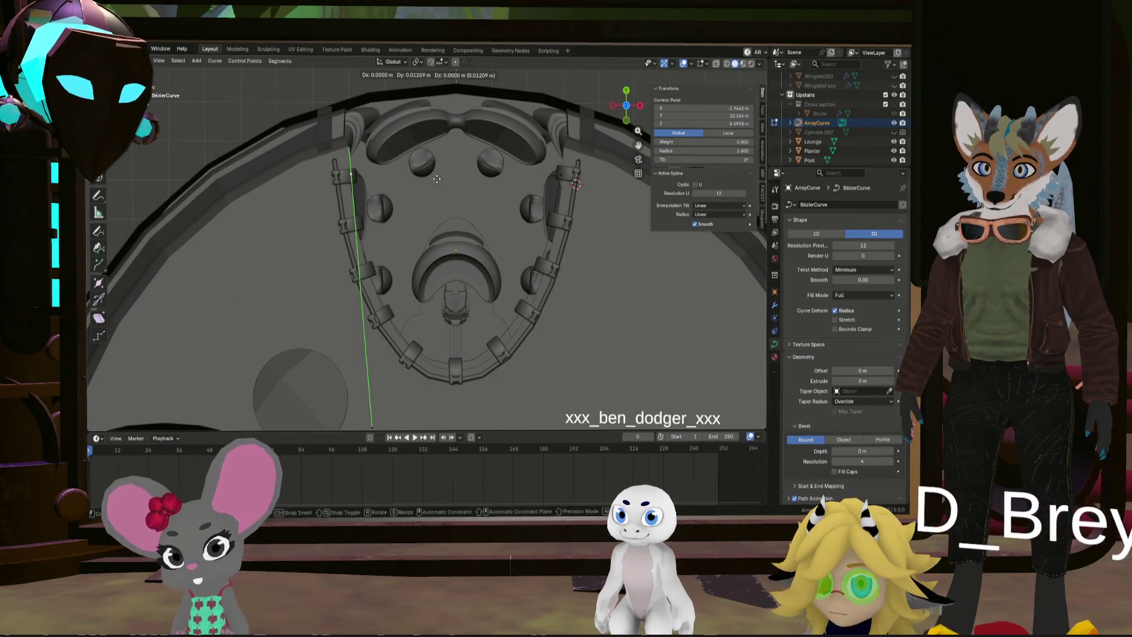
key(g)
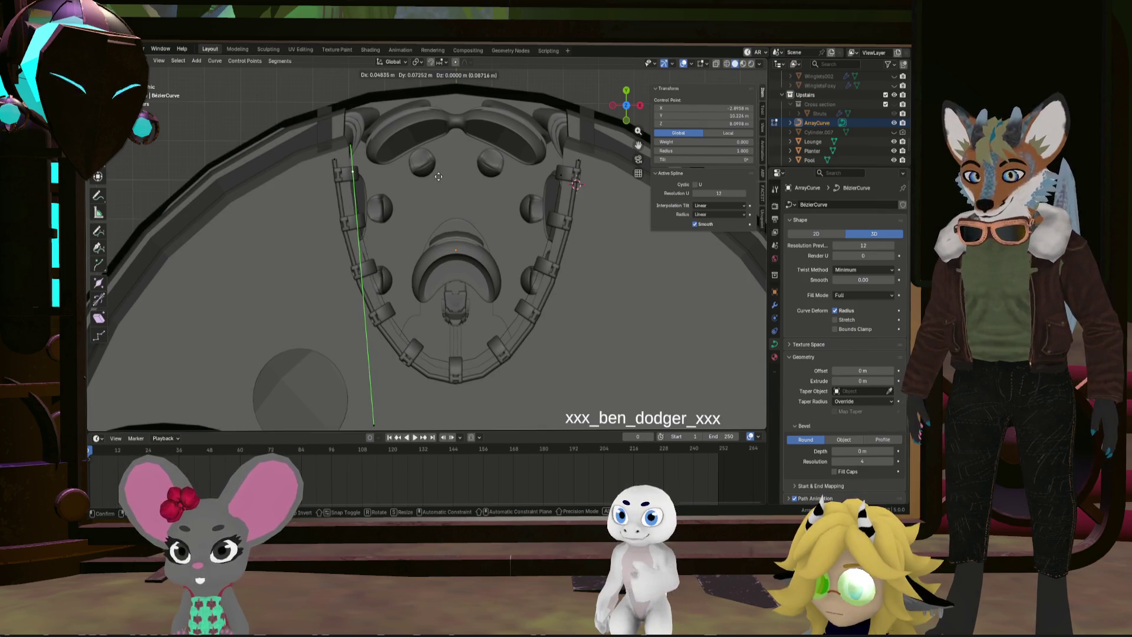
key(y)
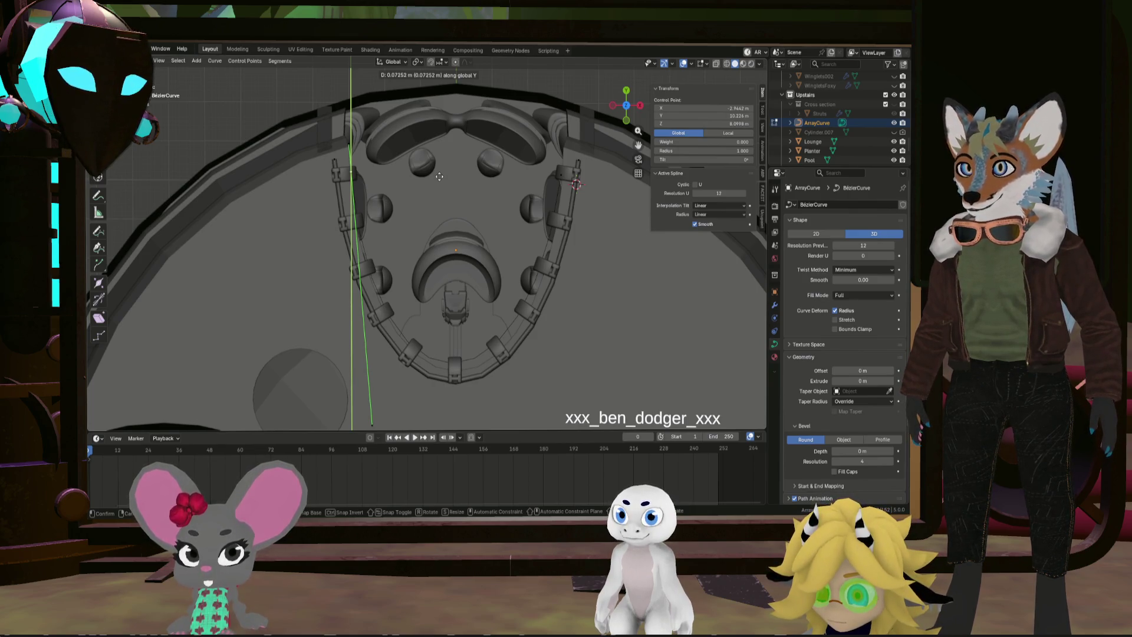
click(439, 176)
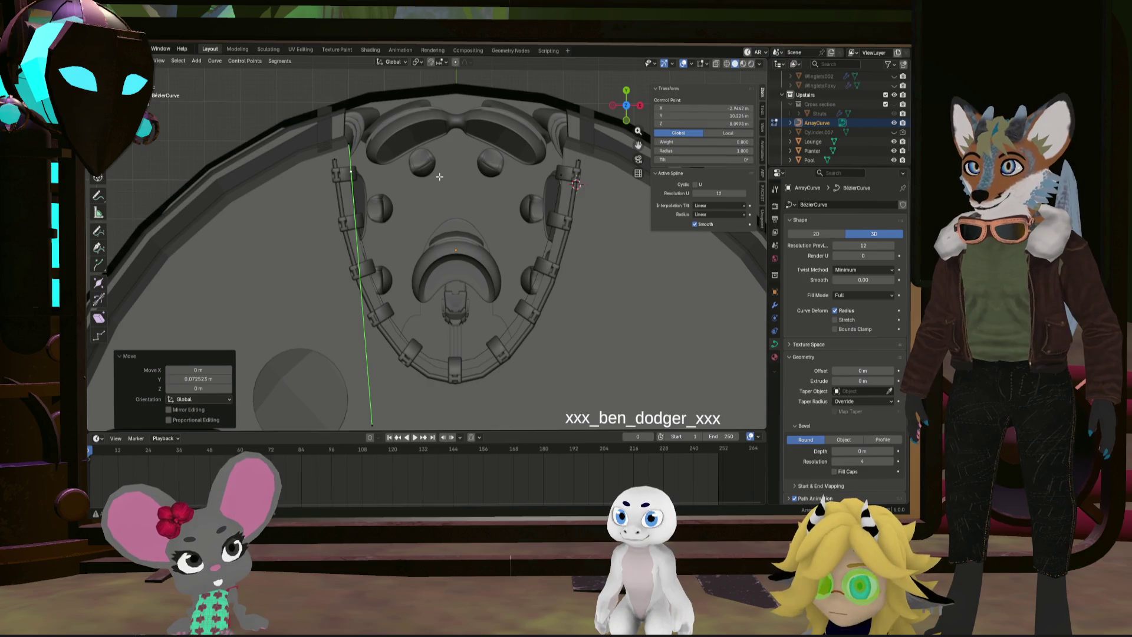
shift+click(556, 174)
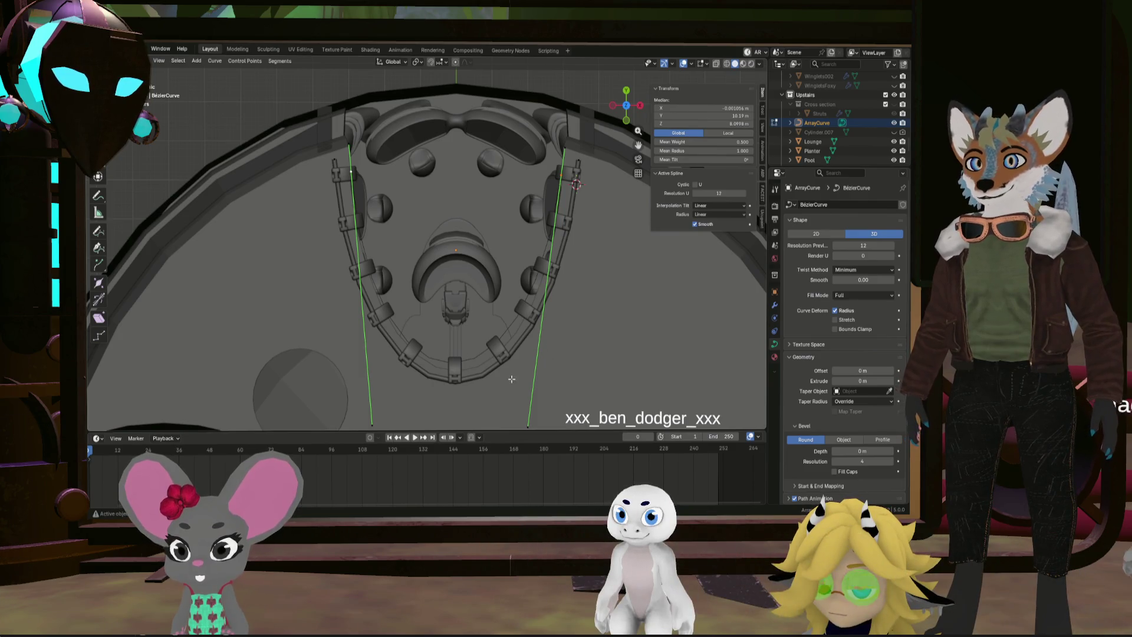
click(522, 345)
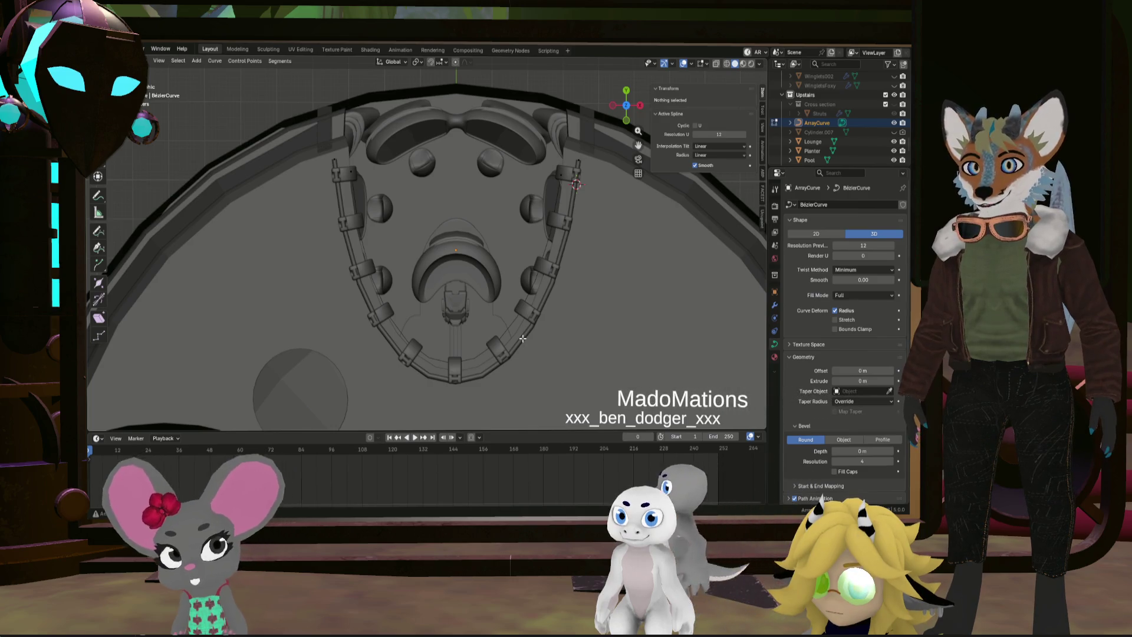
Move all Railing round curve points 0.0755 m along Y
scroll(501, 360, down, 5)
click(480, 384)
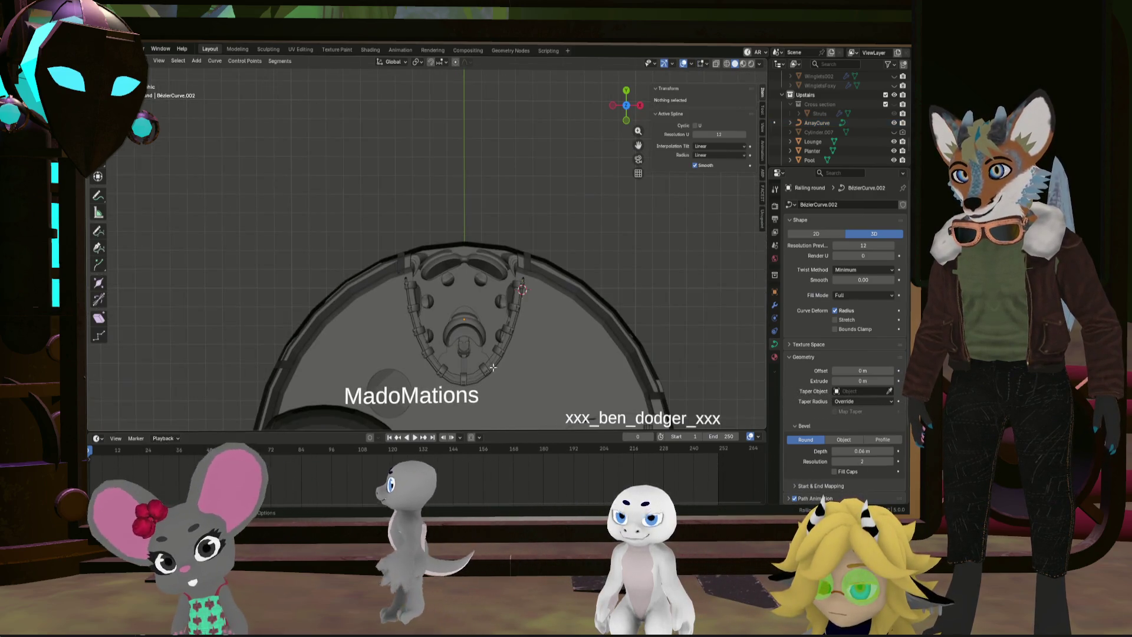
key(a)
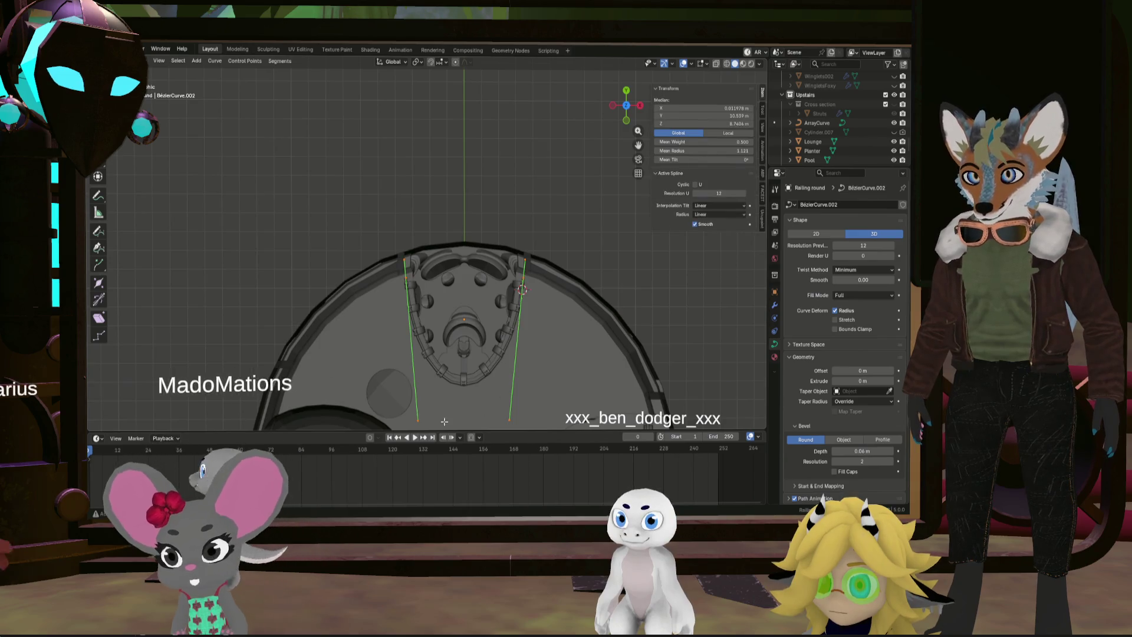
scroll(490, 364, up, 5)
scroll(478, 366, up, 2)
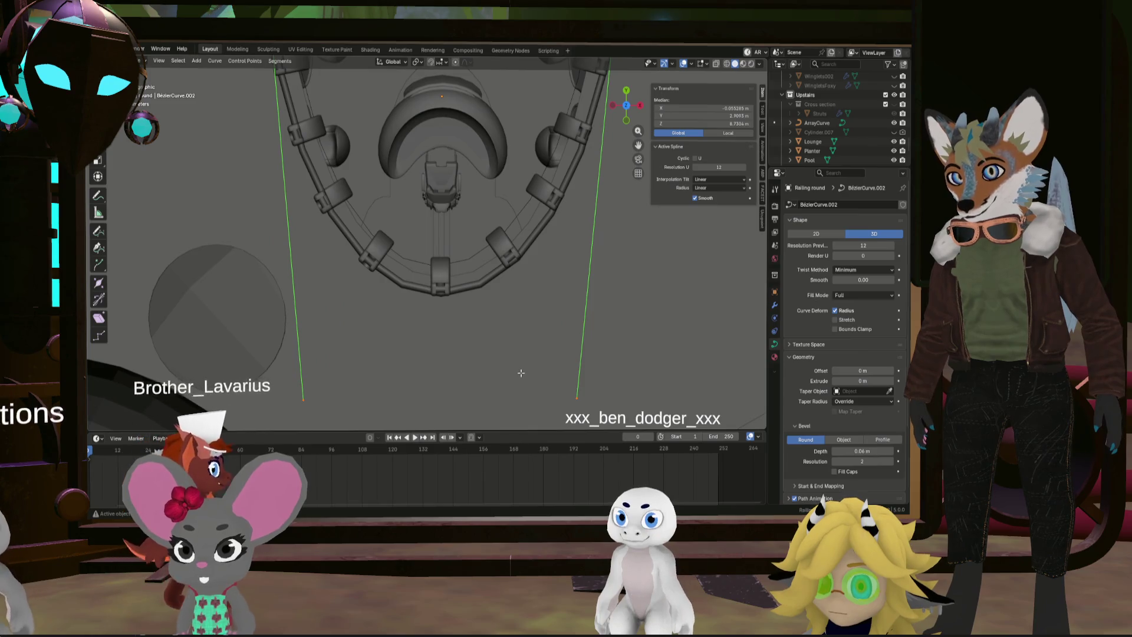
key(g)
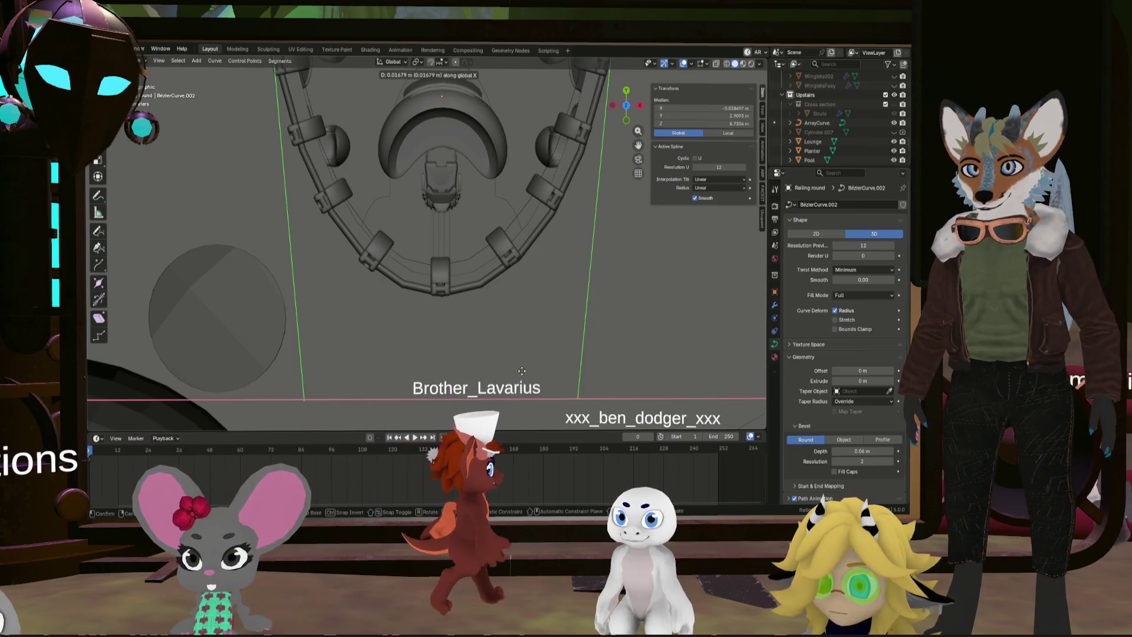
key(y)
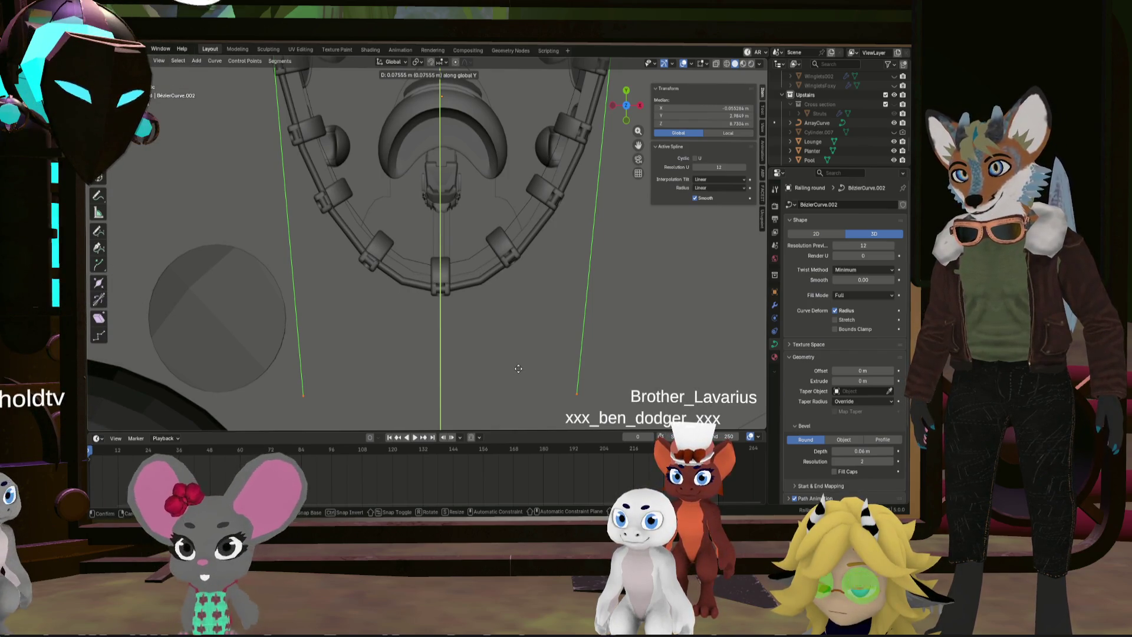
click(518, 369)
scroll(520, 366, down, 2)
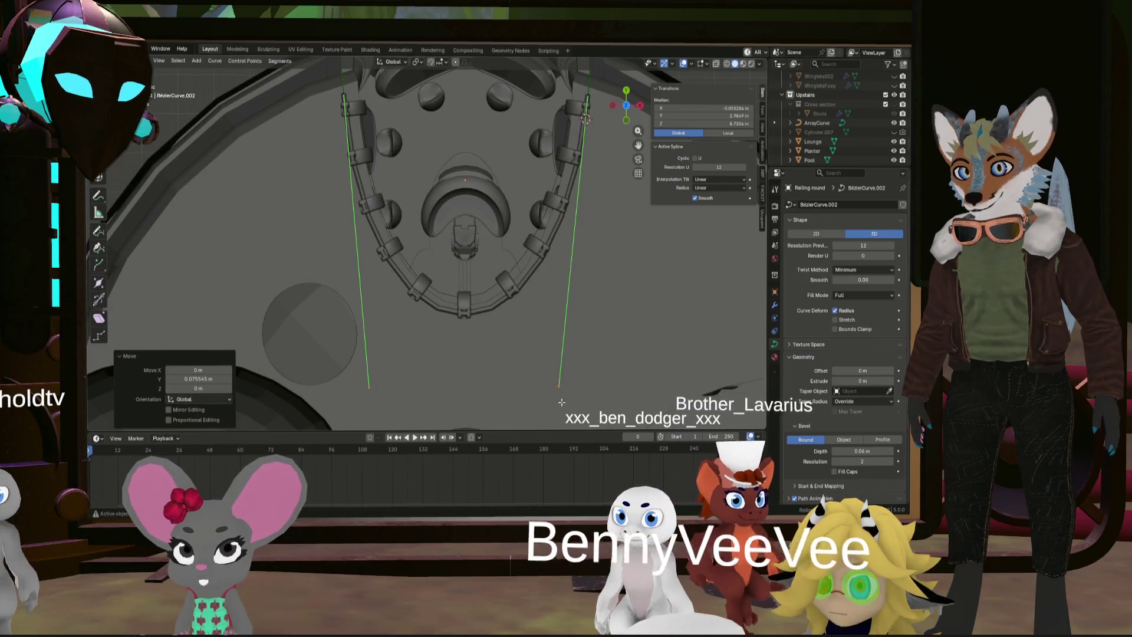
Scale the railing points by 1.005 so the tube meets the post brackets, then deselect
key(s)
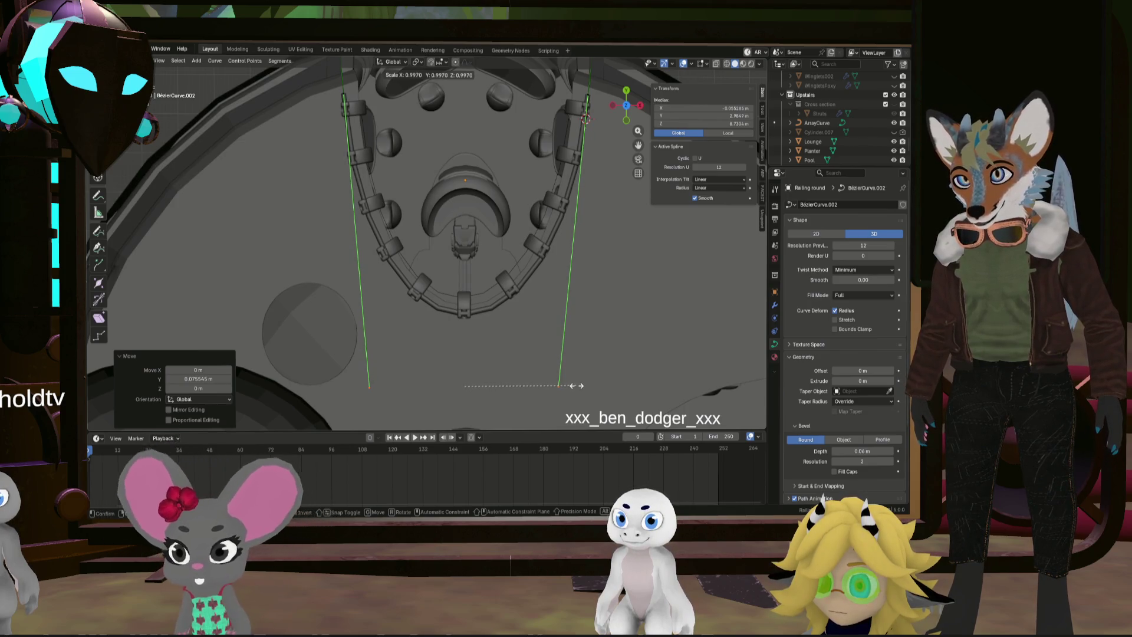
mouse_move(580, 383)
middle_down()
mouse_move(583, 276)
mouse_move(599, 301)
mouse_move(659, 300)
mouse_move(554, 244)
mouse_move(545, 273)
middle_up()
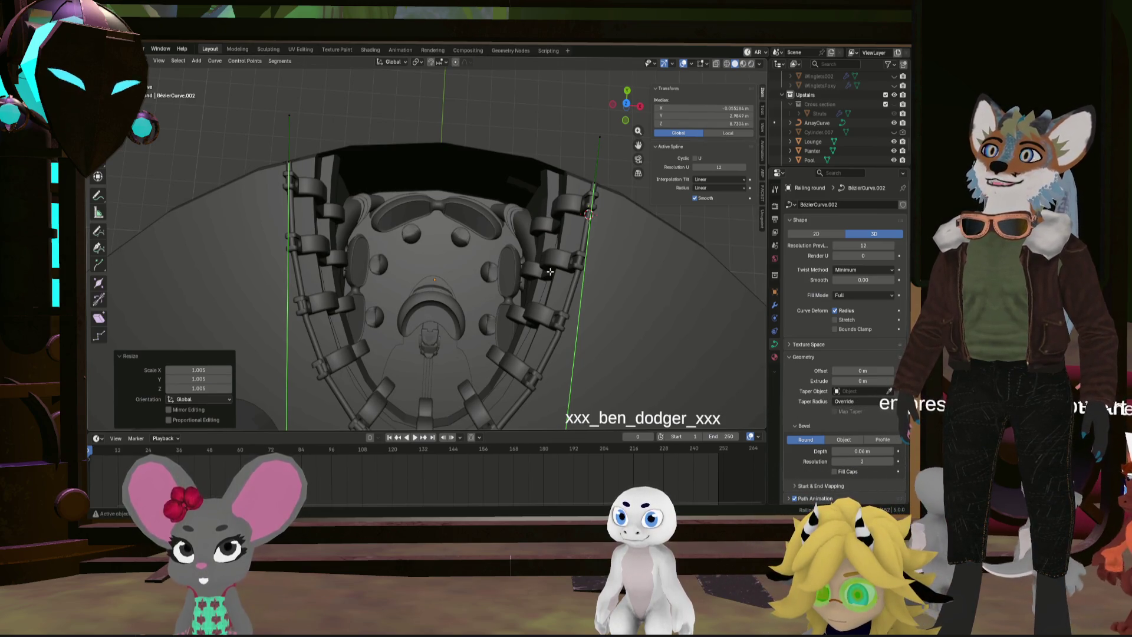
key(alt+a)
mouse_move(590, 214)
middle_down()
mouse_move(444, 252)
mouse_move(415, 196)
mouse_move(449, 229)
mouse_move(380, 263)
mouse_move(383, 284)
mouse_move(379, 230)
middle_up()
key(Tab)
key(Tab)
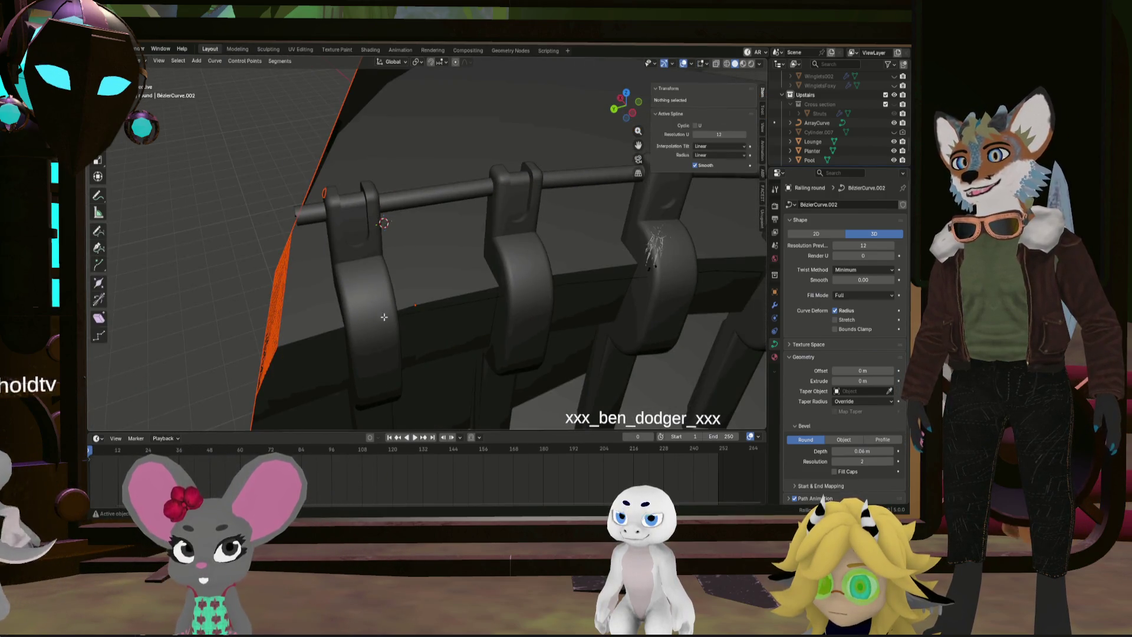
Select the Railing mesh and inspect one bracket's linked geometry in Edit Mode
middle_drag(429, 337, 382, 330)
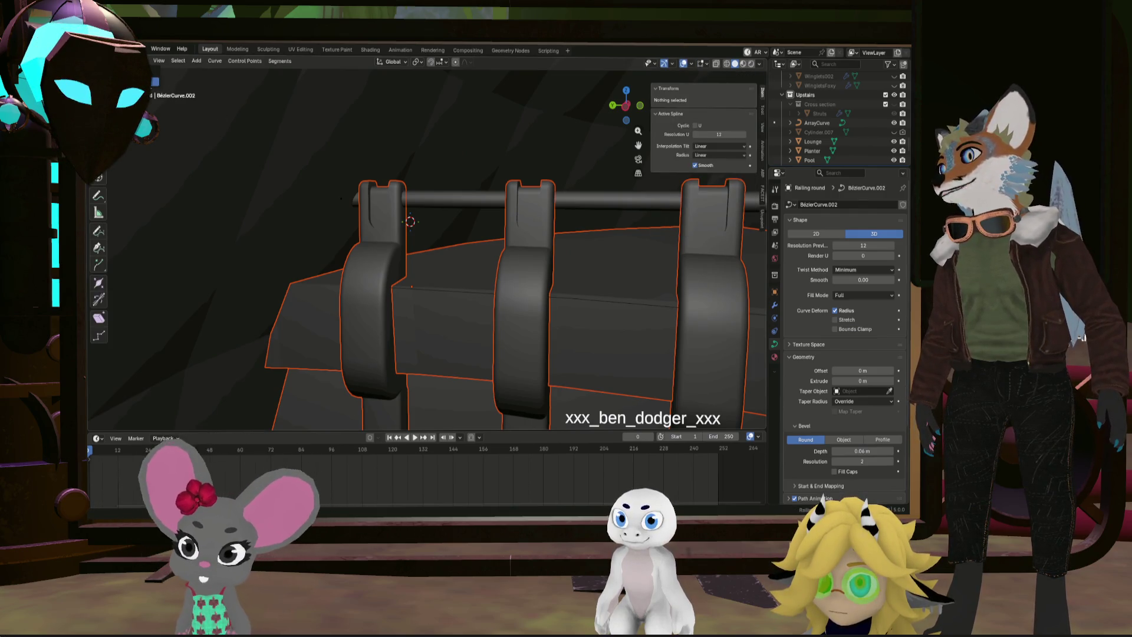
key(Tab)
click(384, 266)
mouse_move(385, 266)
middle_down()
mouse_move(429, 268)
mouse_move(414, 263)
mouse_move(425, 232)
middle_up()
key(Tab)
key(l)
scroll(459, 251, up, 4)
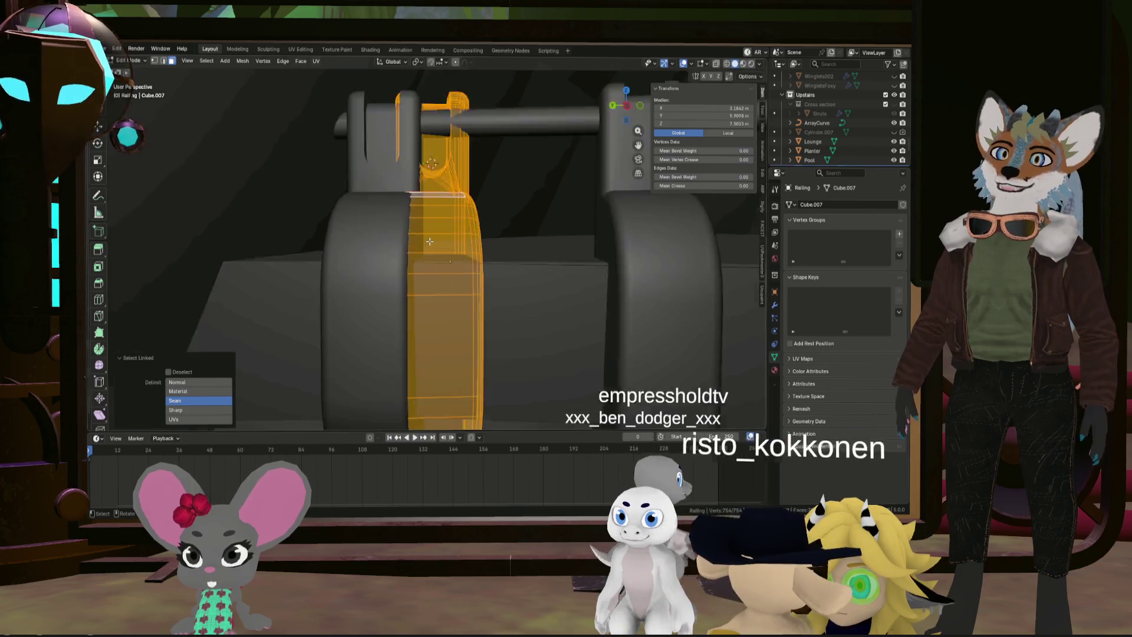
scroll(460, 251, down, 4)
mouse_move(460, 250)
middle_down()
mouse_move(441, 296)
mouse_move(198, 76)
middle_up()
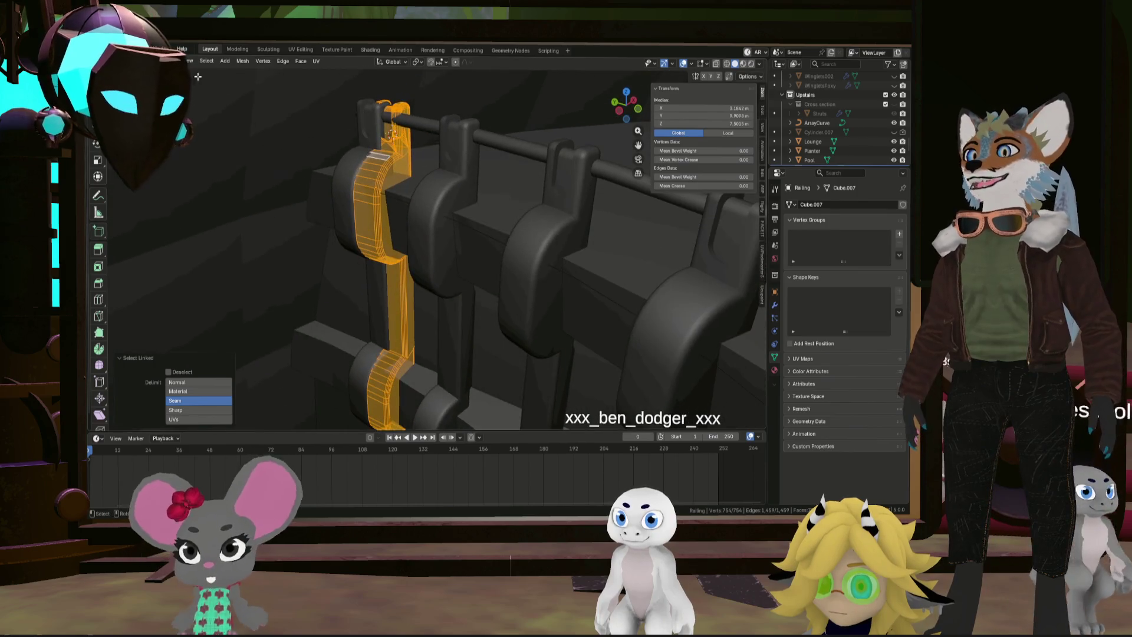
click(318, 61)
middle_drag(425, 168, 469, 172)
key(Tab)
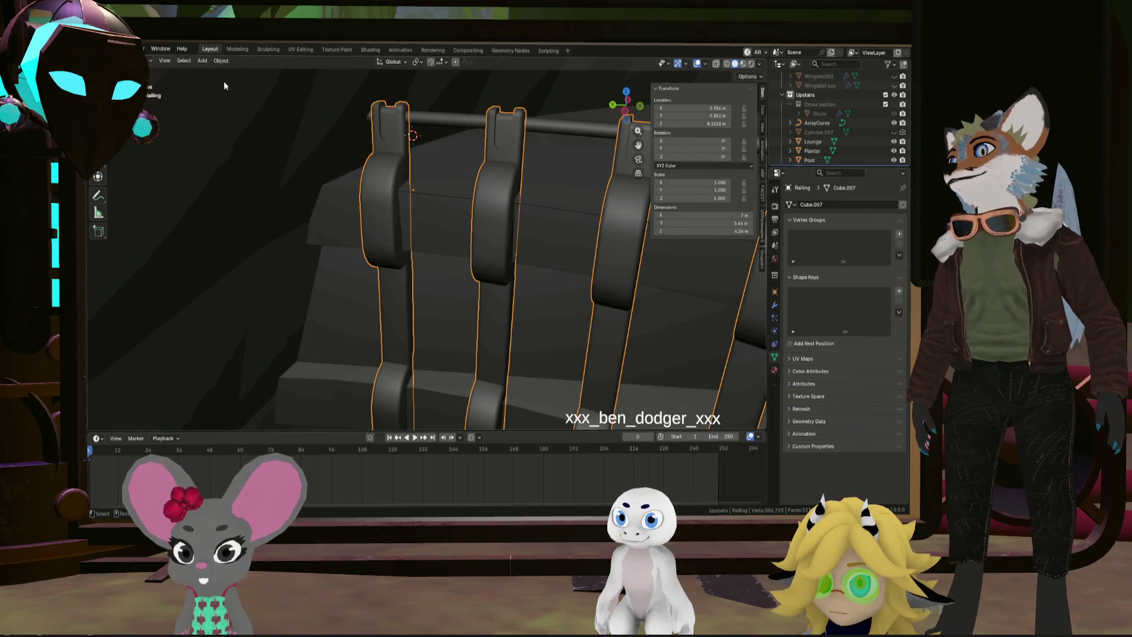
Set the Railing object's origin to its geometry via Object > Set Origin
click(222, 61)
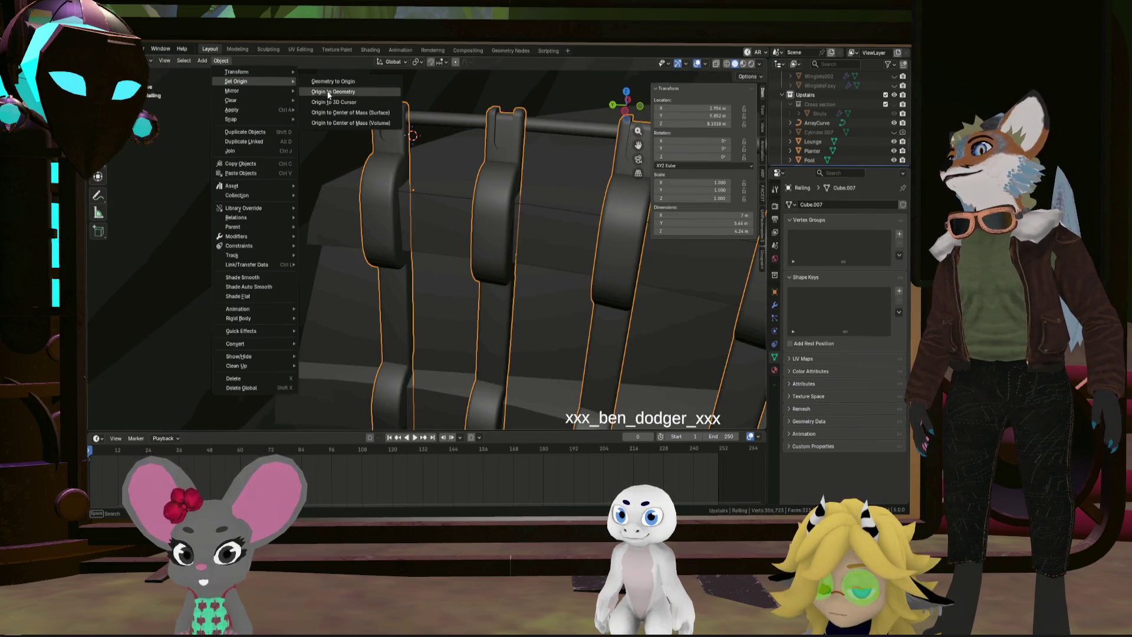
click(328, 93)
middle_drag(358, 105, 442, 106)
key(Tab)
mouse_move(414, 219)
middle_down()
mouse_move(411, 231)
mouse_move(457, 220)
mouse_move(420, 189)
mouse_move(435, 219)
mouse_move(405, 332)
mouse_move(416, 336)
mouse_move(376, 231)
mouse_move(415, 238)
mouse_move(495, 206)
middle_up()
key(Tab)
Select ArrayCurve and start moving it down about -0.64 m along Z
scroll(457, 208, down, 5)
click(403, 342)
key(g)
key(z)
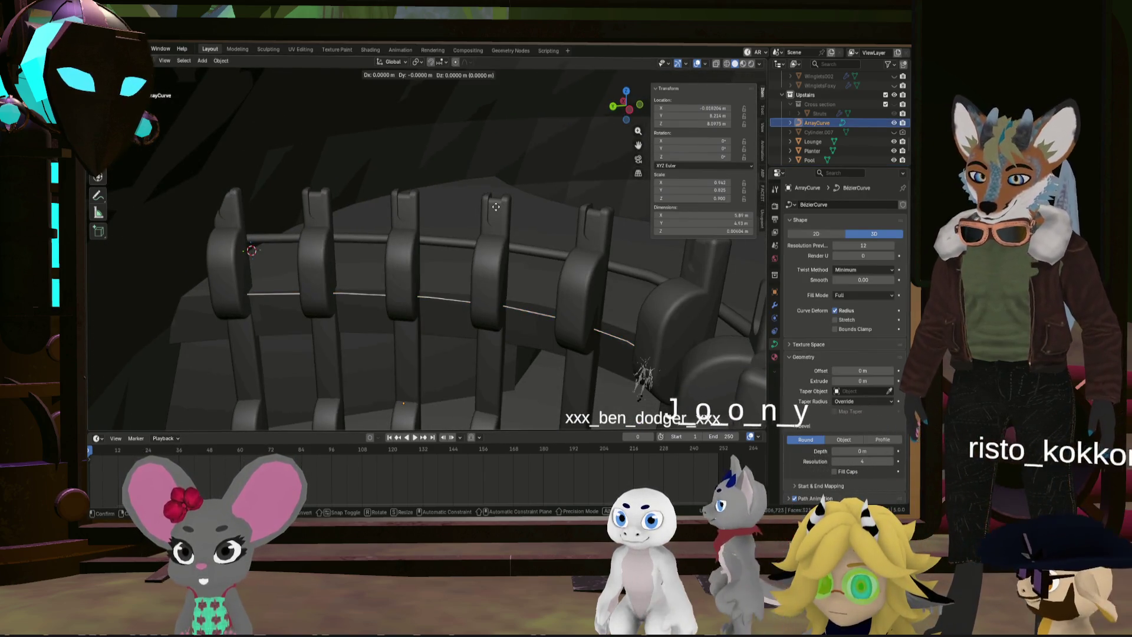
Lower the ArrayCurve about 0.64 m along Z beneath the railing tube
click(493, 269)
mouse_move(495, 277)
middle_down()
mouse_move(402, 328)
mouse_move(395, 314)
middle_up()
scroll(395, 318, up, 5)
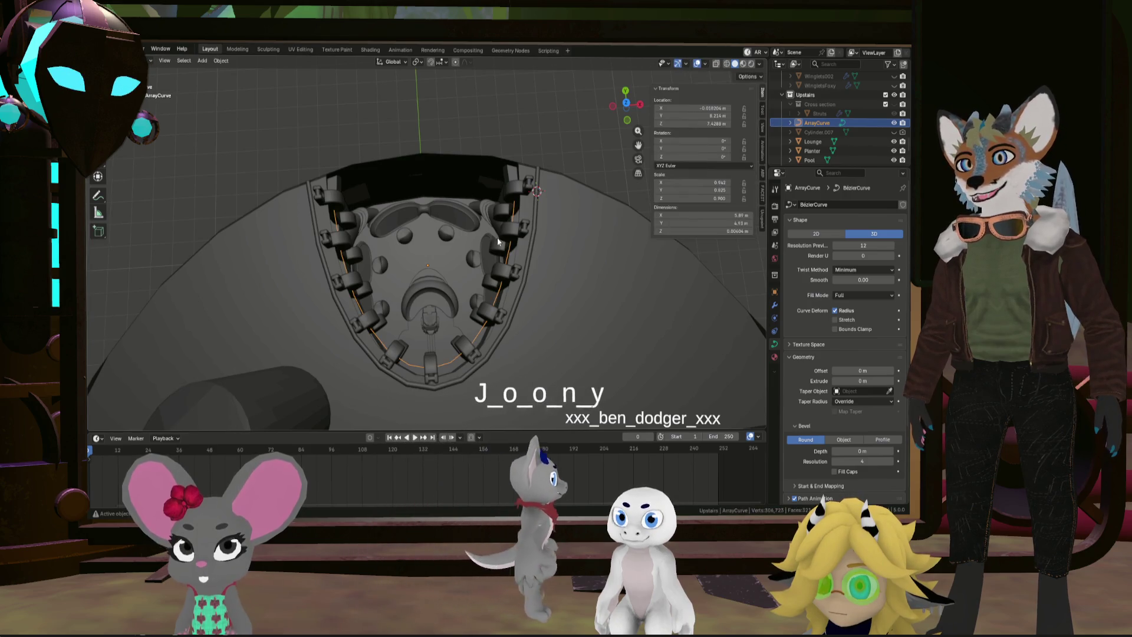
scroll(523, 186, up, 2)
In ArrayCurve Edit Mode, select the two end control points and orbit to view the end segment
key(Tab)
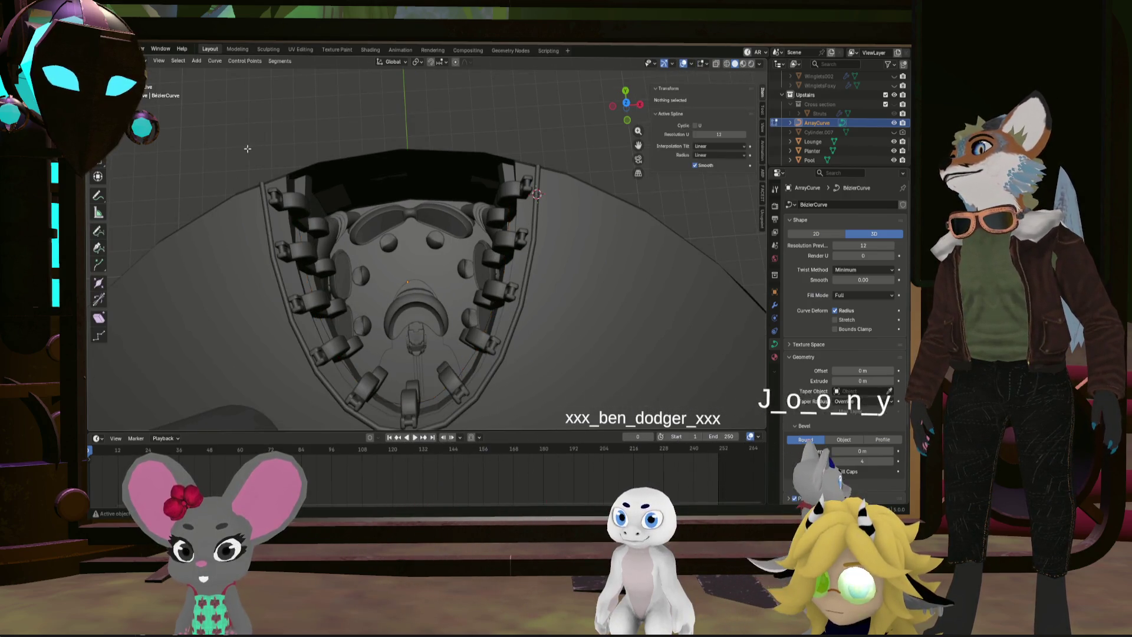
key(a)
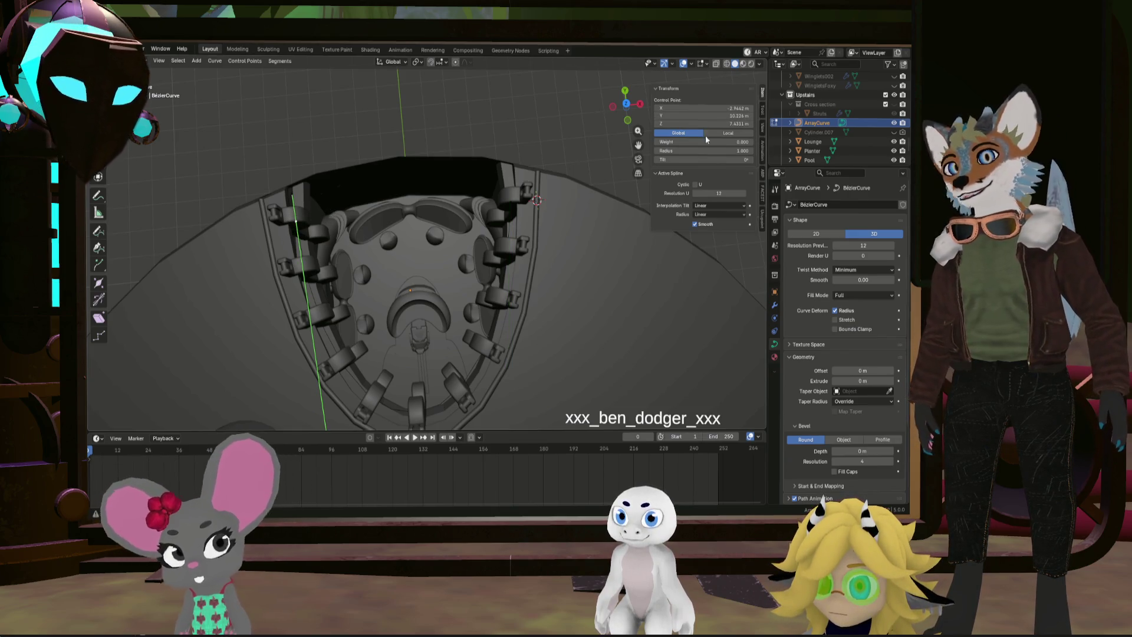
drag(745, 111, 731, 115)
click(462, 225)
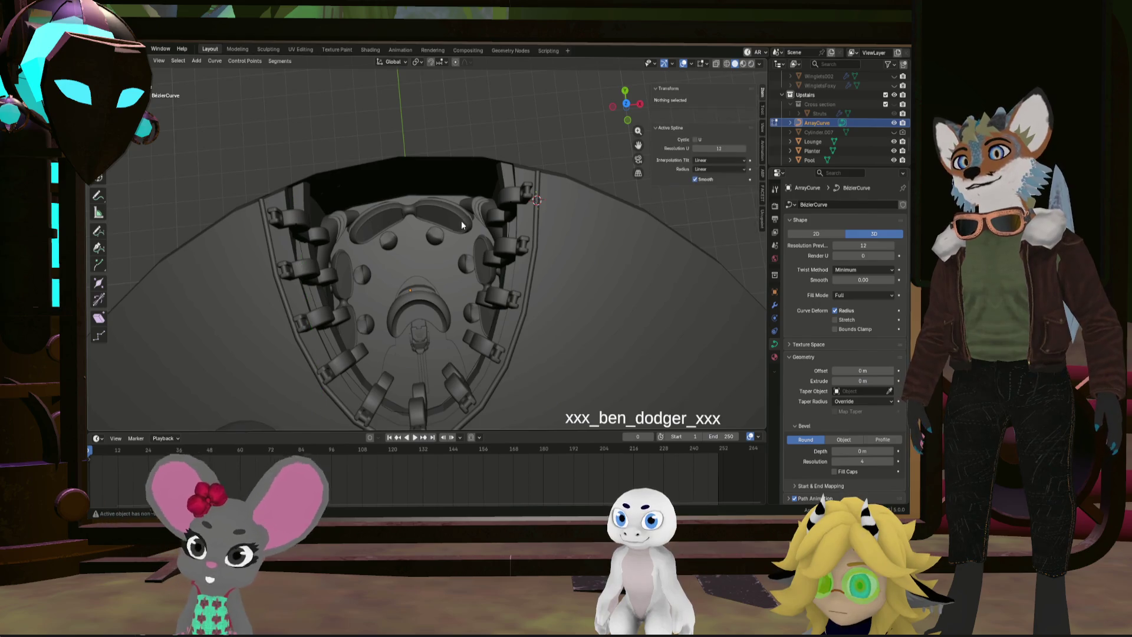
click(297, 214)
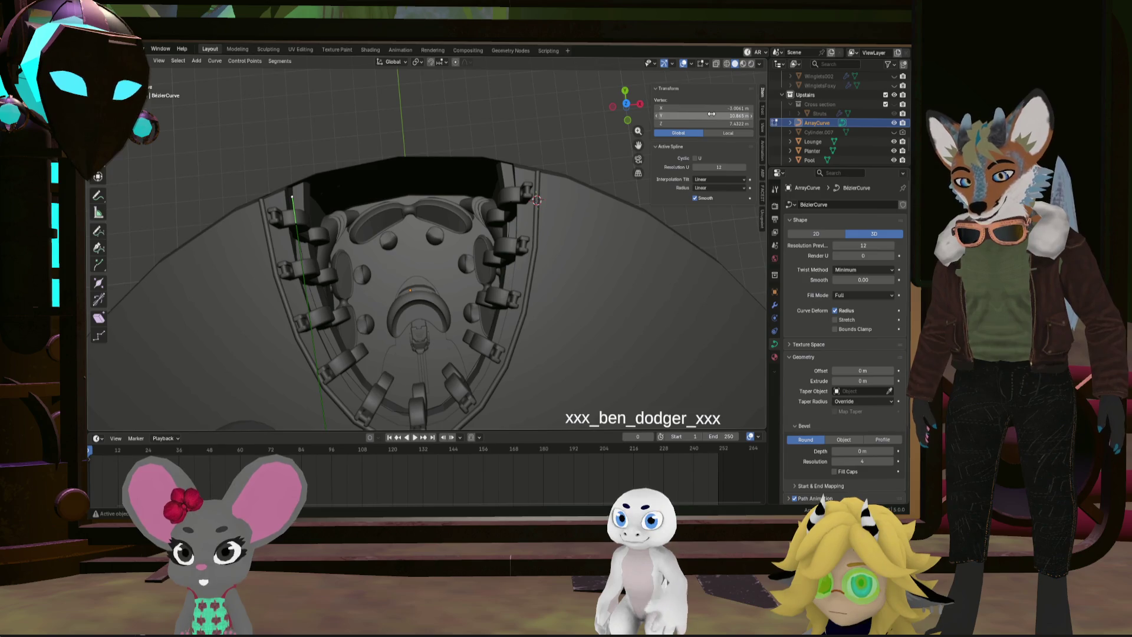
click(533, 184)
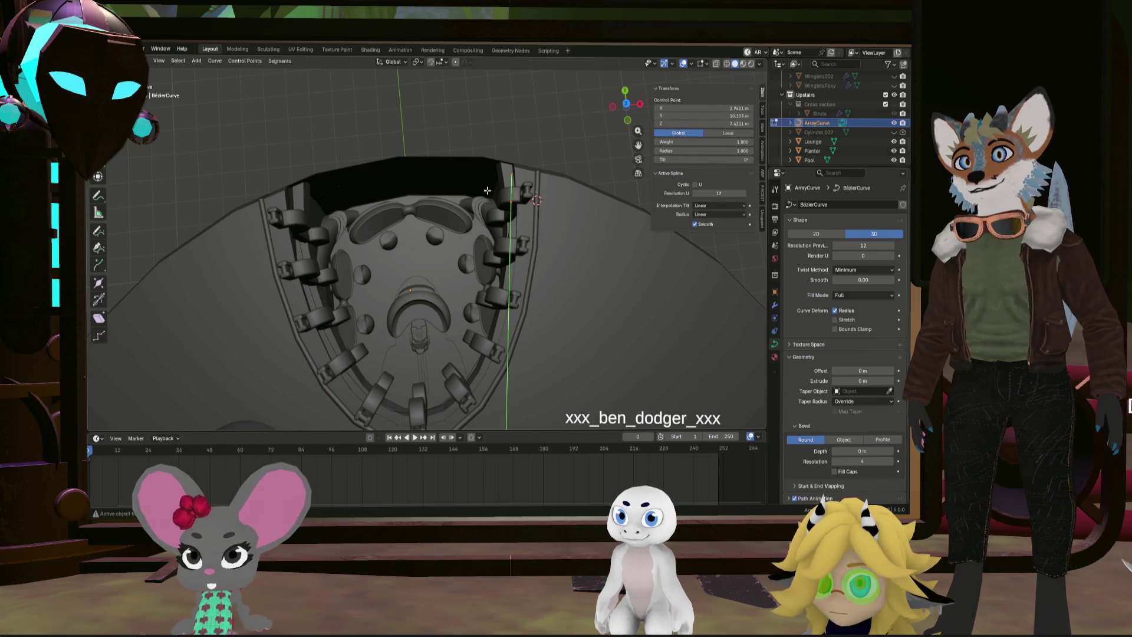
scroll(503, 253, down, 4)
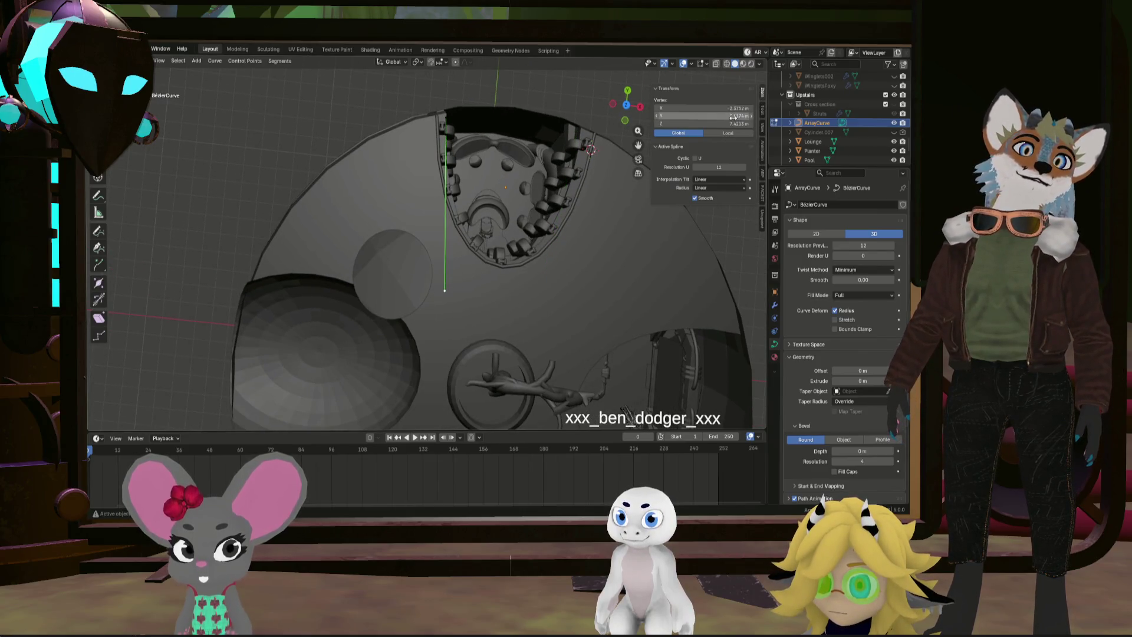
ctrl+middle_drag(606, 260, 493, 269)
mouse_move(454, 300)
middle_down()
mouse_move(550, 288)
mouse_move(624, 215)
middle_up()
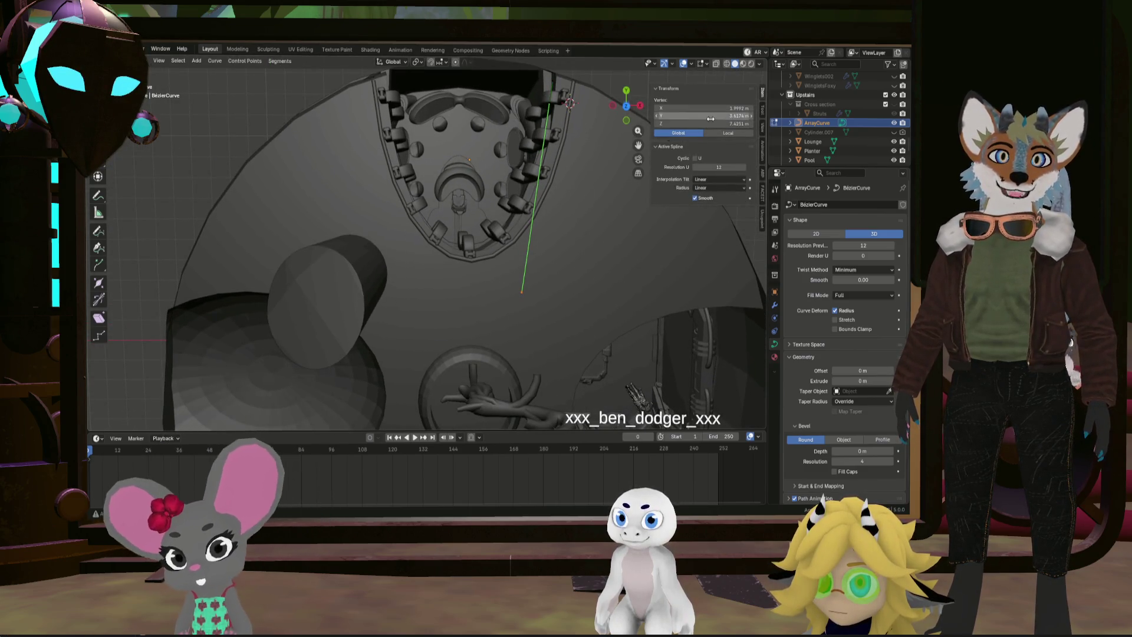
middle_drag(557, 169, 573, 212)
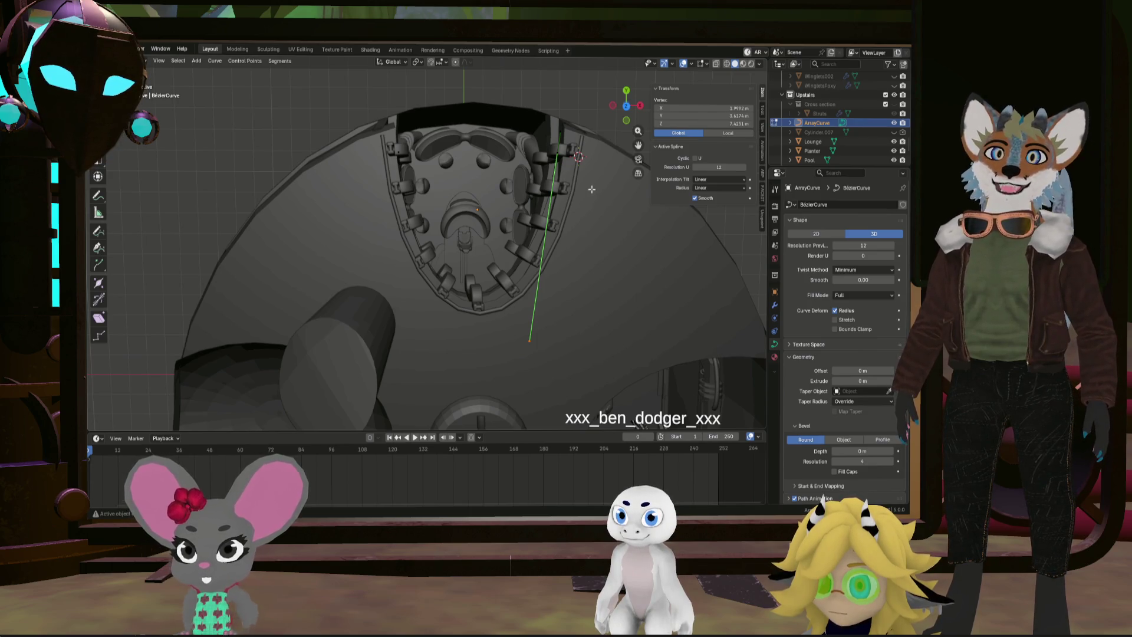
middle_drag(578, 189, 550, 282)
middle_drag(541, 332, 531, 268)
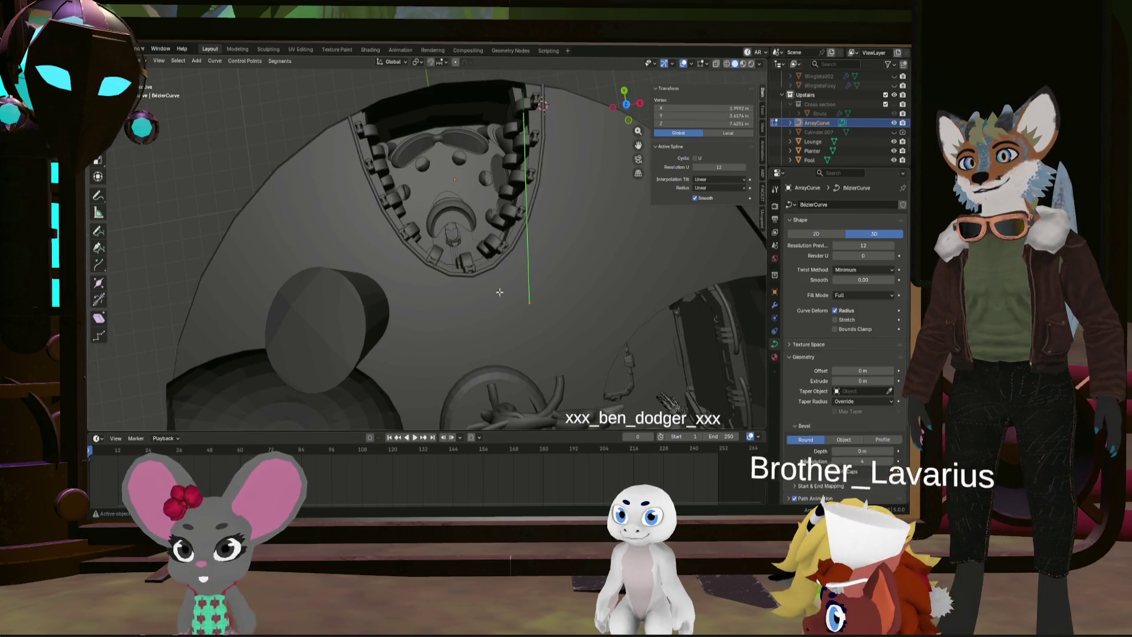
Set an ArrayCurve end vertex's X position to -2.3752 m
key(ctrl+z)
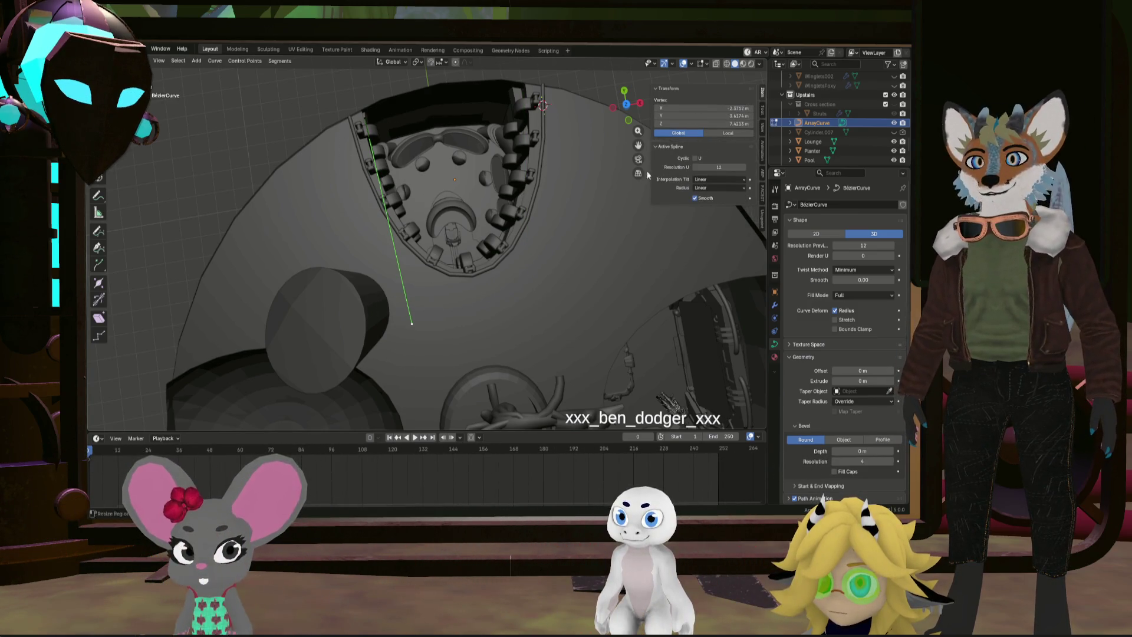
click(510, 304)
click(529, 302)
drag(581, 273, 582, 272)
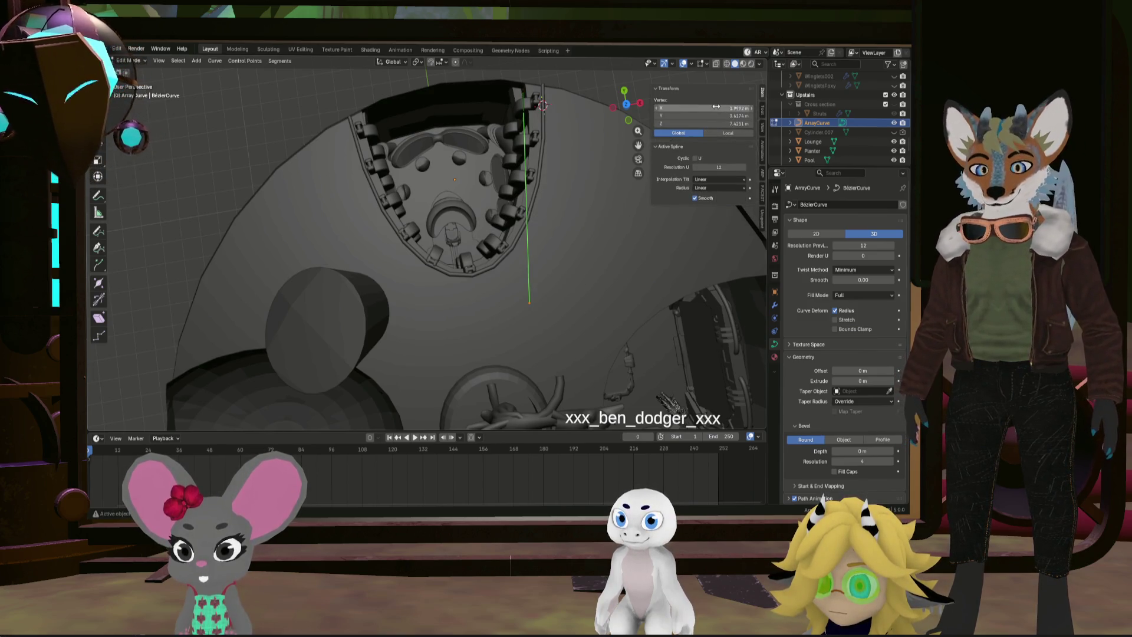
drag(717, 107, 716, 107)
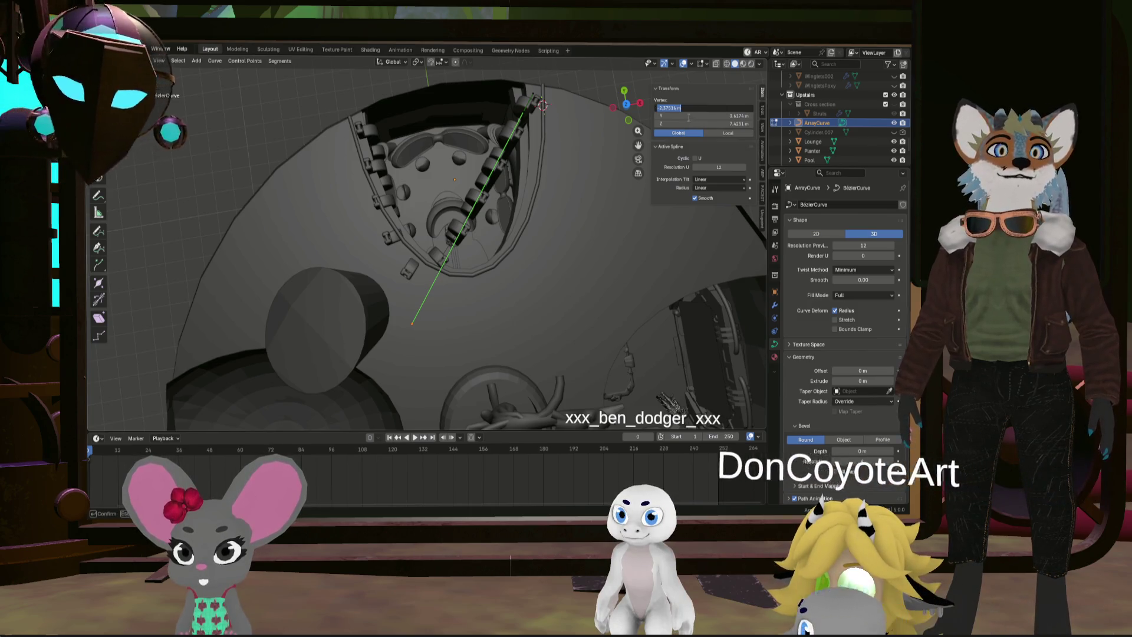
key(Return)
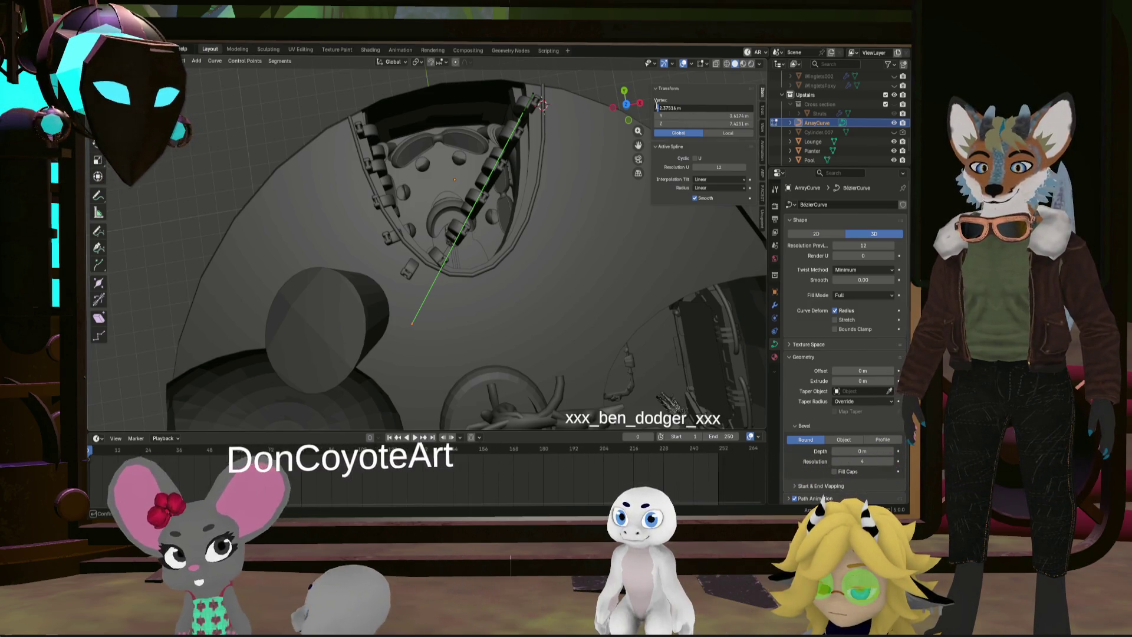
middle_drag(519, 283, 529, 282)
scroll(528, 281, up, 5)
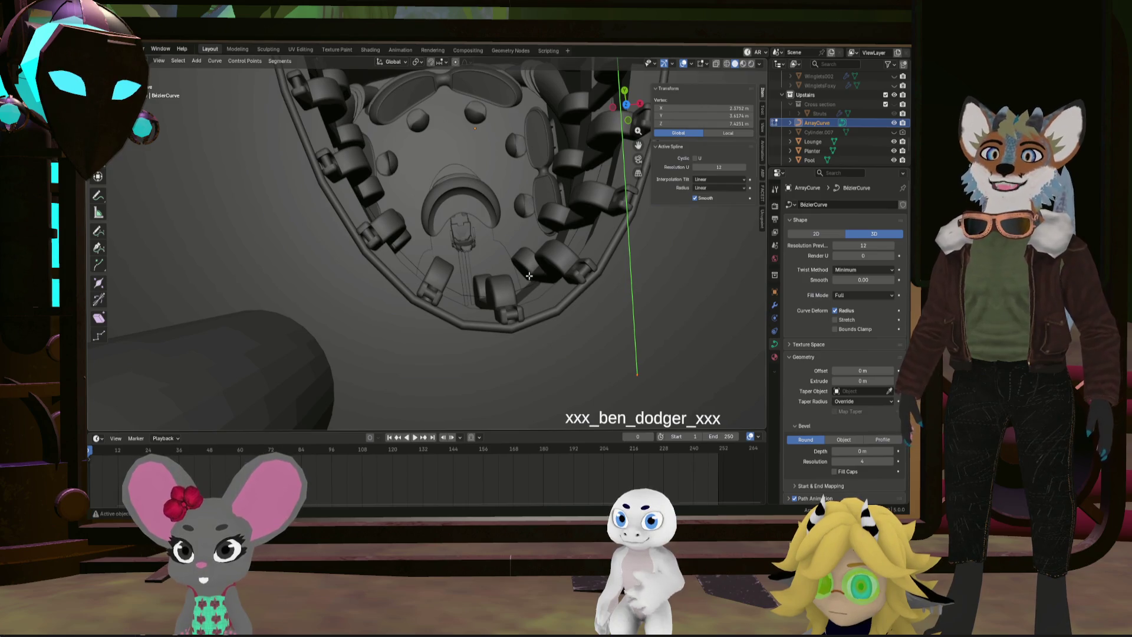
click(530, 273)
mouse_move(530, 273)
middle_down()
mouse_move(563, 314)
mouse_move(557, 287)
mouse_move(539, 313)
mouse_move(529, 286)
middle_up()
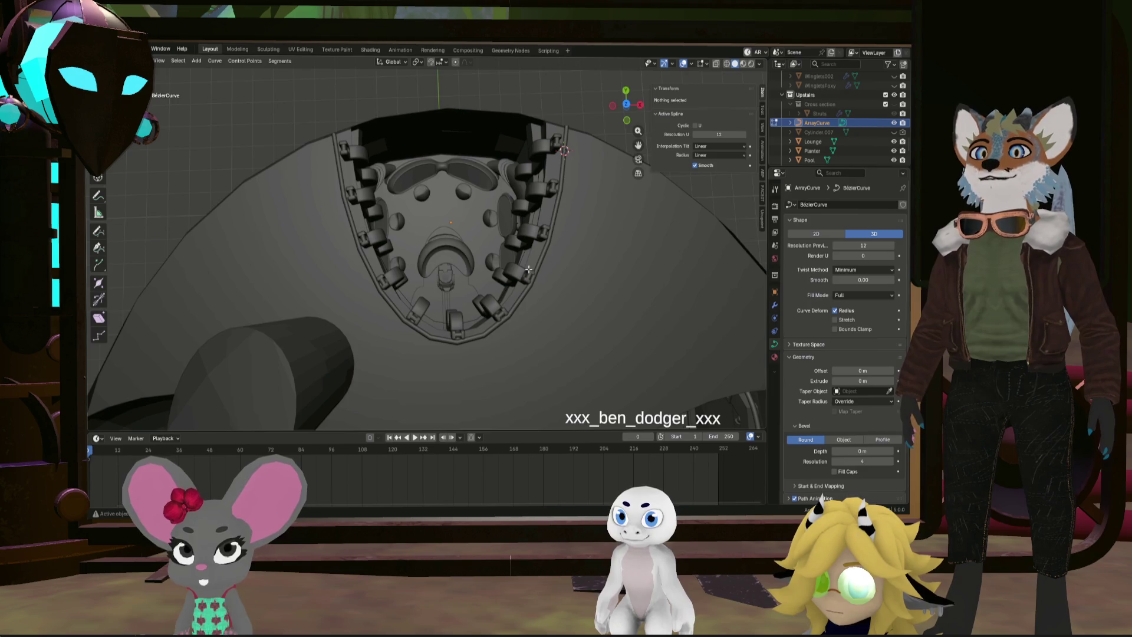
Set the right end control point's X to 2.9442 m, mirroring the left end
key(a)
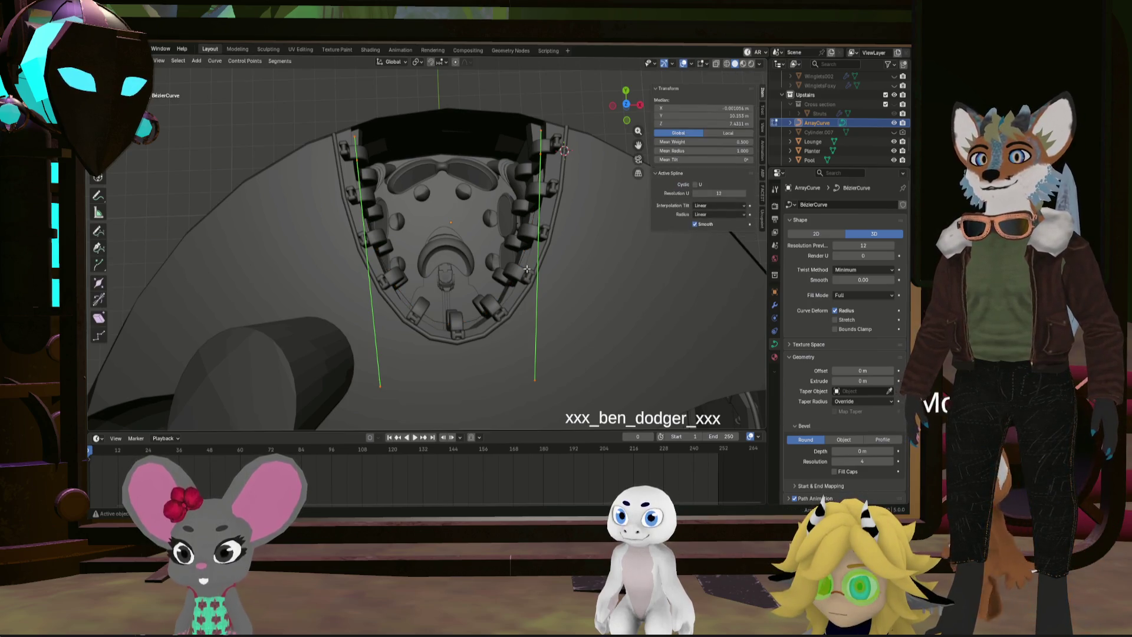
click(369, 191)
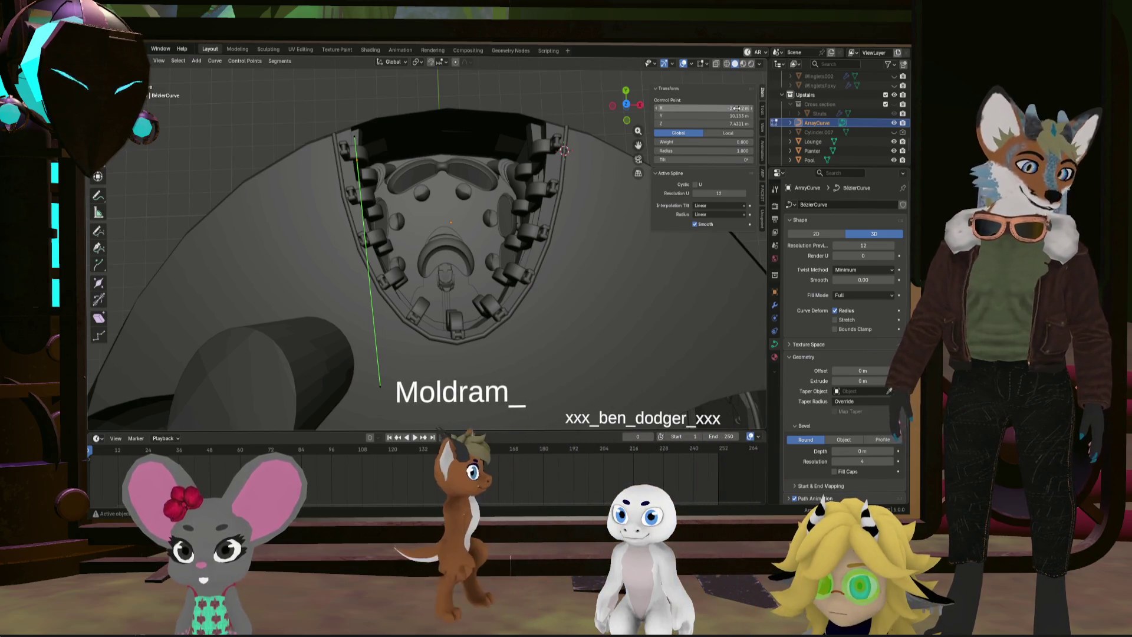
click(541, 156)
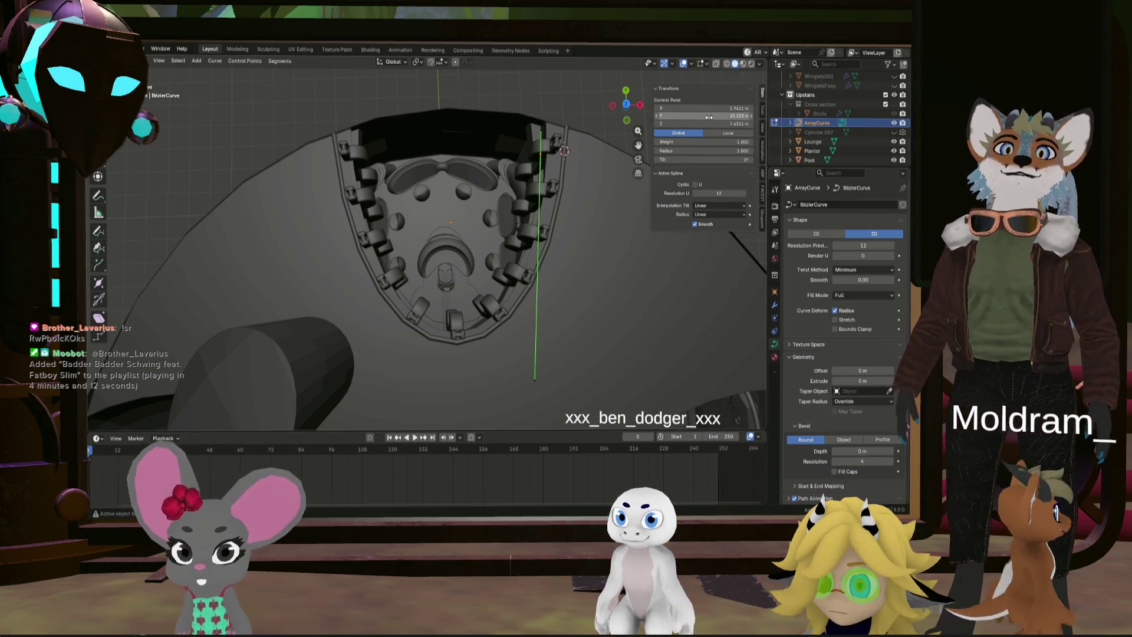
key(minus)
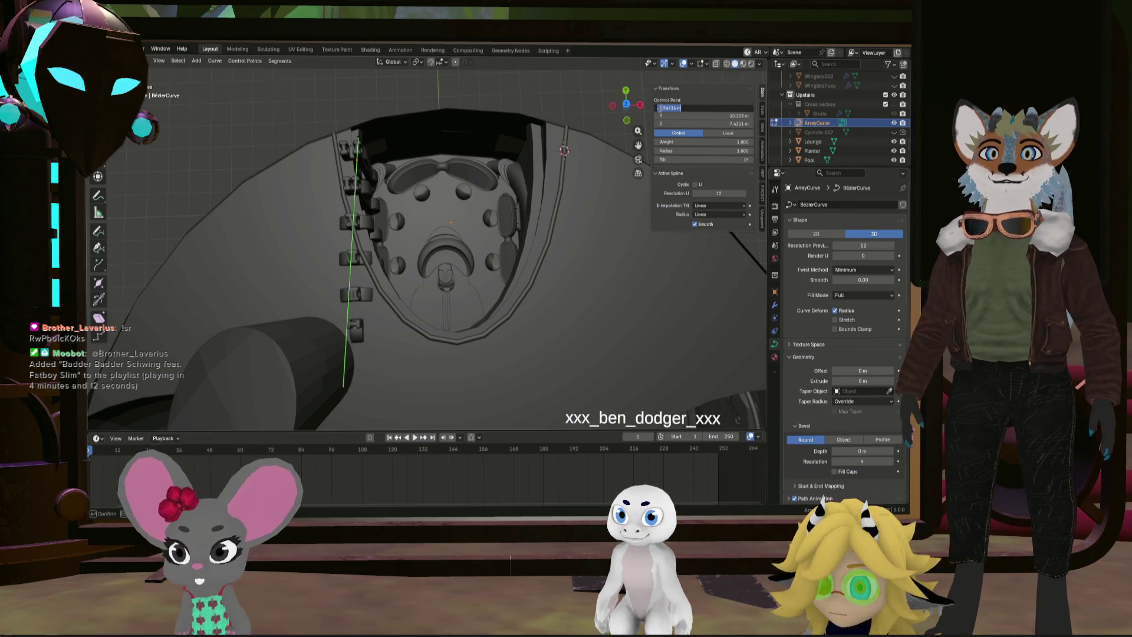
key(Return)
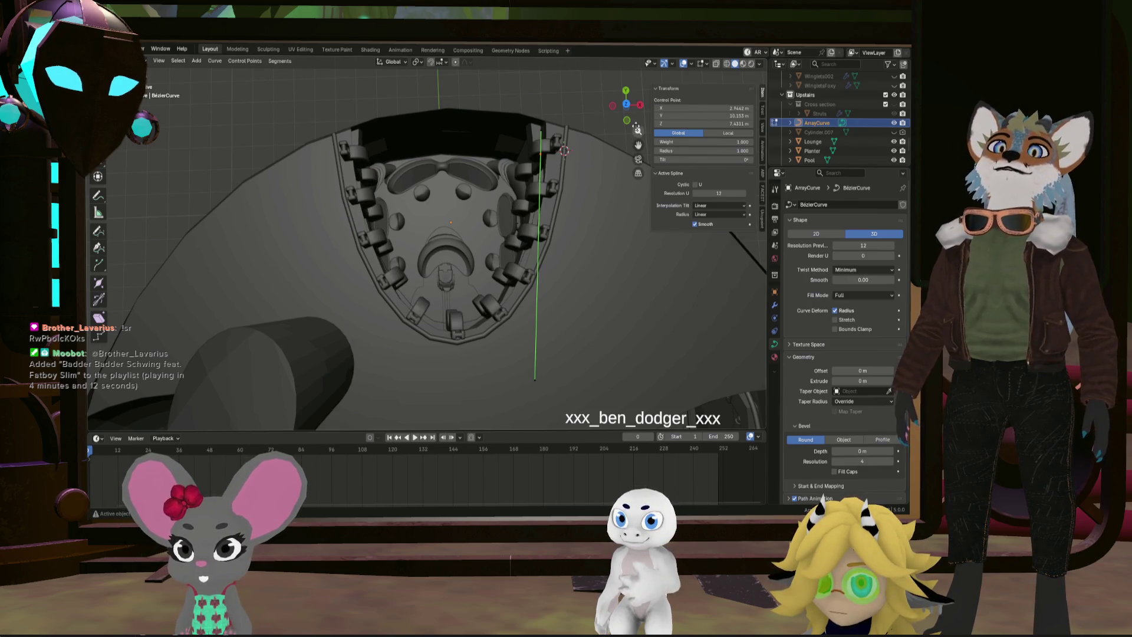
Give the left end handle a mirrored X of -3.0062 m and leave Edit Mode
click(541, 130)
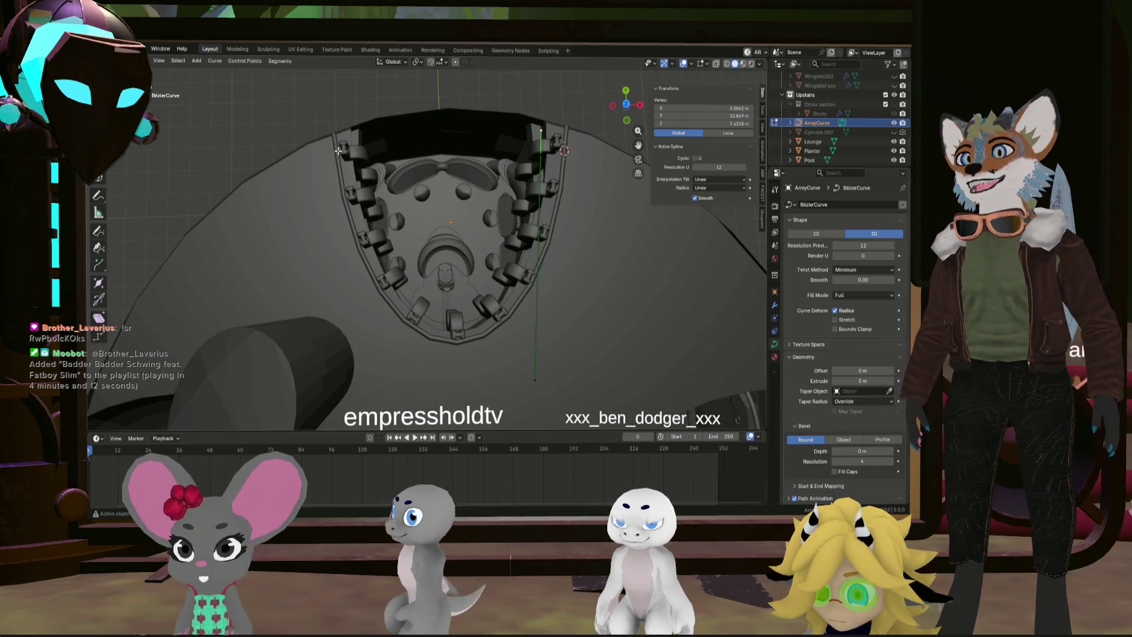
click(355, 139)
click(354, 136)
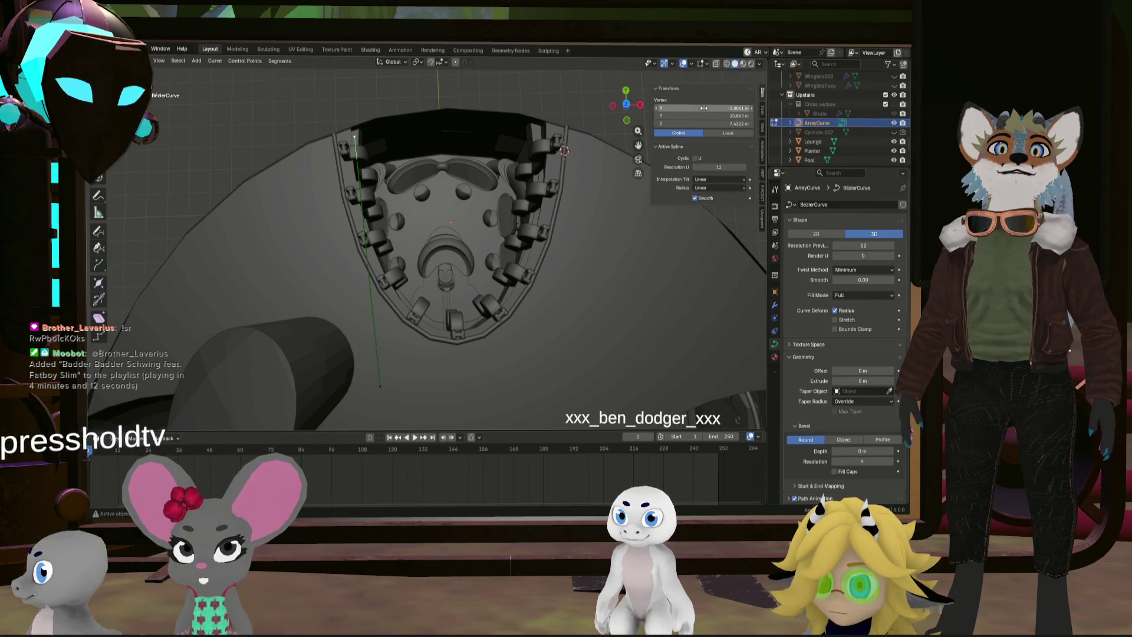
key(minus)
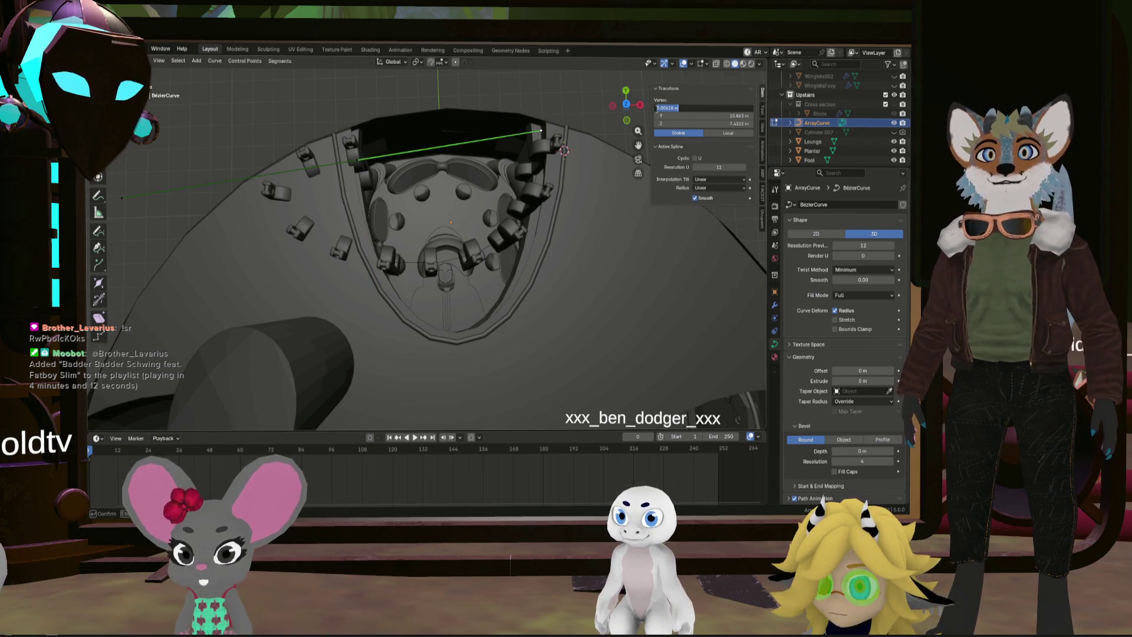
key(Escape)
middle_drag(531, 176, 483, 230)
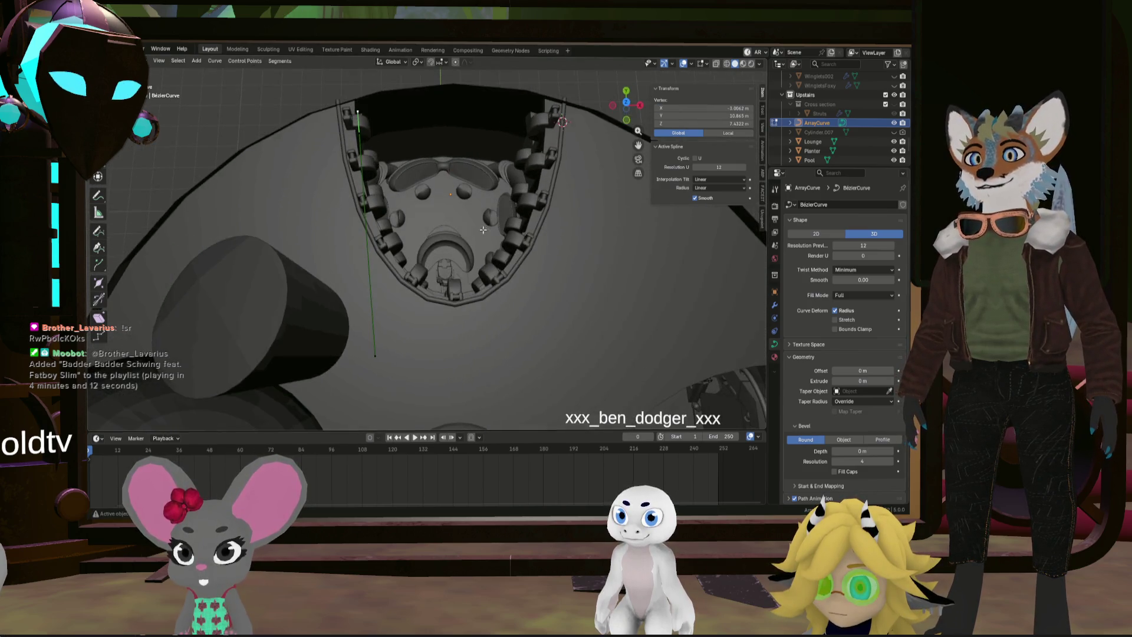
key(Tab)
click(523, 243)
click(543, 228)
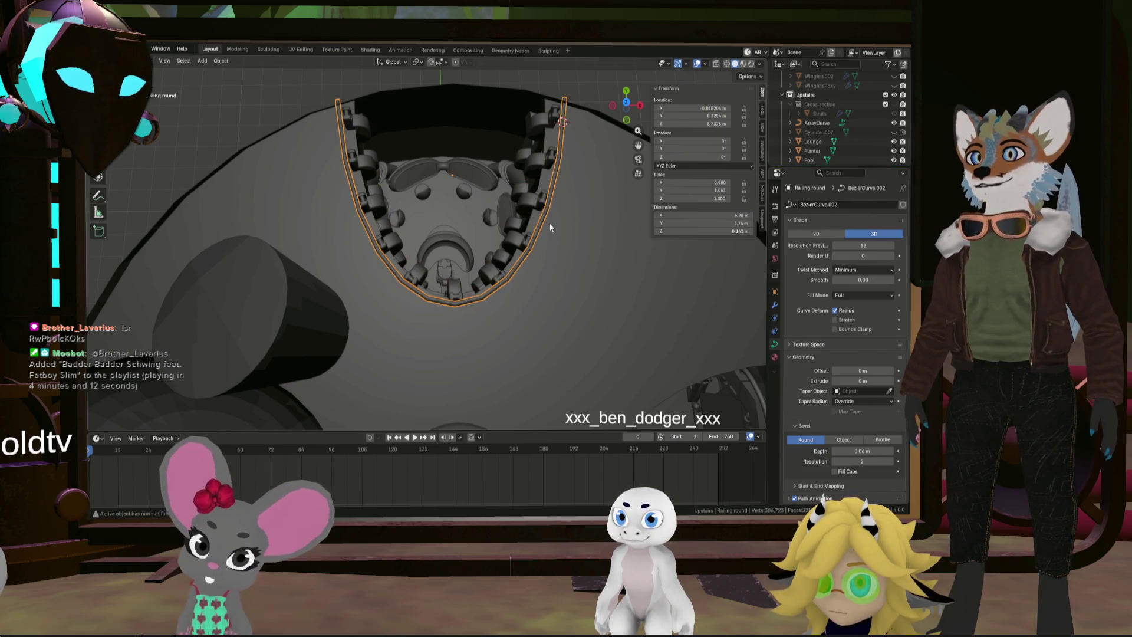
In Edit Mode, select all railing curve points and scale them in to about 0.93
key(Tab)
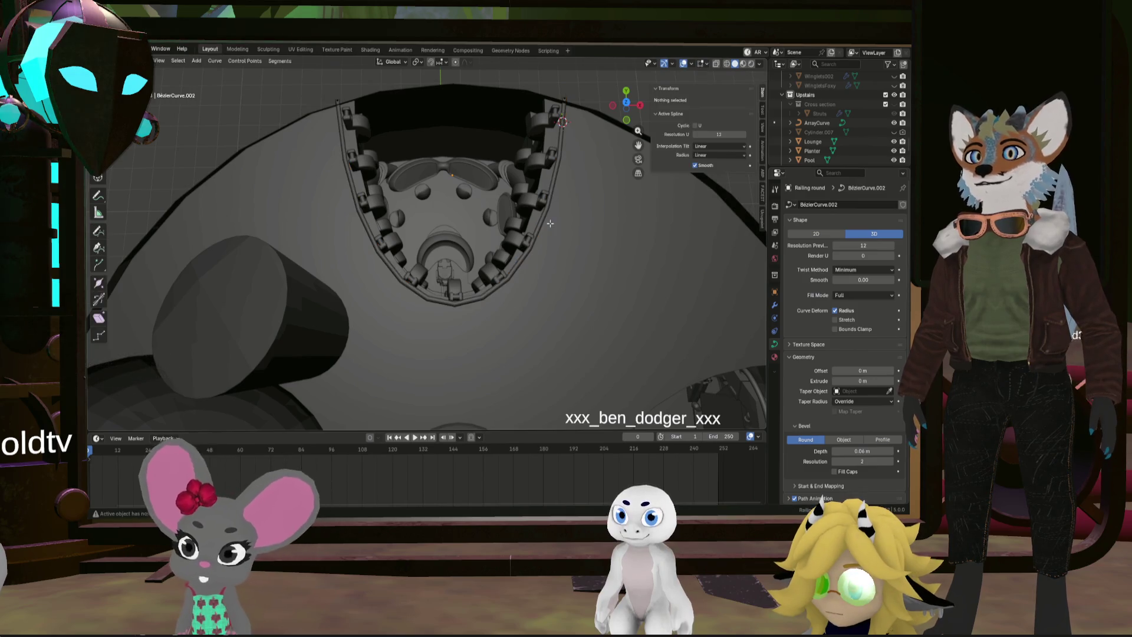
middle_drag(556, 194, 554, 218)
drag(274, 337, 569, 190)
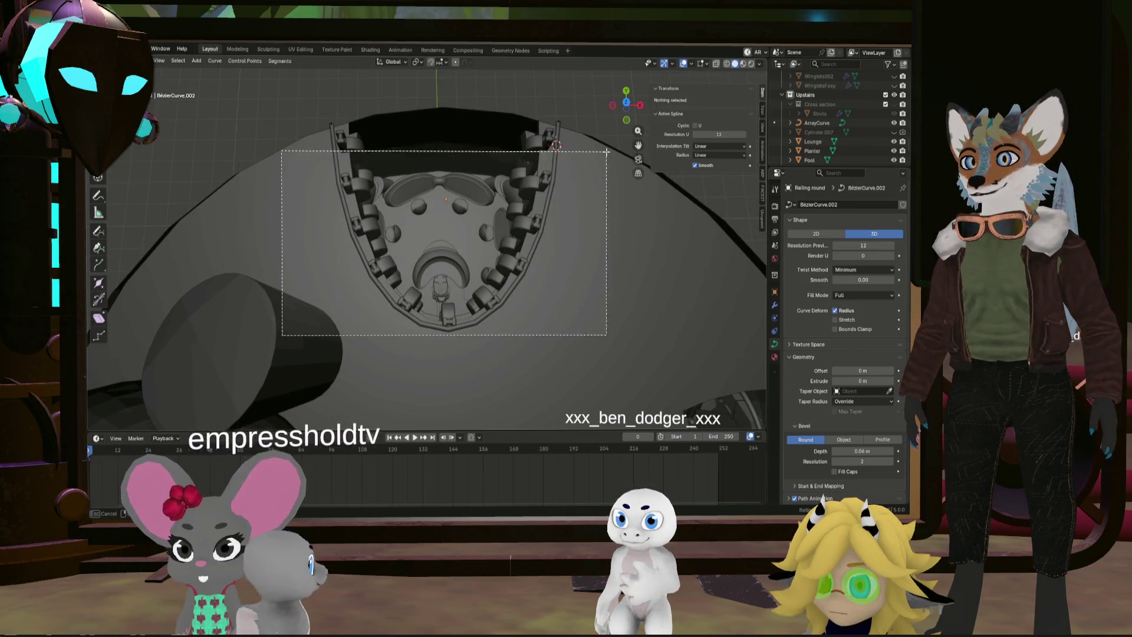
middle_drag(348, 141, 348, 160)
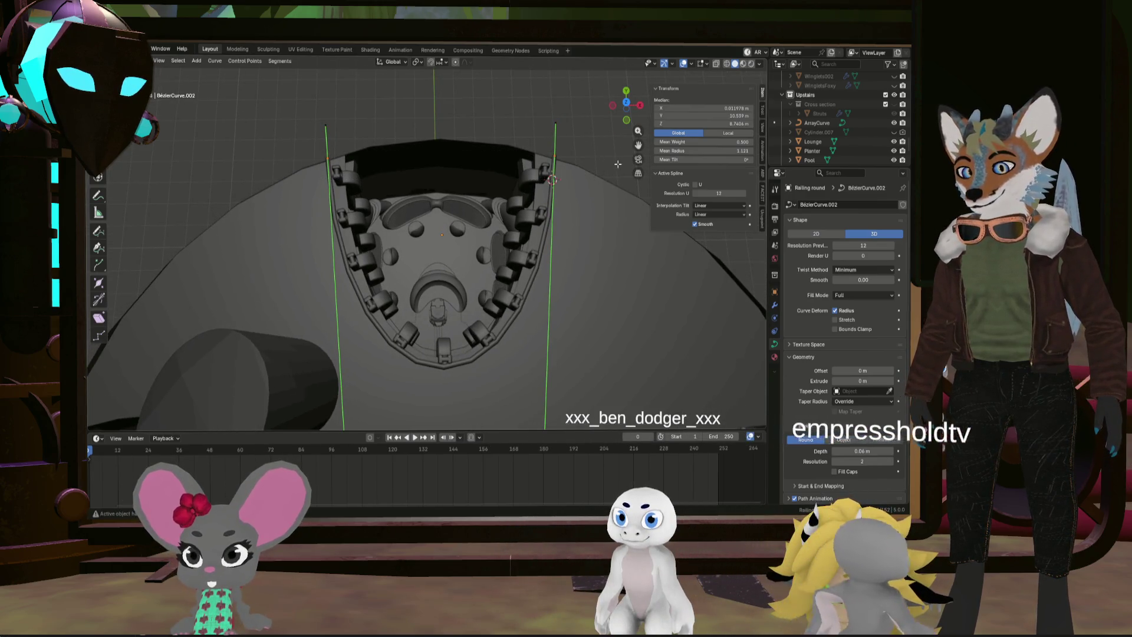
key(s)
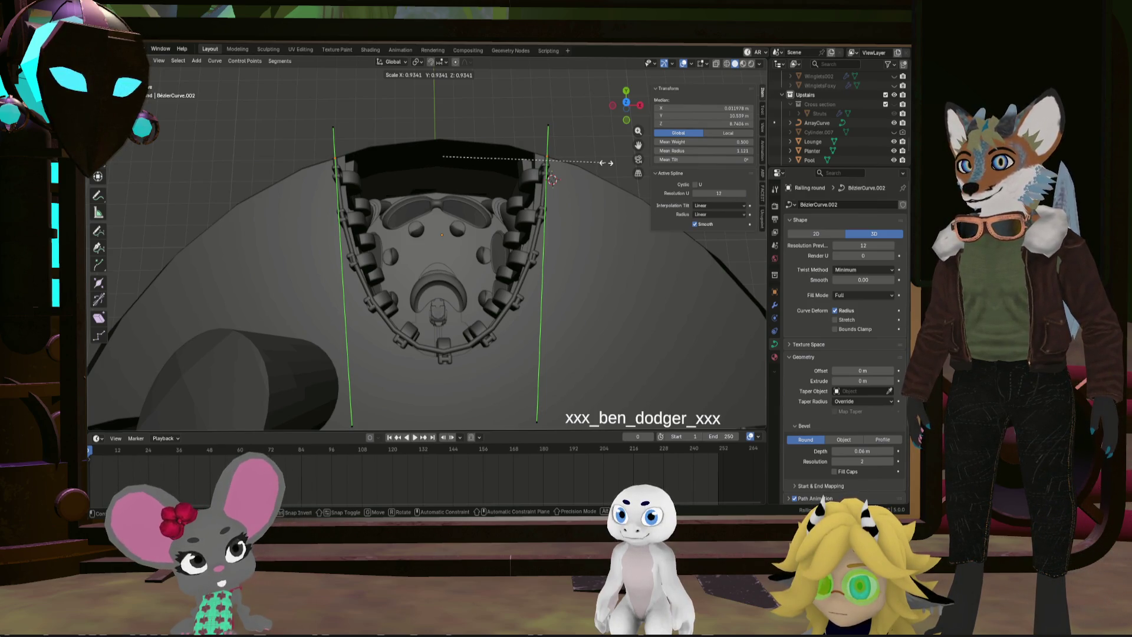
click(606, 163)
middle_drag(606, 162, 552, 303)
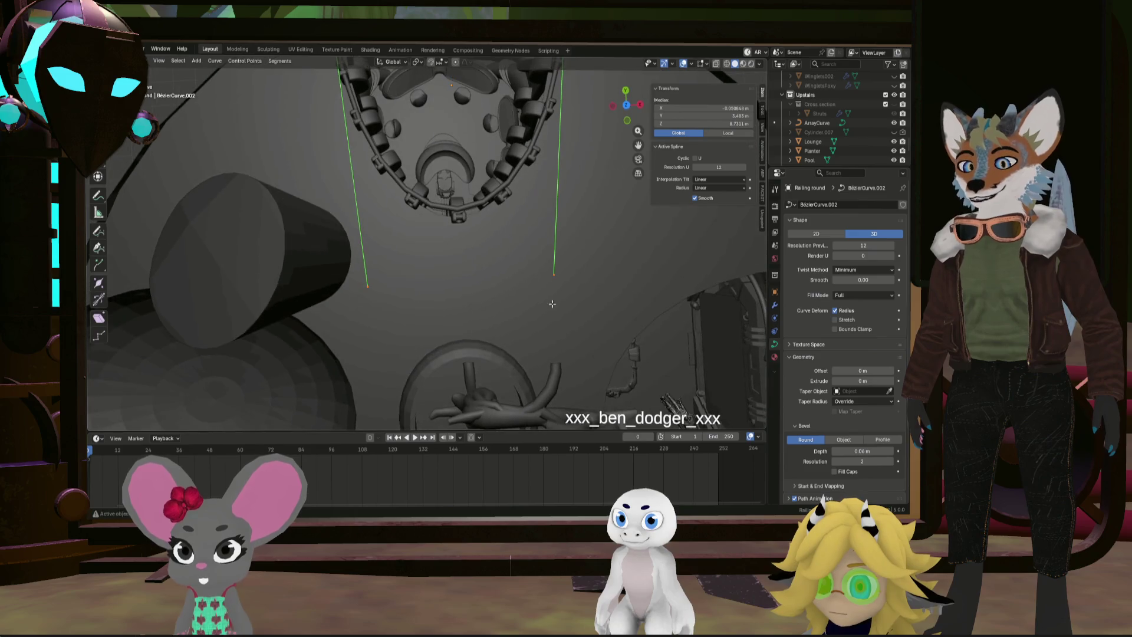
Move the railing curve points -0.269 m along Y
key(g)
key(y)
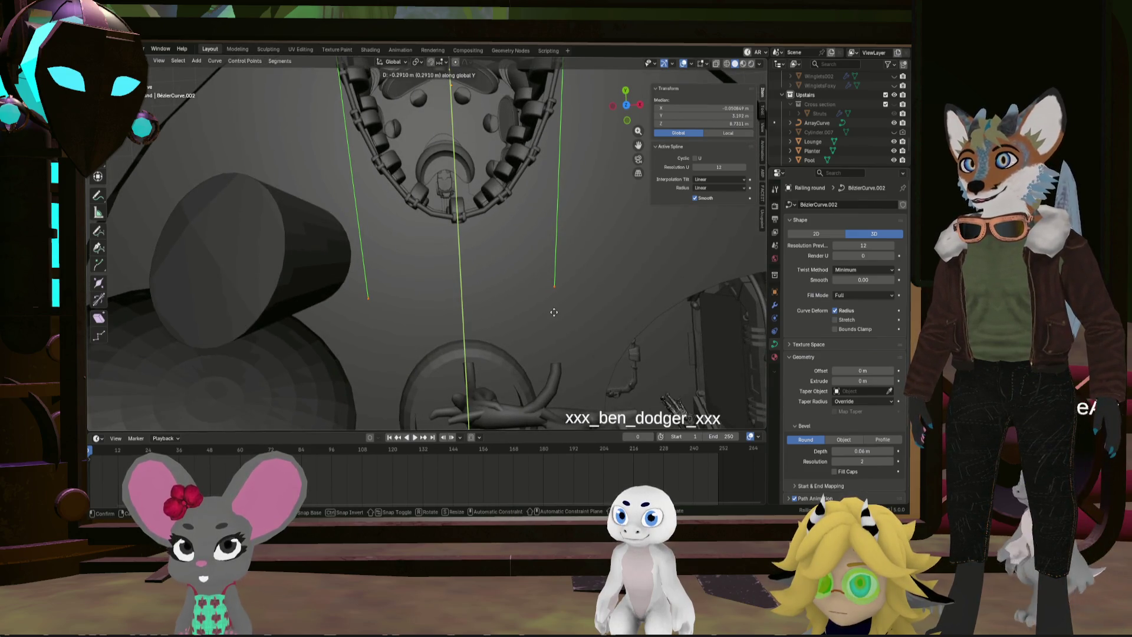
click(554, 311)
mouse_move(555, 310)
middle_down()
mouse_move(449, 266)
mouse_move(480, 269)
middle_up()
scroll(480, 269, down, 3)
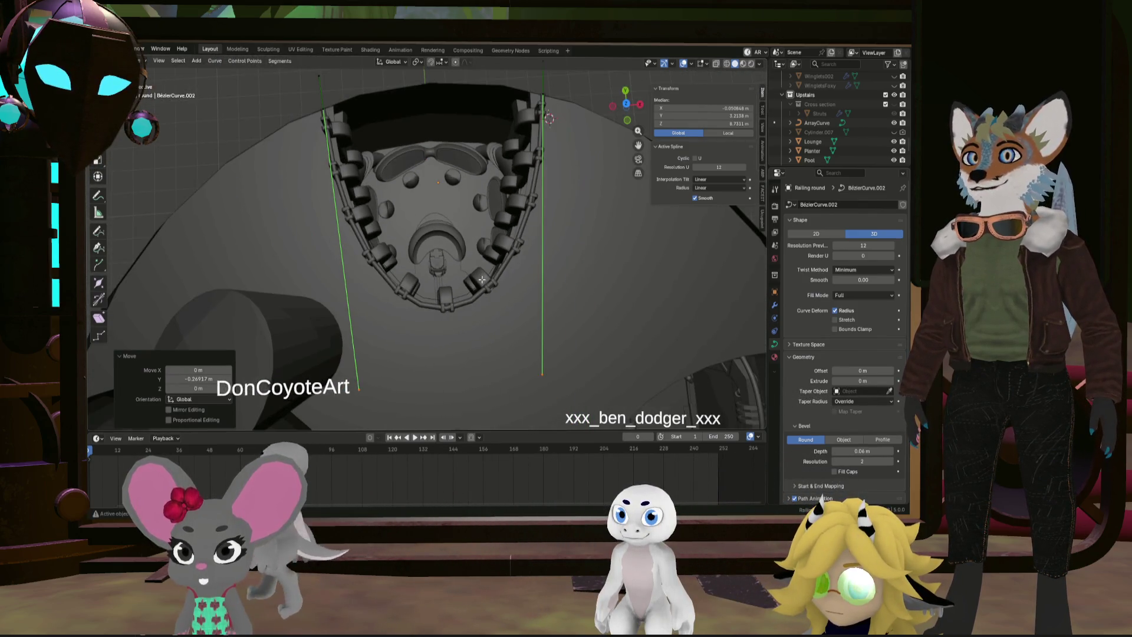
Select one end point of the railing curve and set its X to 2.5526 m
click(349, 393)
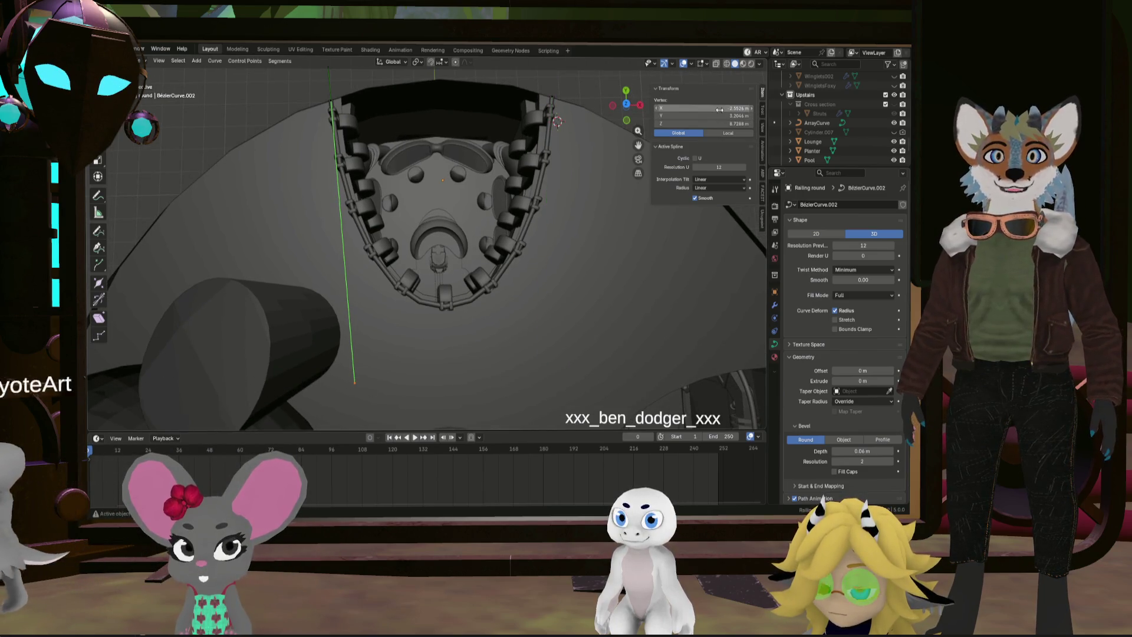
click(587, 157)
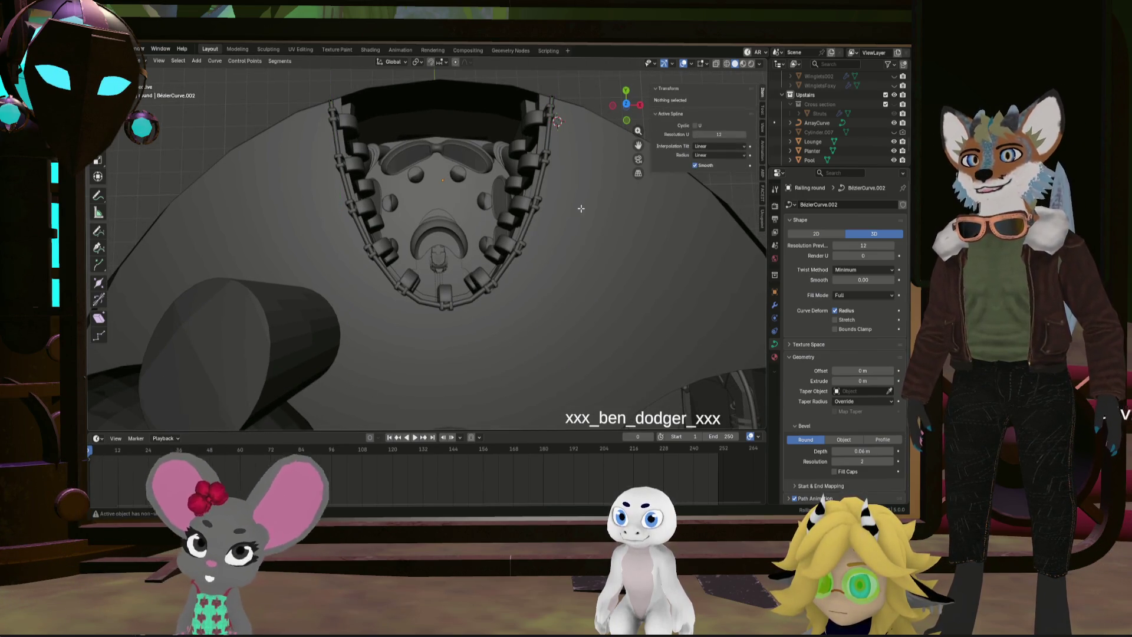
drag(564, 164, 486, 263)
scroll(525, 201, down, 3)
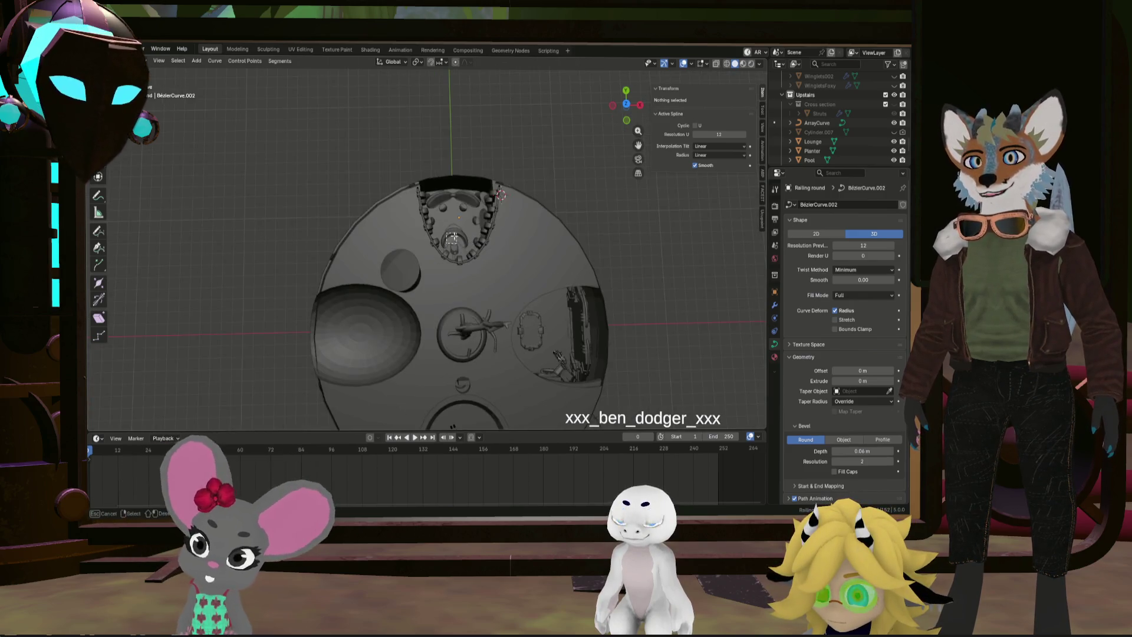
click(498, 257)
scroll(617, 187, up, 4)
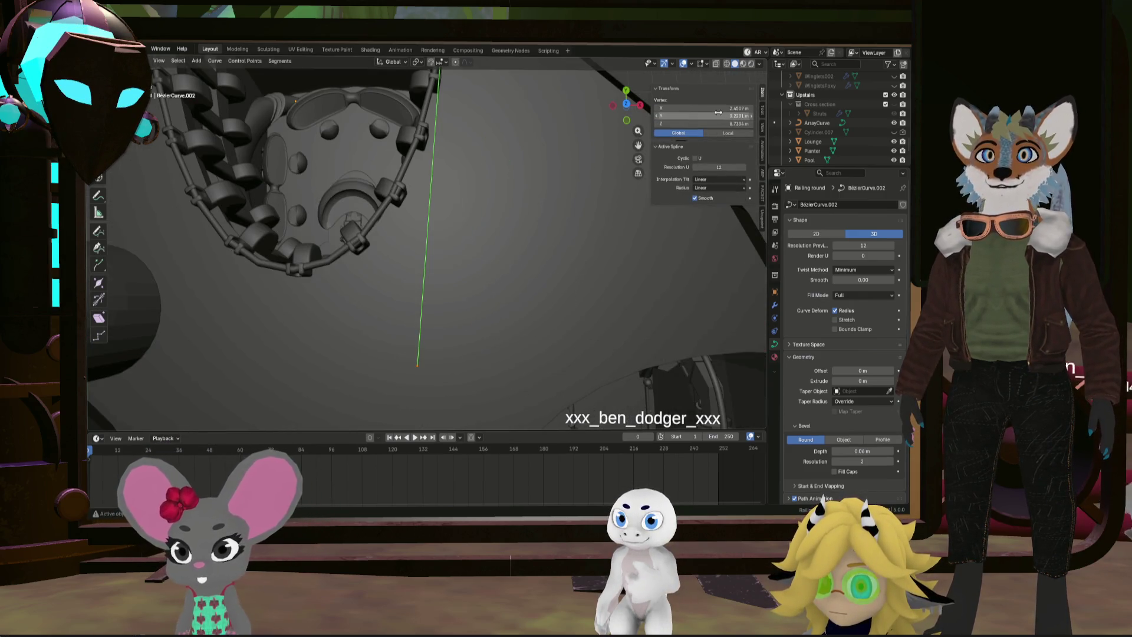
drag(714, 109, 688, 111)
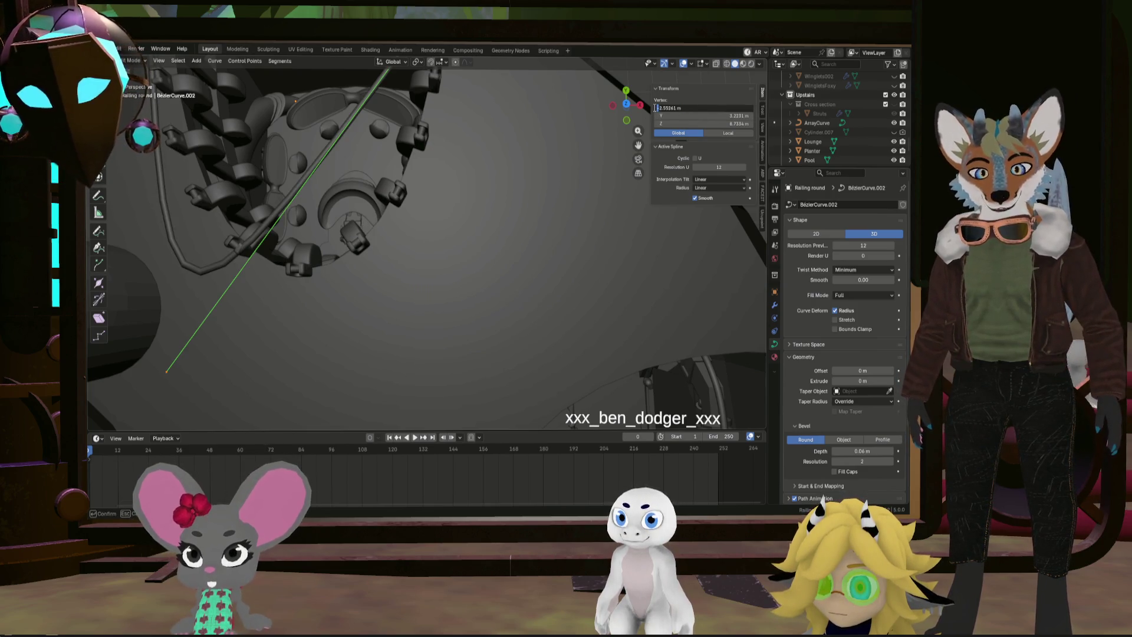
key(Return)
mouse_move(401, 236)
middle_down()
mouse_move(505, 250)
mouse_move(503, 284)
middle_up()
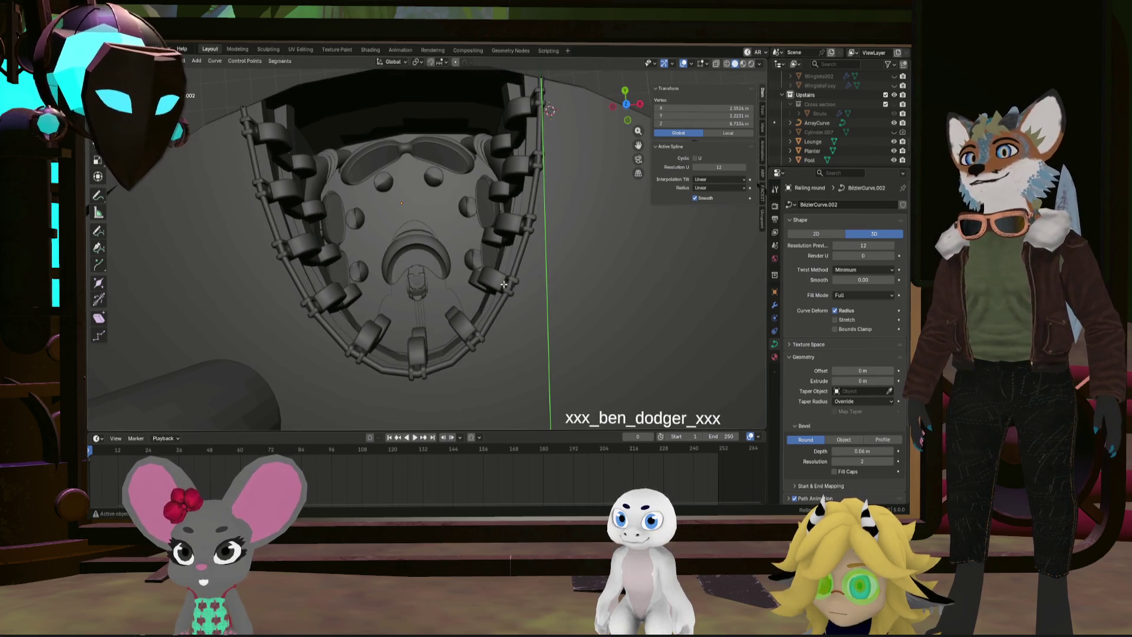
scroll(490, 272, up, 5)
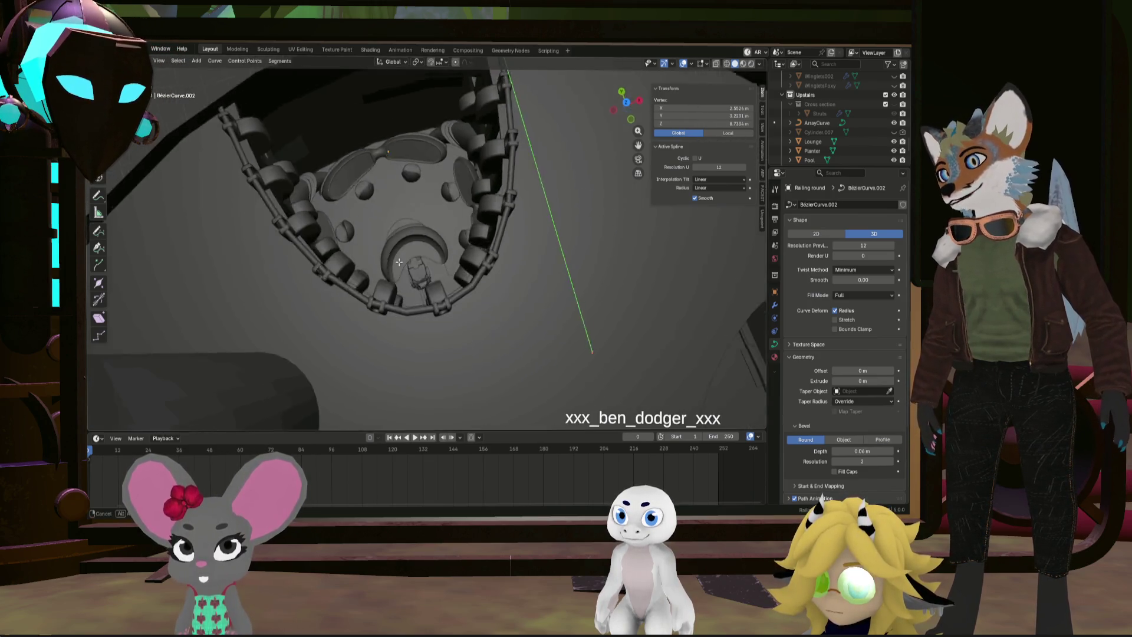
mouse_move(490, 273)
middle_down()
mouse_move(488, 220)
mouse_move(494, 287)
mouse_move(460, 202)
mouse_move(498, 207)
mouse_move(480, 240)
mouse_move(453, 236)
middle_up()
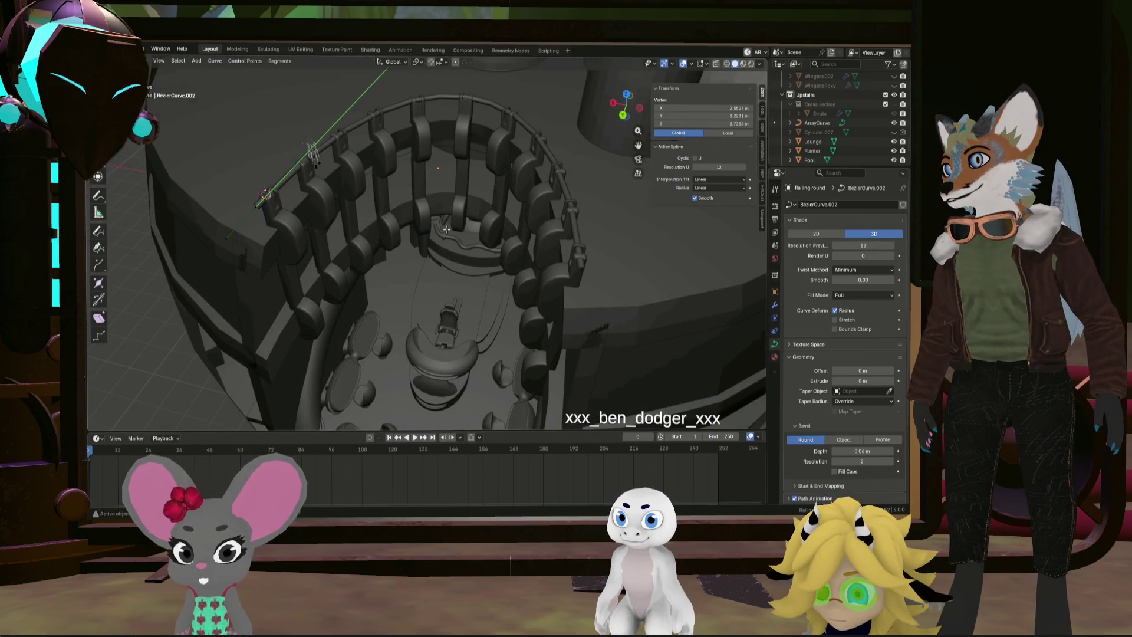
Select all railing curve points and lower them -0.064 m along Z
scroll(454, 236, up, 3)
key(a)
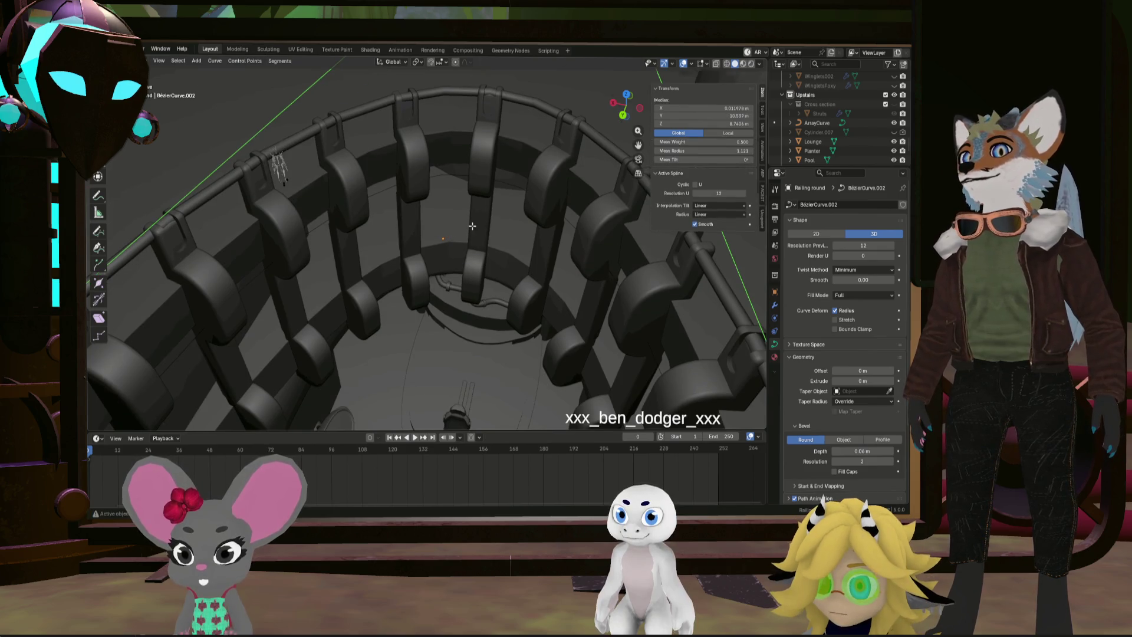
scroll(473, 226, down, 3)
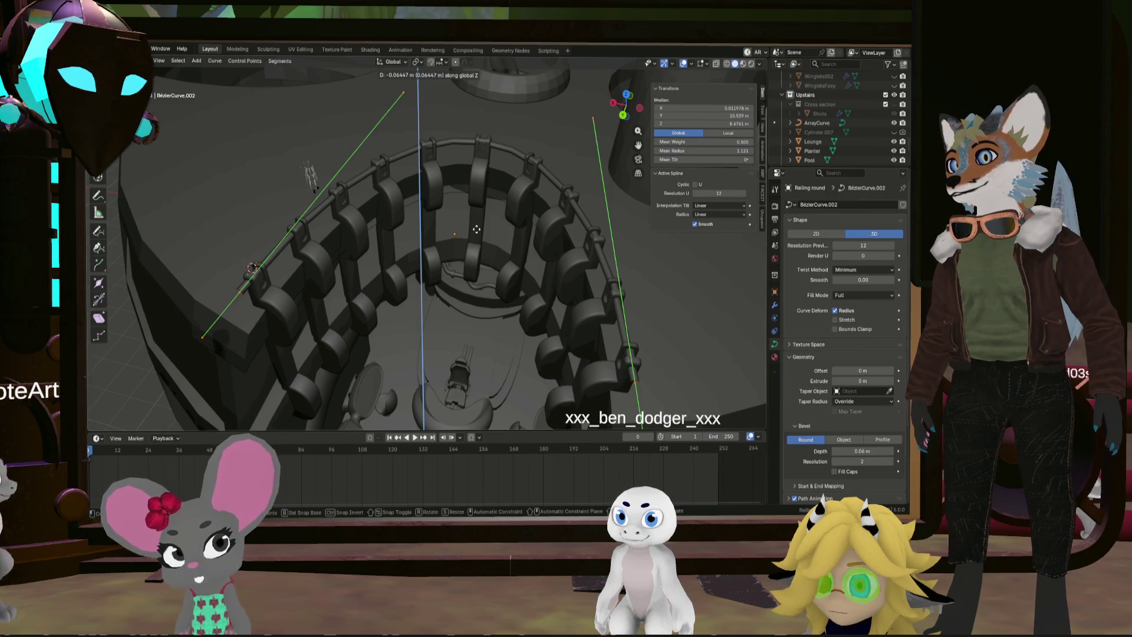
click(477, 229)
middle_drag(476, 228, 588, 216)
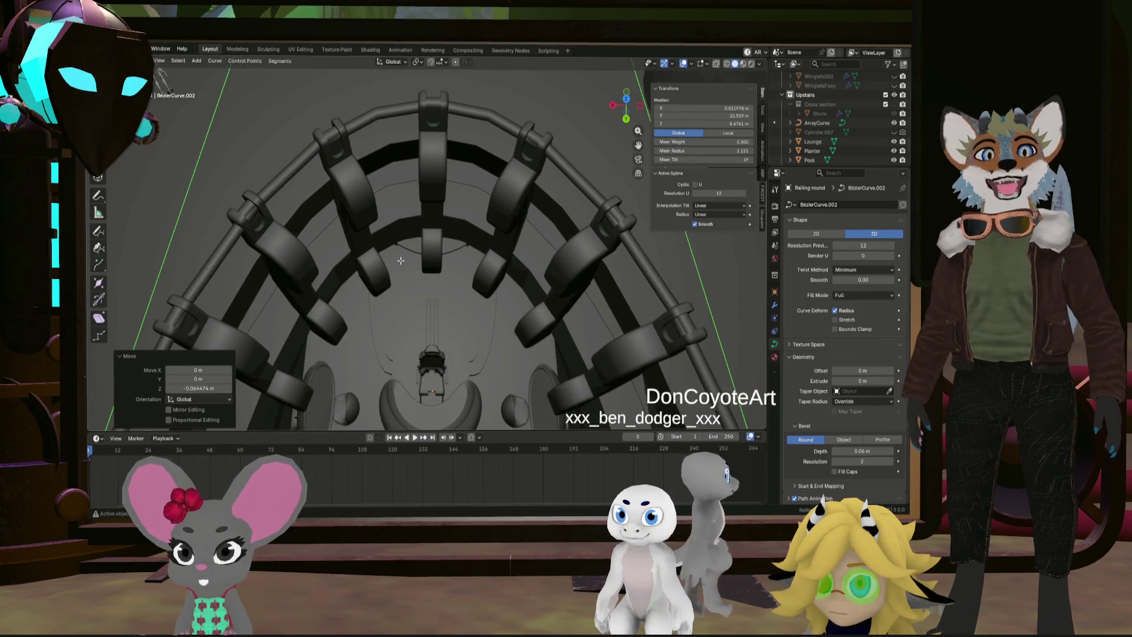
scroll(477, 283, down, 5)
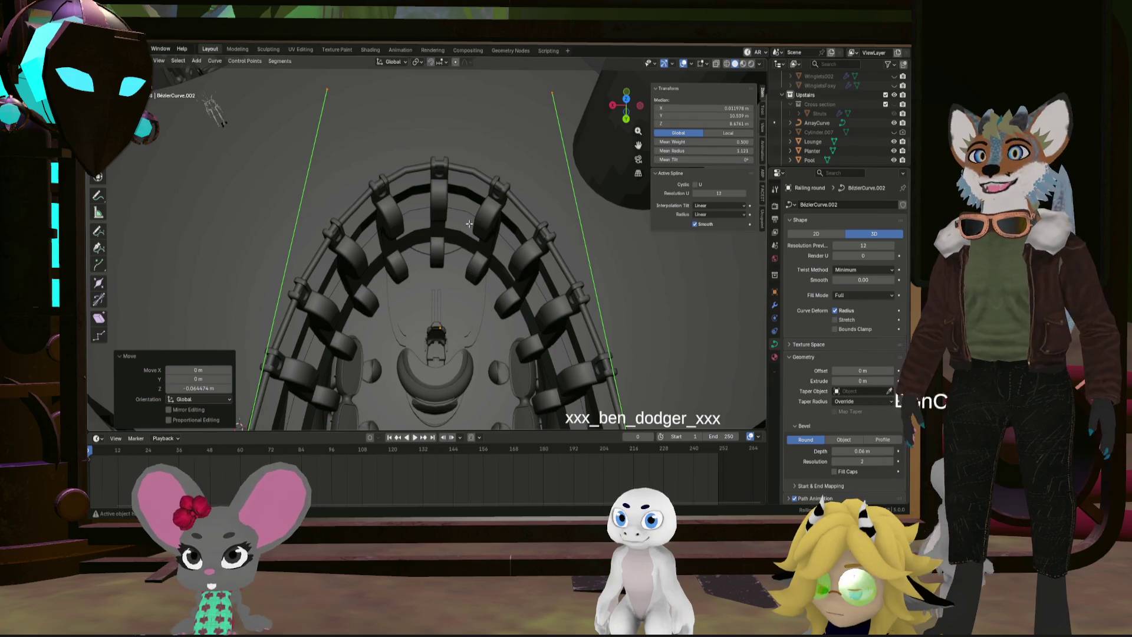
Box-select the two end points and scale them to 1.057, then to 0.977
drag(327, 141, 550, 93)
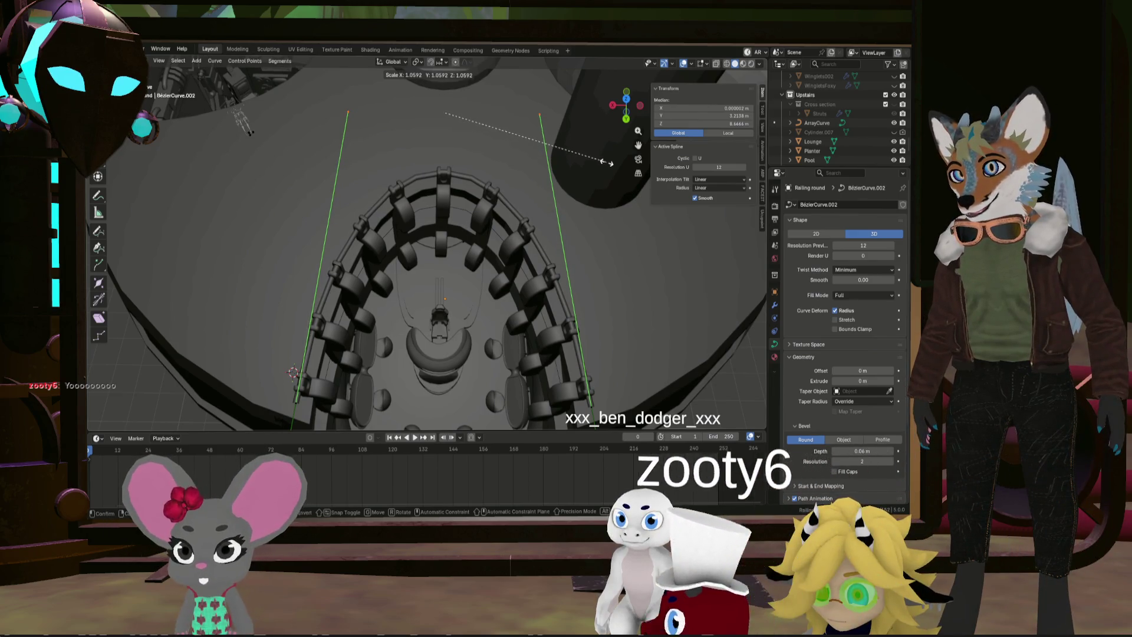
click(604, 163)
mouse_move(604, 163)
middle_down()
mouse_move(477, 203)
mouse_move(521, 222)
mouse_move(466, 162)
mouse_move(521, 207)
middle_up()
key(s)
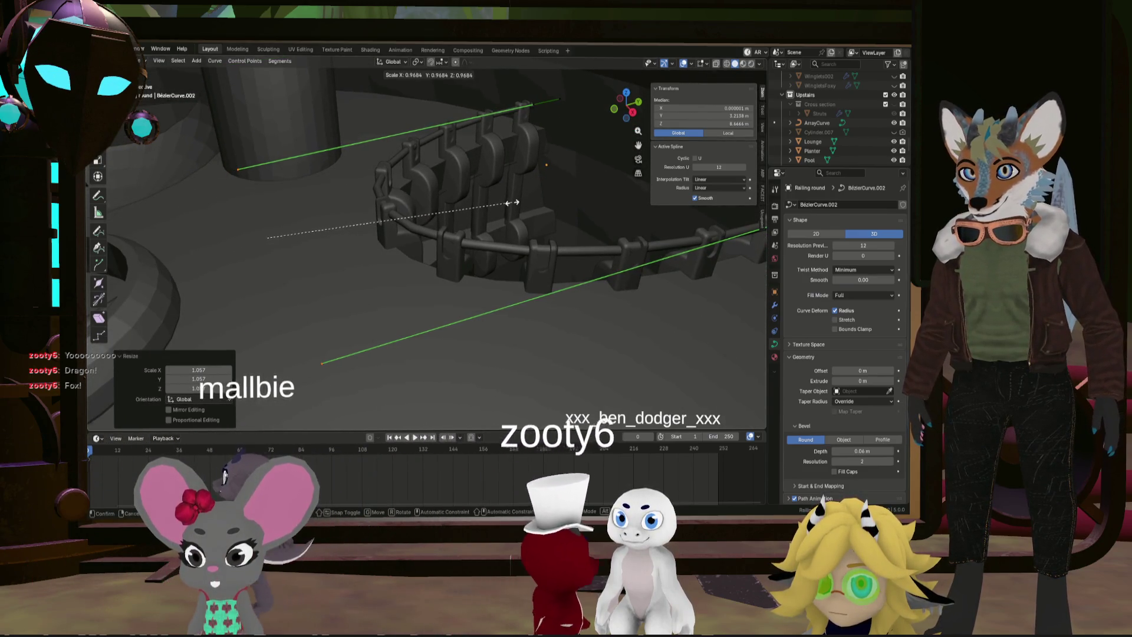
click(514, 202)
mouse_move(514, 202)
middle_down()
mouse_move(406, 198)
mouse_move(456, 210)
mouse_move(450, 189)
mouse_move(560, 230)
mouse_move(684, 252)
middle_up()
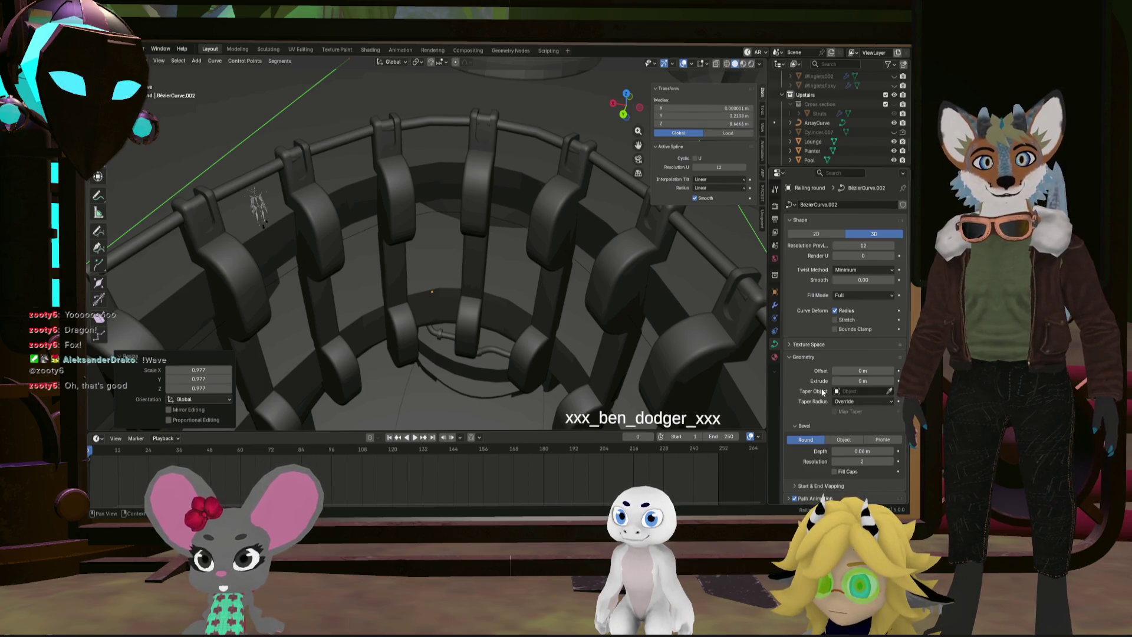
click(726, 64)
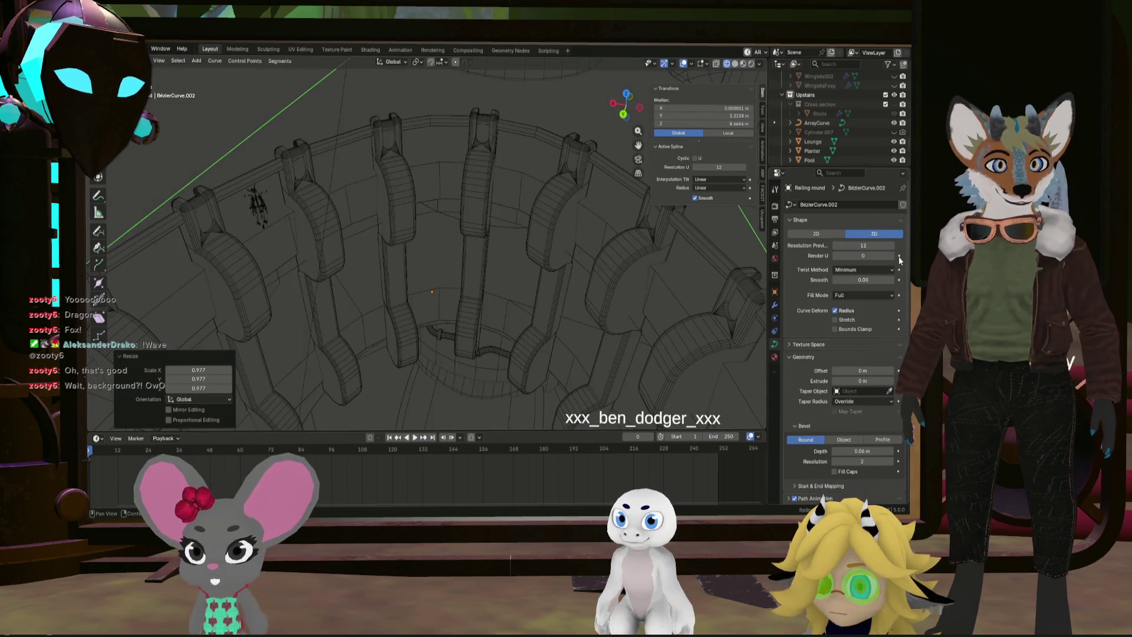
Raise the railing curve's Resolution Preview U to 24, checking it in wireframe
drag(863, 245, 891, 246)
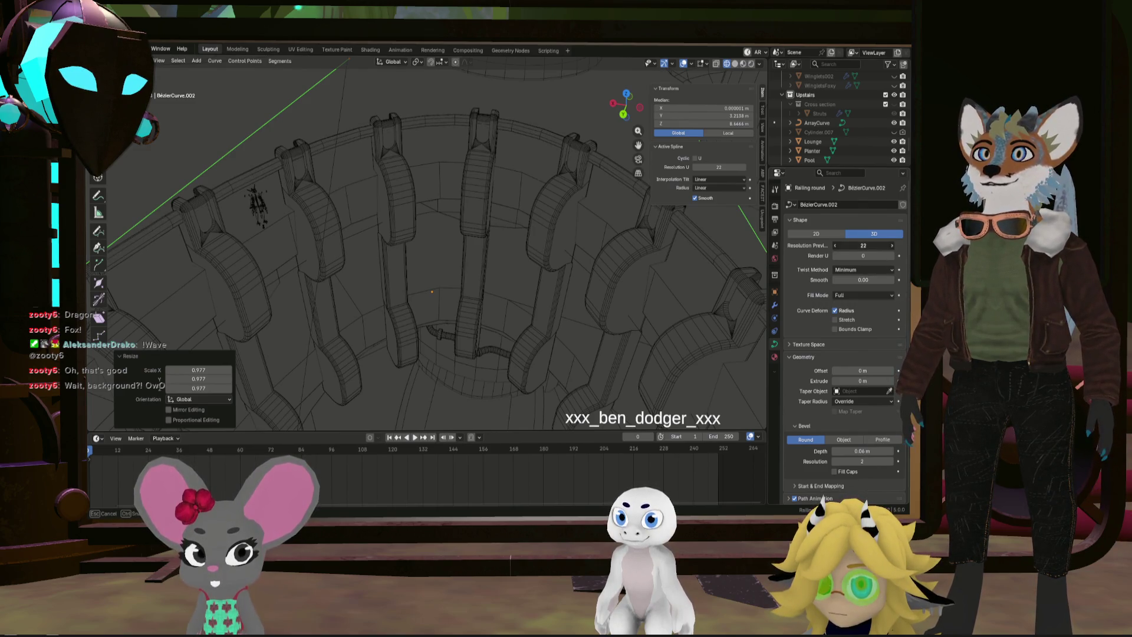
mouse_move(445, 255)
middle_down()
mouse_move(518, 256)
mouse_move(513, 232)
mouse_move(493, 232)
mouse_move(518, 230)
mouse_move(491, 245)
mouse_move(526, 267)
middle_up()
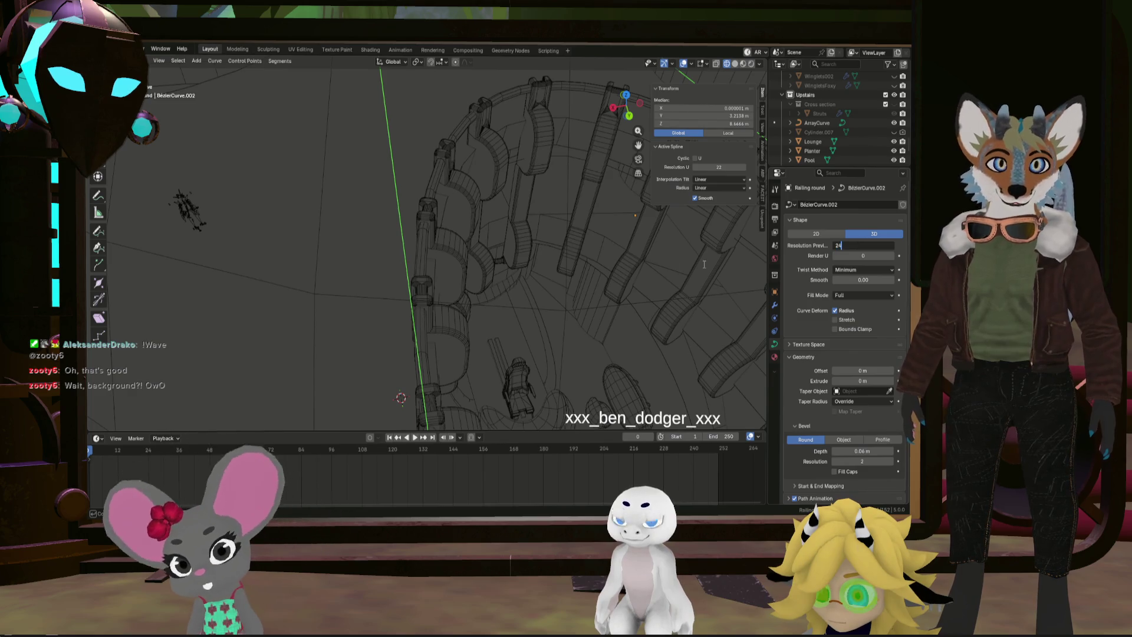
mouse_move(640, 267)
middle_down()
mouse_move(480, 245)
mouse_move(503, 246)
mouse_move(450, 275)
mouse_move(460, 280)
middle_up()
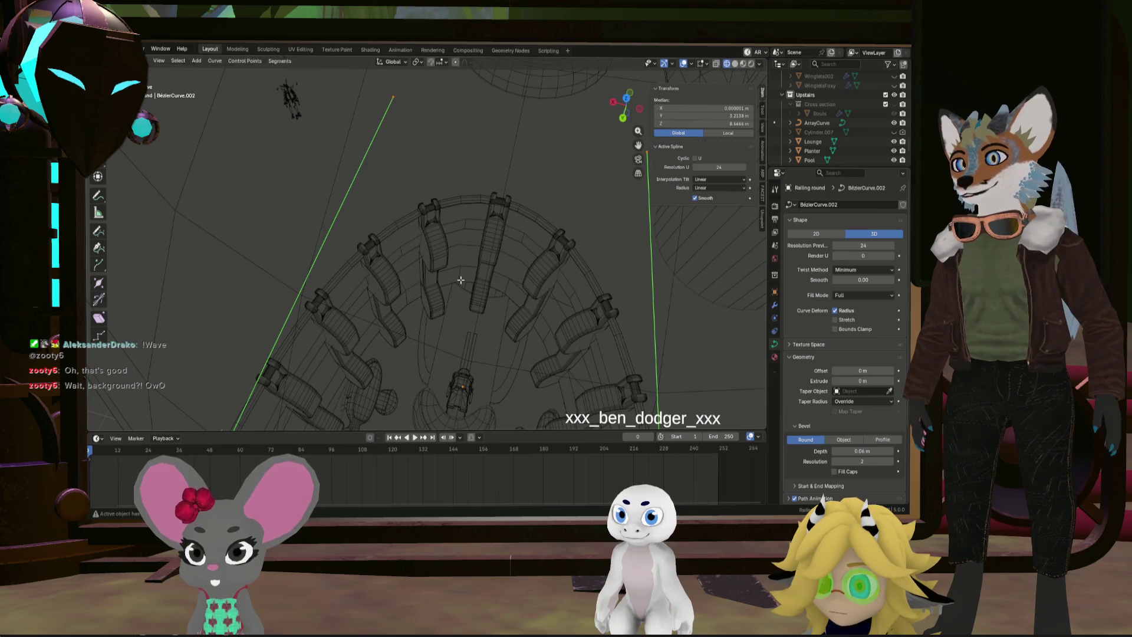
click(735, 64)
Scale the railing's end control points to about 0.992, then box-select the ends again
mouse_move(462, 254)
middle_down()
mouse_move(468, 209)
mouse_move(527, 239)
middle_up()
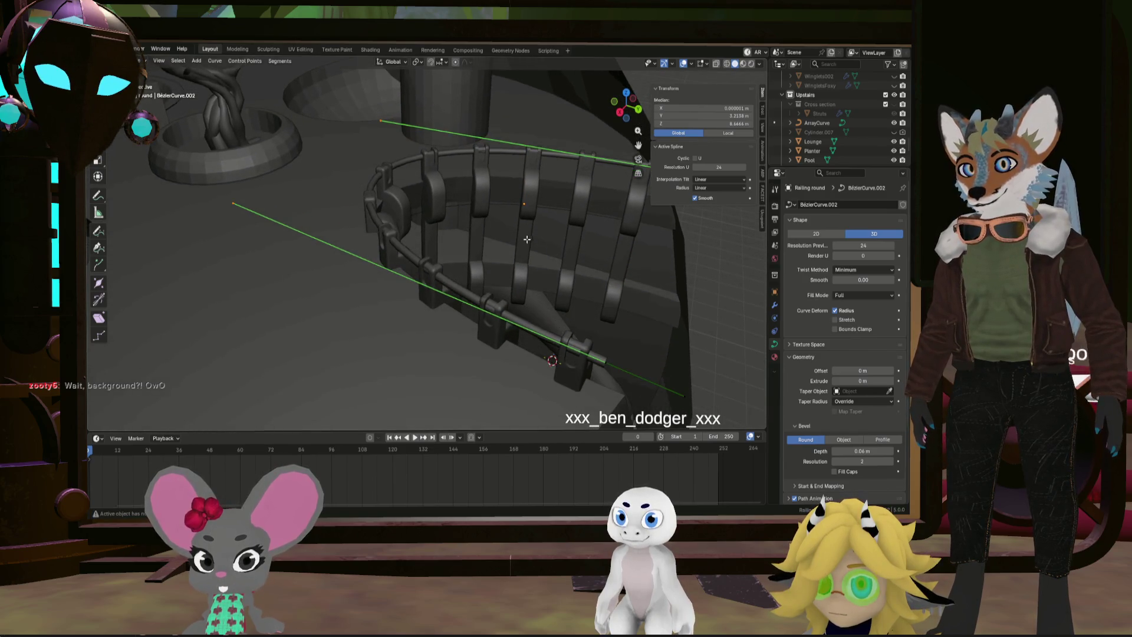
click(615, 366)
middle_drag(615, 366, 614, 323)
mouse_move(504, 246)
middle_down()
mouse_move(424, 210)
mouse_move(514, 271)
middle_up()
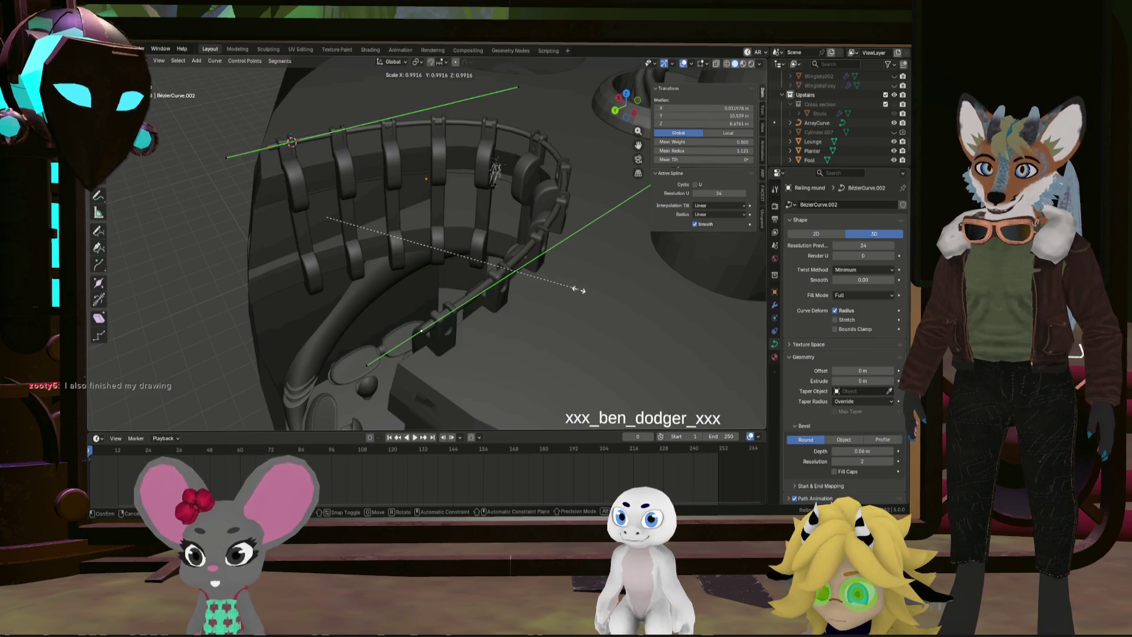
click(580, 290)
mouse_move(578, 285)
middle_down()
mouse_move(436, 267)
mouse_move(590, 293)
mouse_move(433, 270)
mouse_move(188, 157)
middle_up()
drag(188, 158, 568, 244)
mouse_move(568, 244)
middle_down()
mouse_move(484, 199)
mouse_move(456, 212)
middle_up()
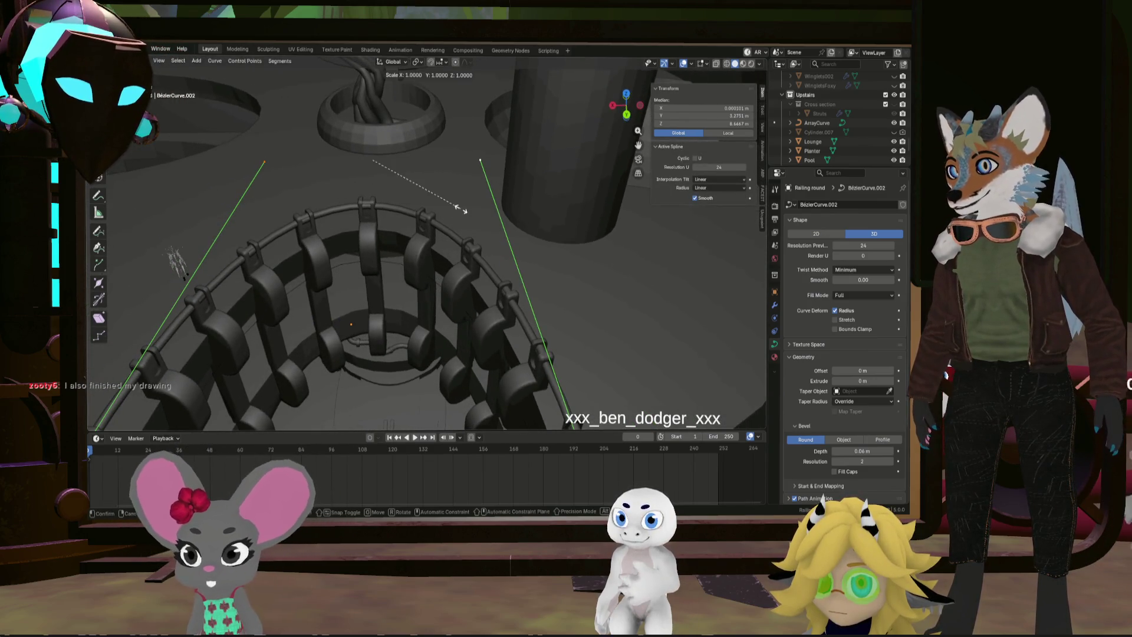
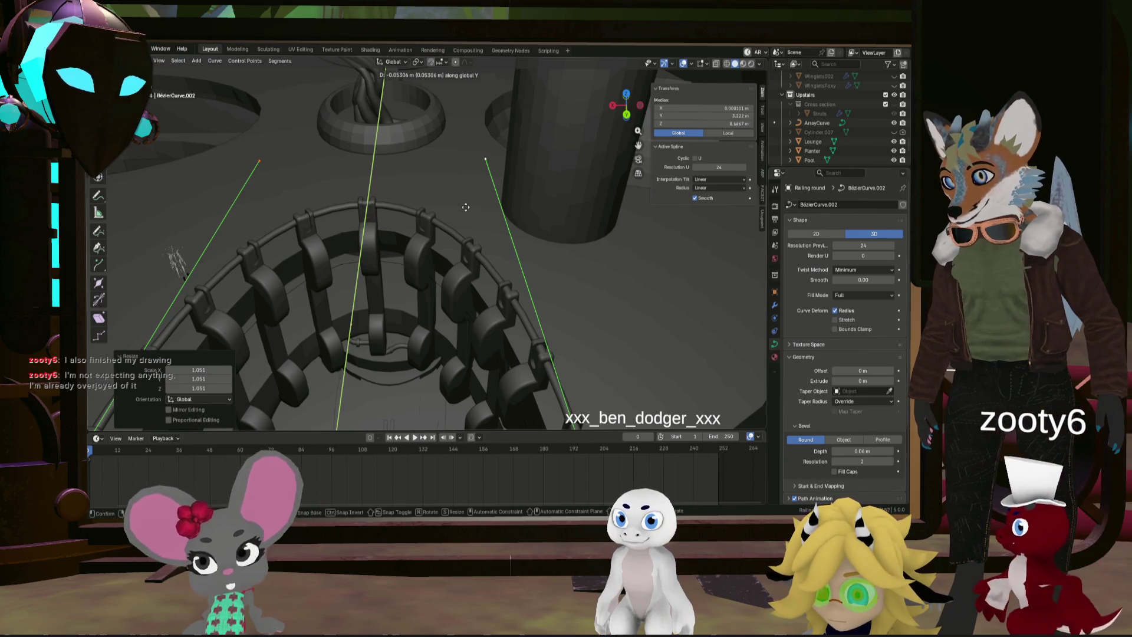
Rescale the railing curve points along X and nudge them along Y onto the posts
mouse_move(450, 224)
middle_down()
mouse_move(195, 205)
mouse_move(433, 231)
mouse_move(447, 268)
middle_up()
key(s)
key(x)
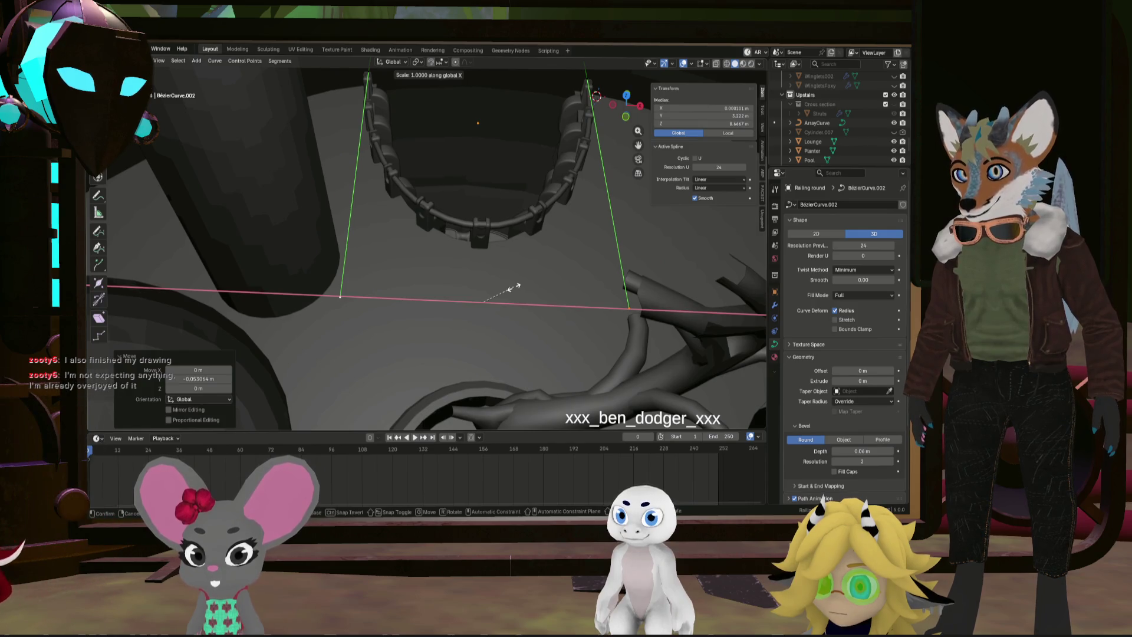
key(y)
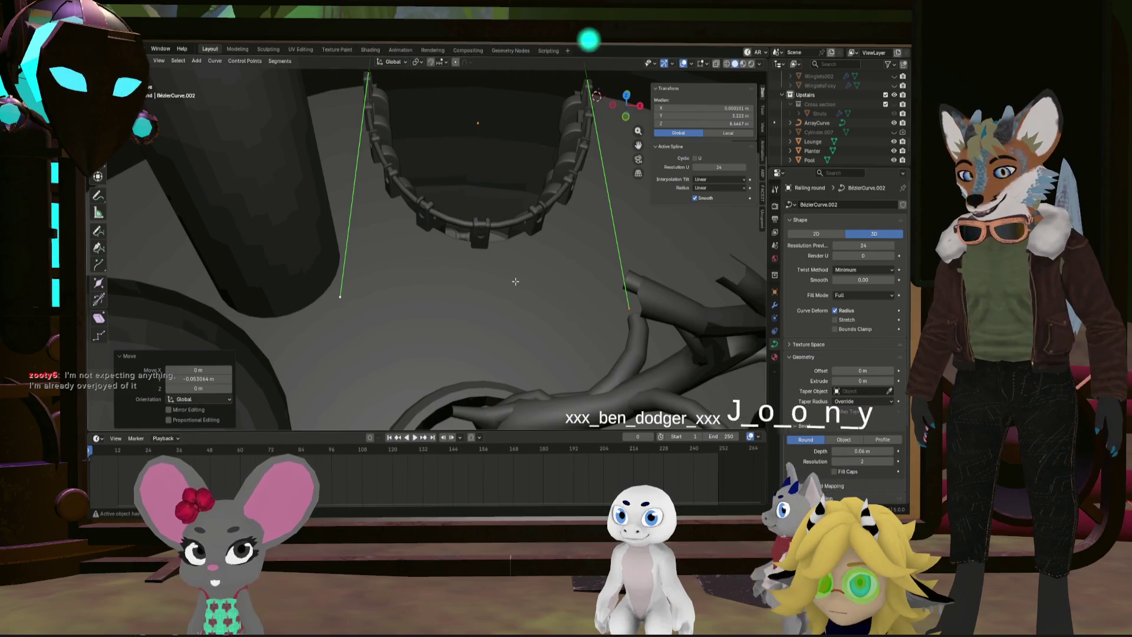
click(516, 280)
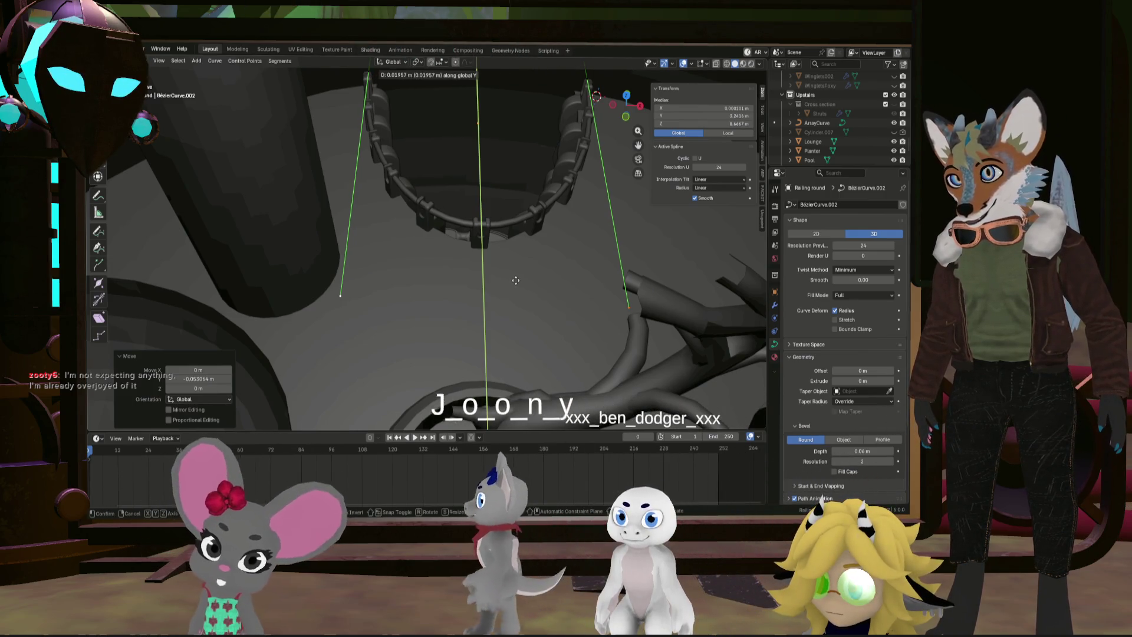
middle_drag(516, 280, 286, 202)
scroll(645, 254, up, 5)
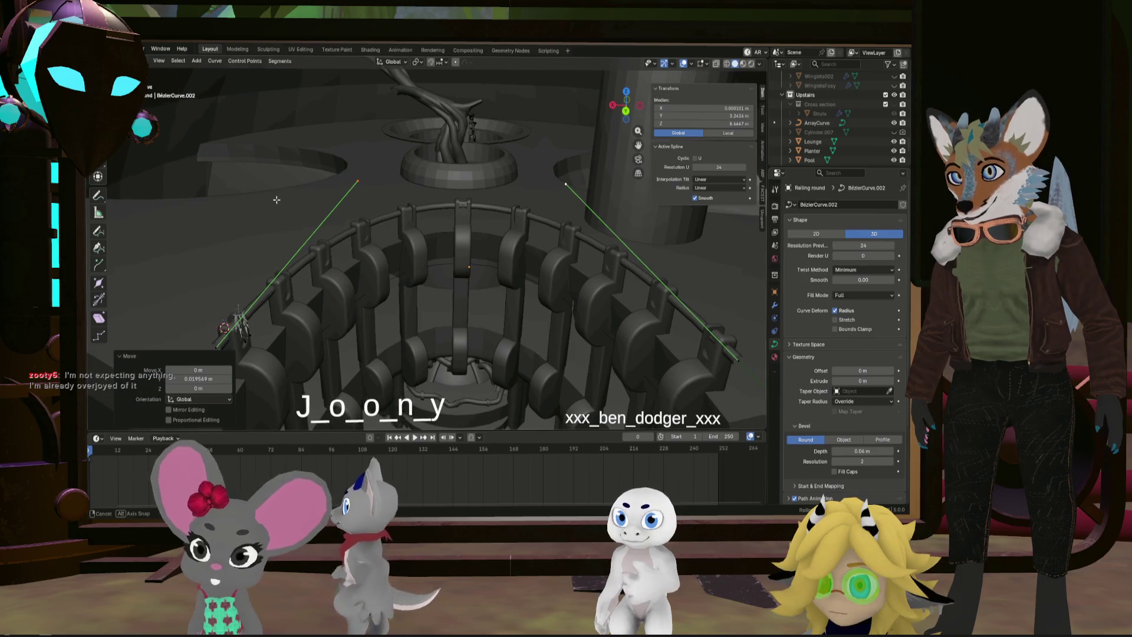
mouse_move(646, 254)
middle_down()
mouse_move(593, 262)
mouse_move(765, 301)
mouse_move(605, 253)
mouse_move(558, 291)
mouse_move(545, 240)
mouse_move(548, 253)
mouse_move(520, 273)
mouse_move(483, 146)
mouse_move(524, 125)
middle_up()
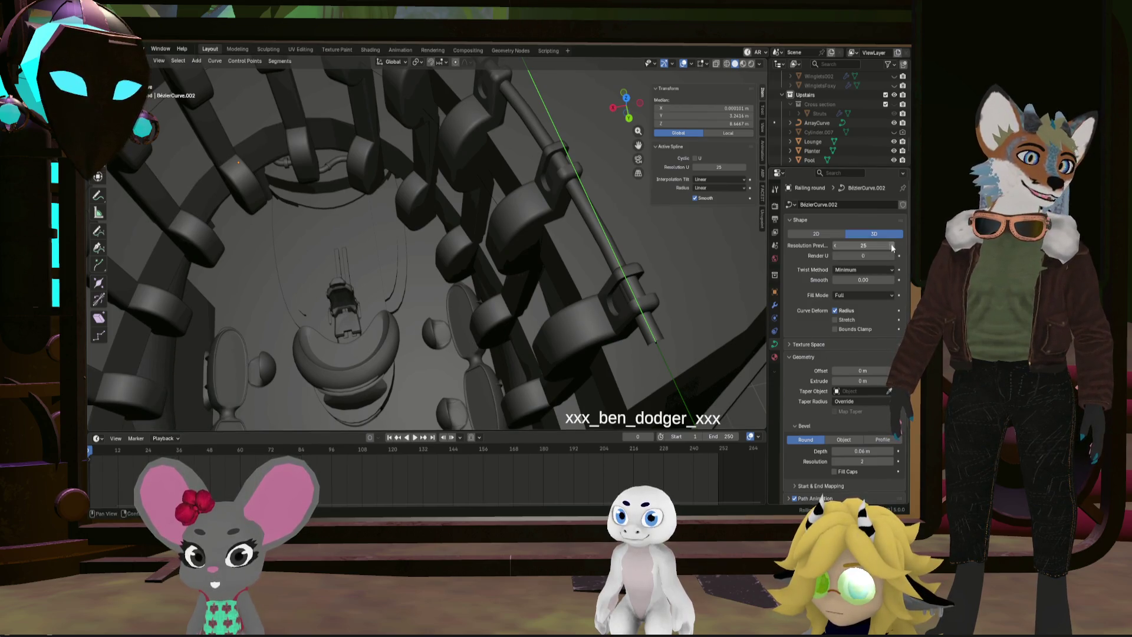
Scale the rail points down to 0.958 and shift them along Y toward the clips
mouse_move(519, 177)
middle_down()
mouse_move(479, 165)
mouse_move(534, 173)
mouse_move(397, 233)
mouse_move(502, 237)
middle_up()
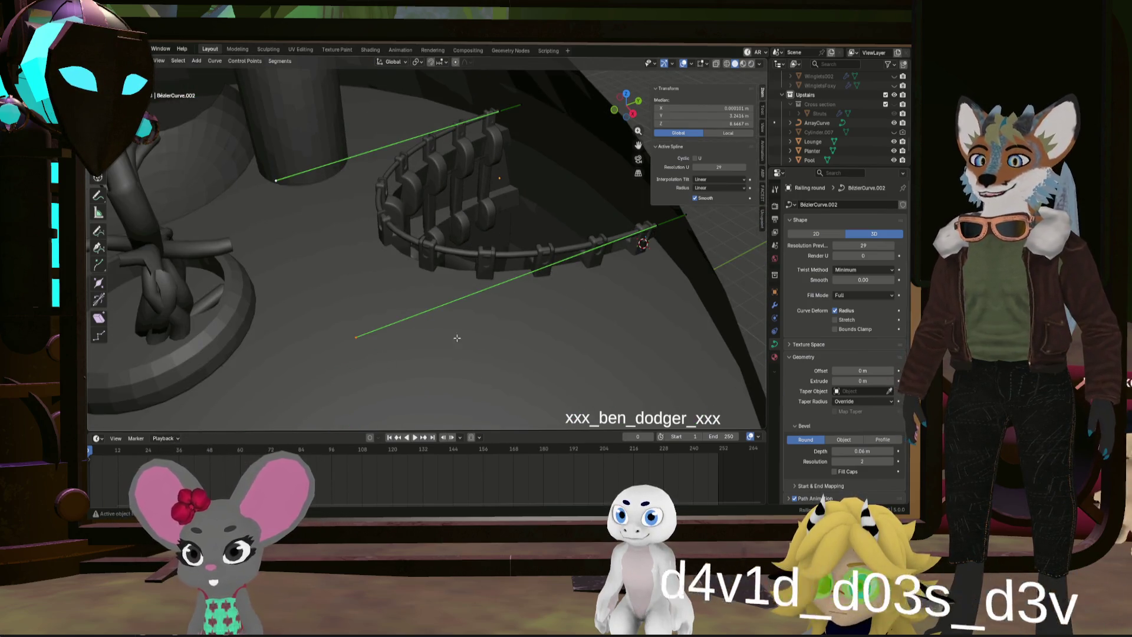
click(581, 348)
mouse_move(548, 321)
middle_down()
mouse_move(581, 289)
mouse_move(704, 286)
middle_up()
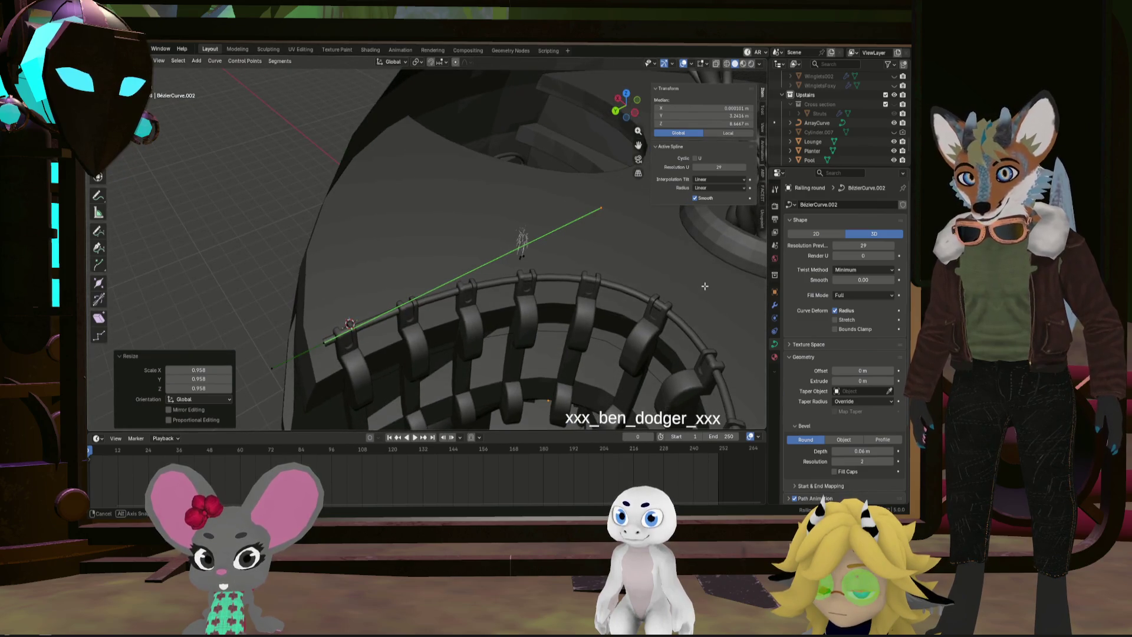
middle_drag(630, 275, 514, 265)
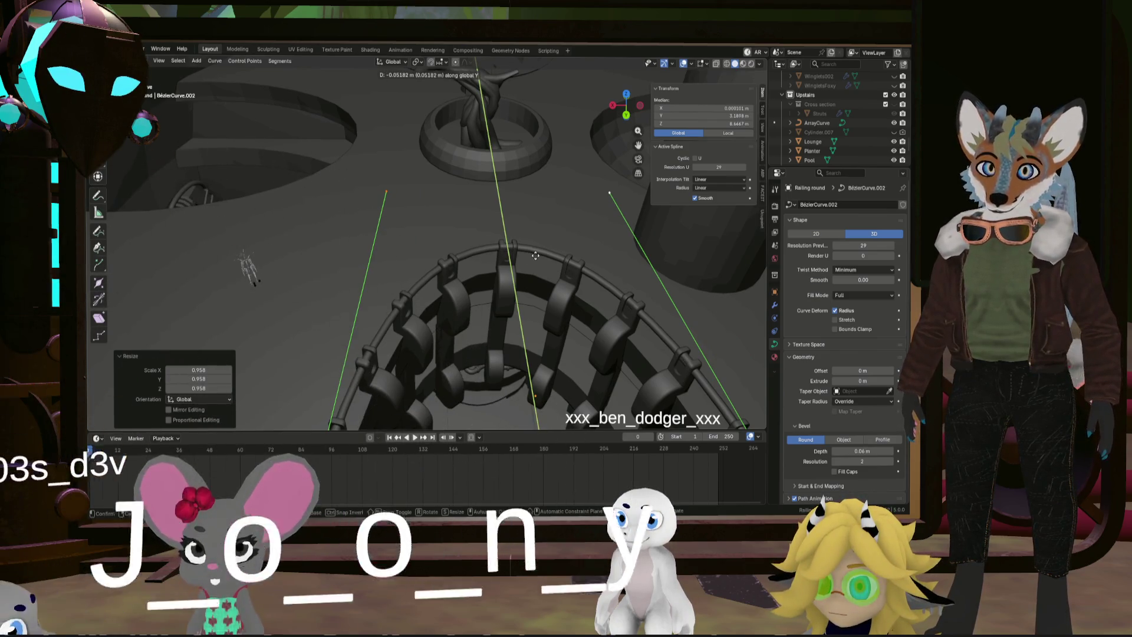
click(536, 256)
Undo an extra move of the rail points and raise Resolution Preview U to 34
mouse_move(537, 256)
middle_down()
mouse_move(603, 248)
mouse_move(501, 272)
mouse_move(552, 285)
middle_up()
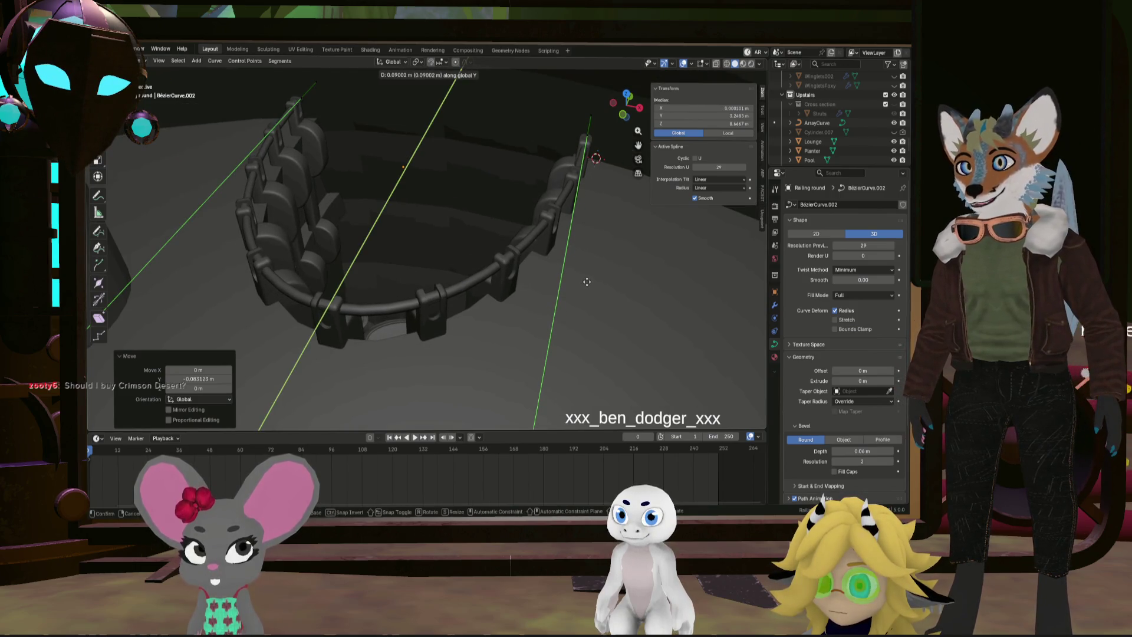
click(585, 284)
mouse_move(584, 284)
middle_down()
mouse_move(410, 240)
mouse_move(457, 240)
middle_up()
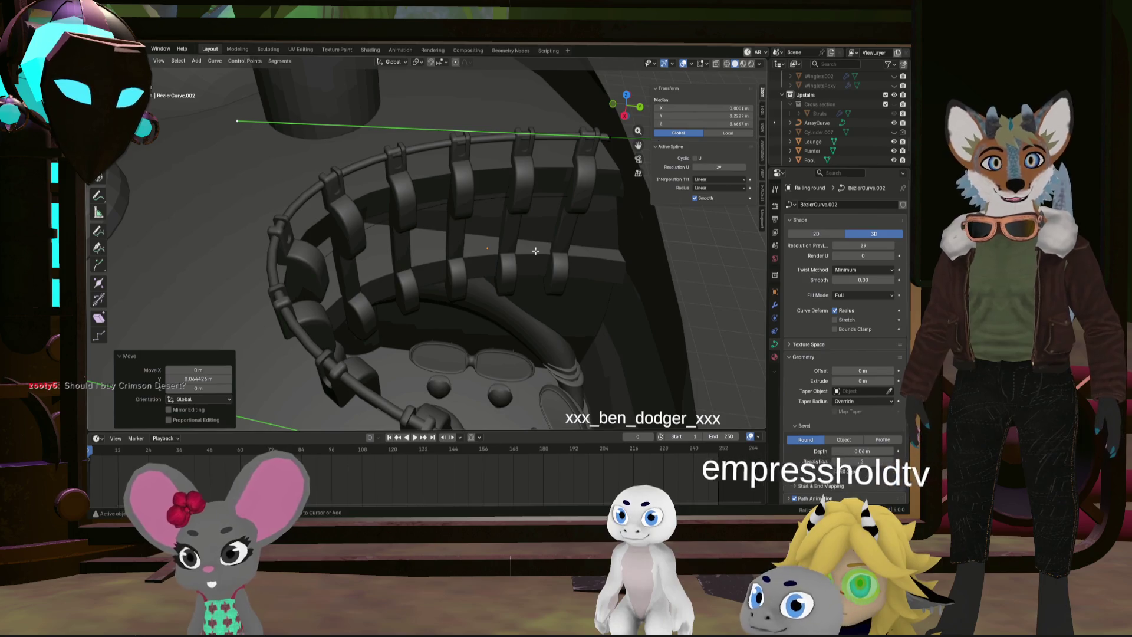
key(ctrl+z)
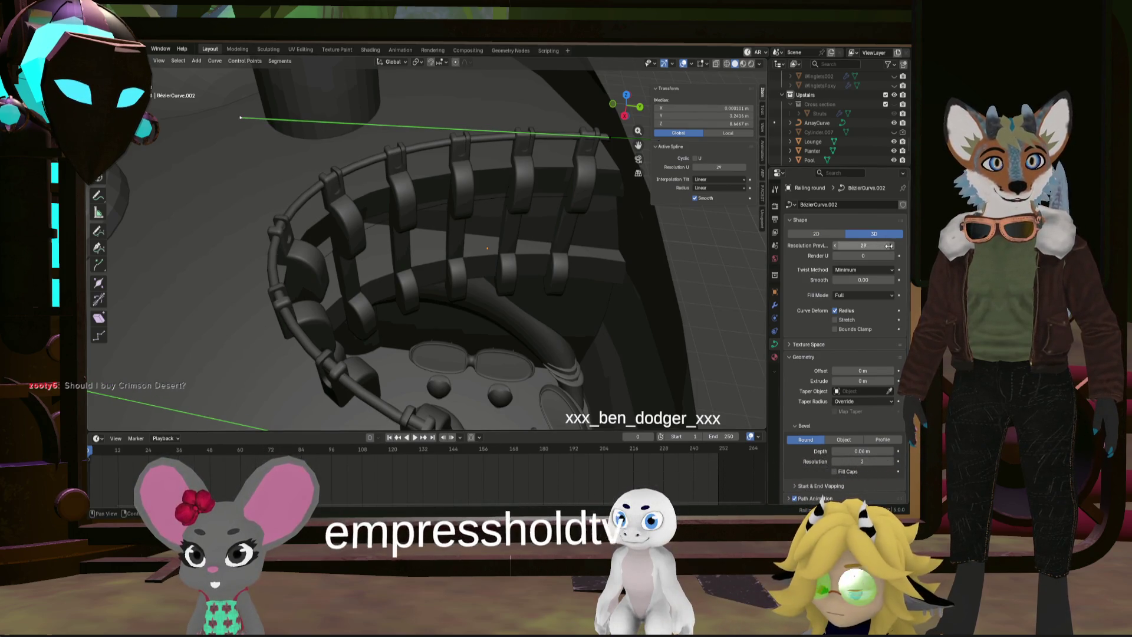
click(892, 248)
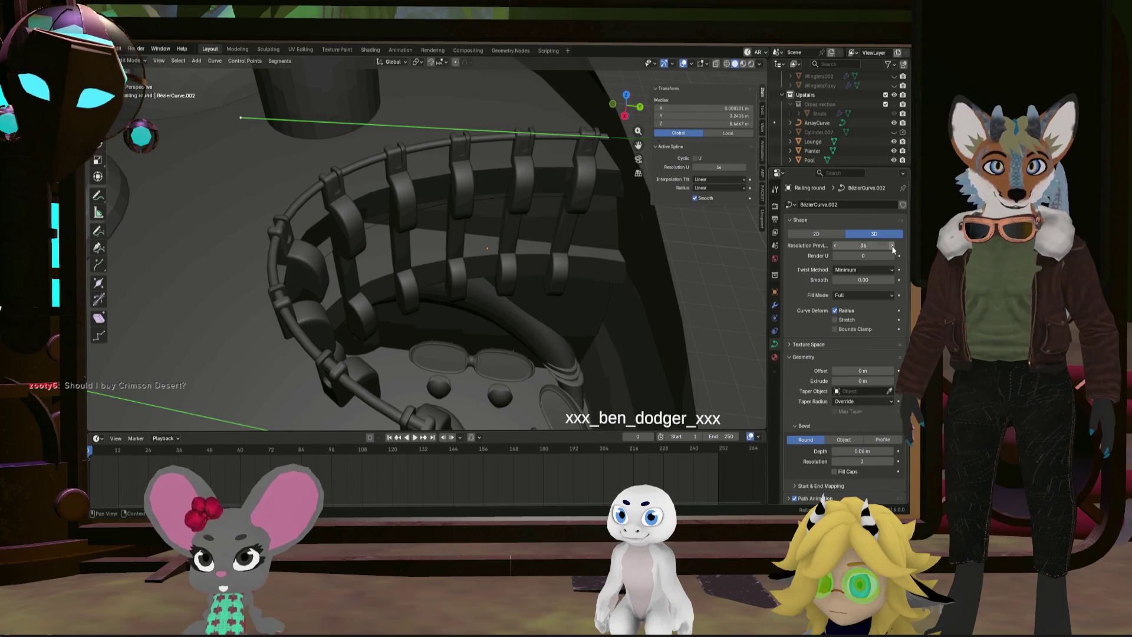
Move the rail points, scale them to 0.953, and shift them -0.04054 m along Y
middle_drag(387, 256, 413, 250)
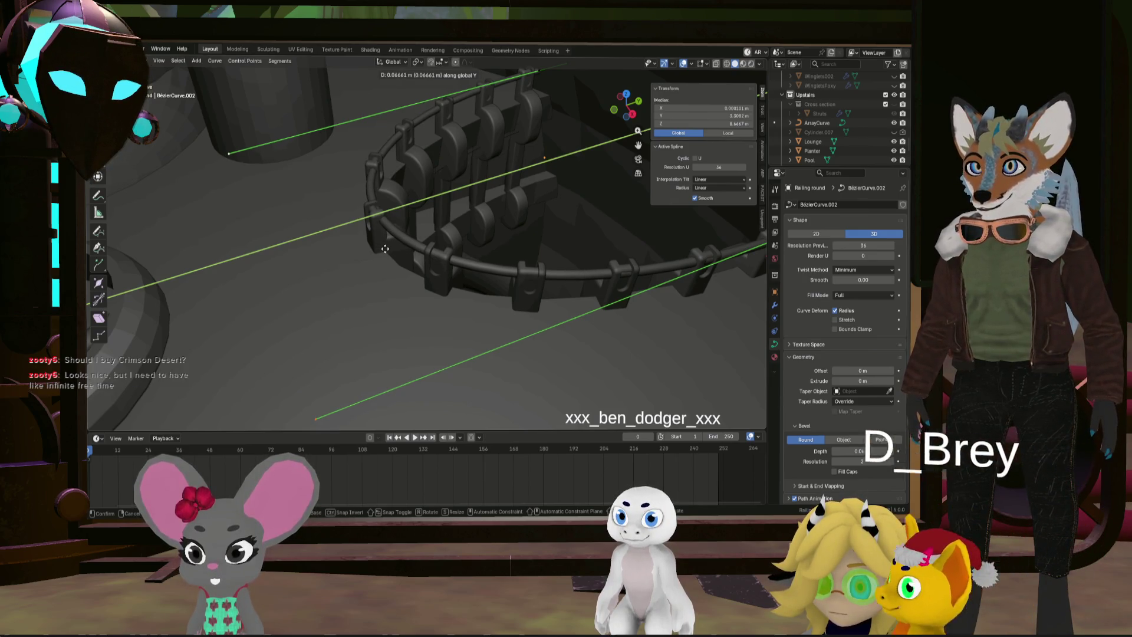
click(383, 249)
key(s)
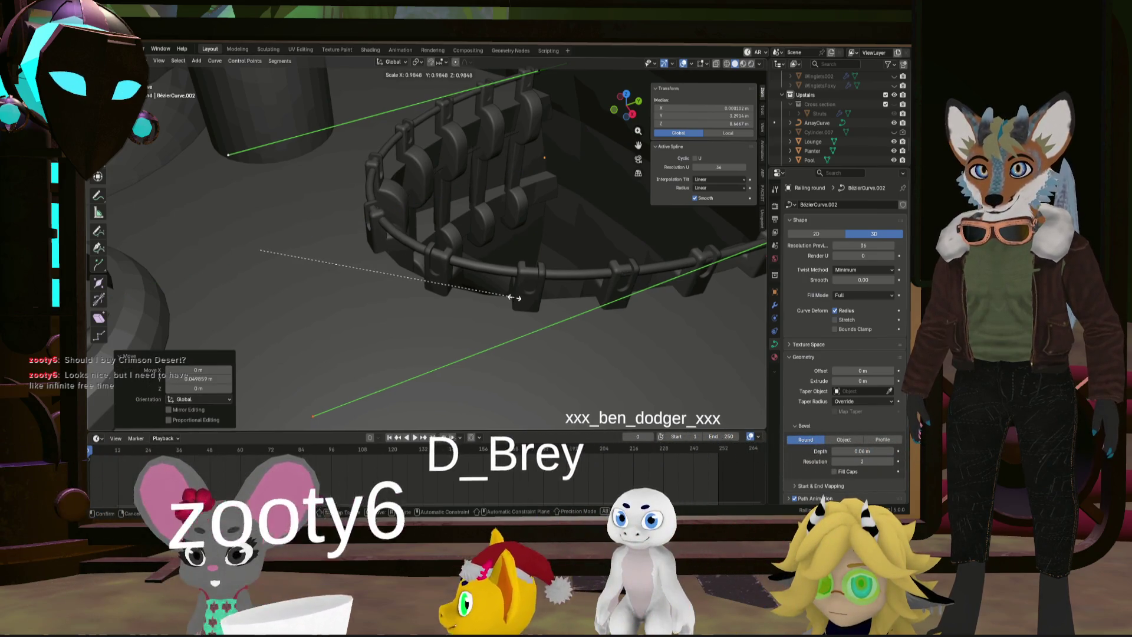
click(506, 292)
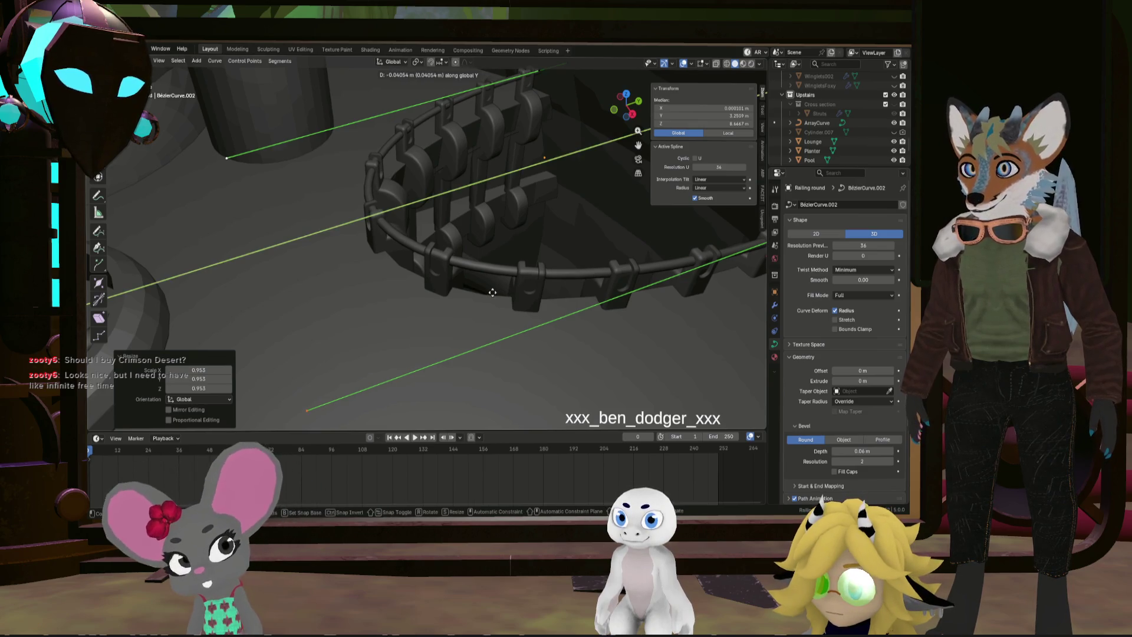
click(484, 290)
Scale the rail points to 1.037 and start a small Y-axis adjustment
mouse_move(471, 287)
middle_down()
mouse_move(390, 275)
mouse_move(277, 234)
mouse_move(426, 254)
middle_up()
middle_drag(494, 206, 424, 201)
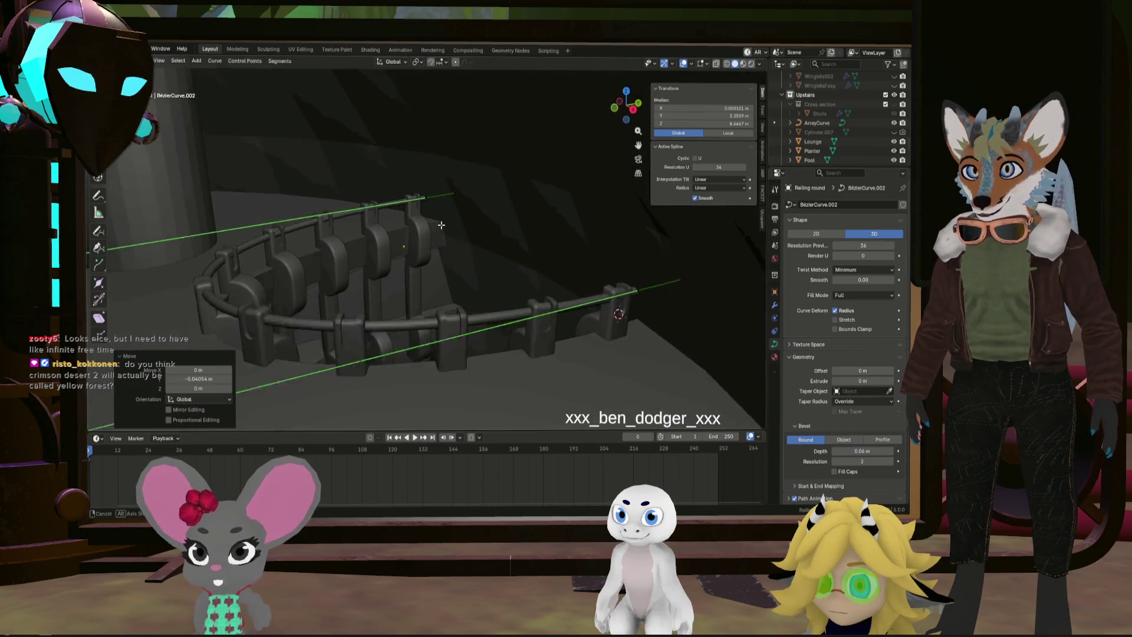
scroll(403, 198, up, 6)
scroll(402, 197, down, 8)
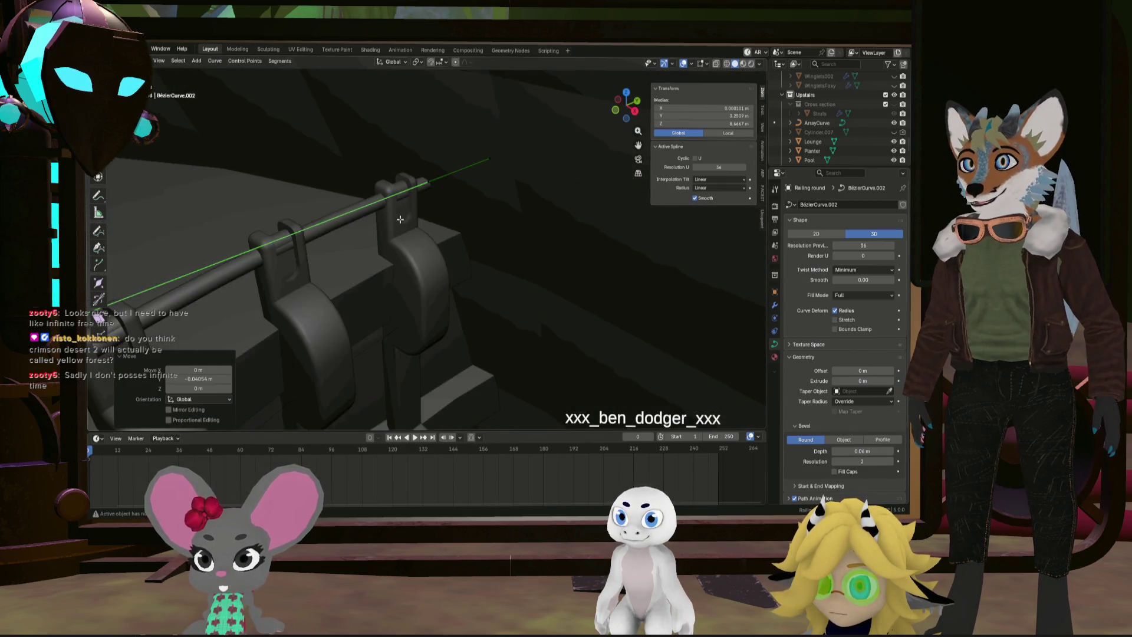
middle_drag(402, 198, 375, 257)
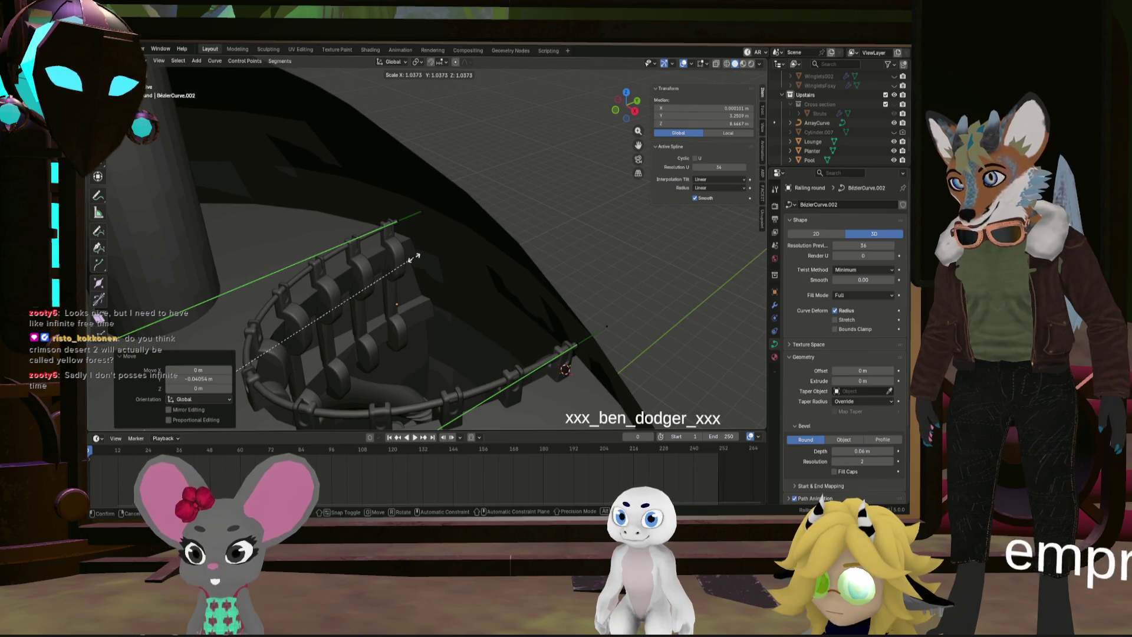
click(416, 257)
scroll(389, 265, up, 5)
middle_drag(373, 272, 522, 282)
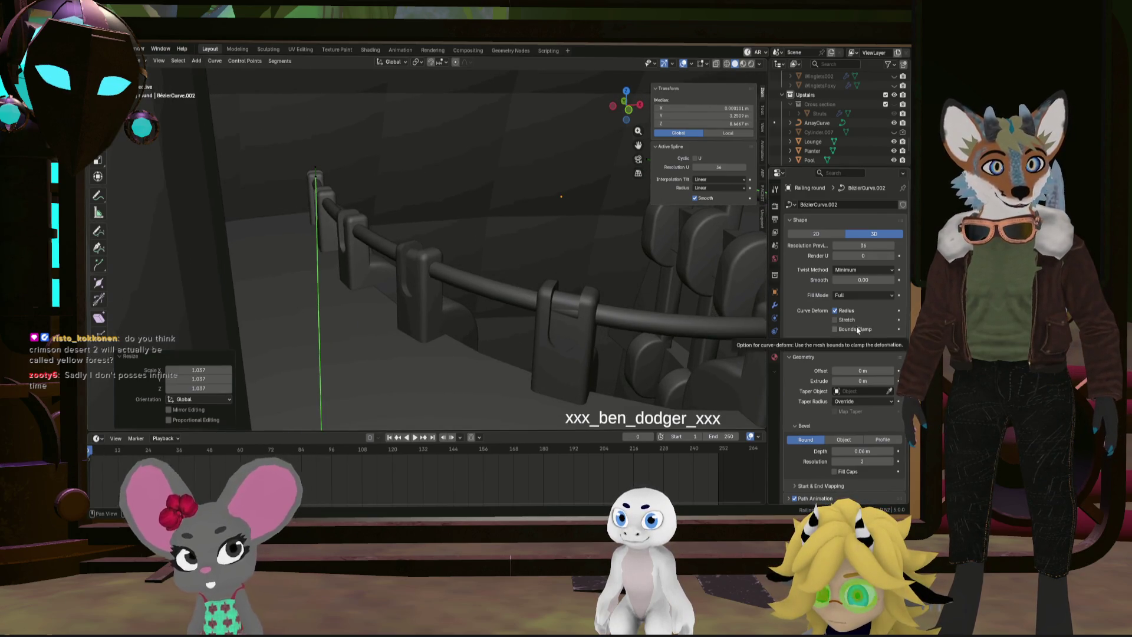
mouse_move(560, 295)
middle_down()
mouse_move(369, 300)
mouse_move(569, 292)
mouse_move(508, 298)
mouse_move(436, 271)
mouse_move(447, 265)
mouse_move(400, 271)
mouse_move(356, 248)
mouse_move(412, 249)
mouse_move(280, 274)
mouse_move(353, 252)
middle_up()
key(g)
key(y)
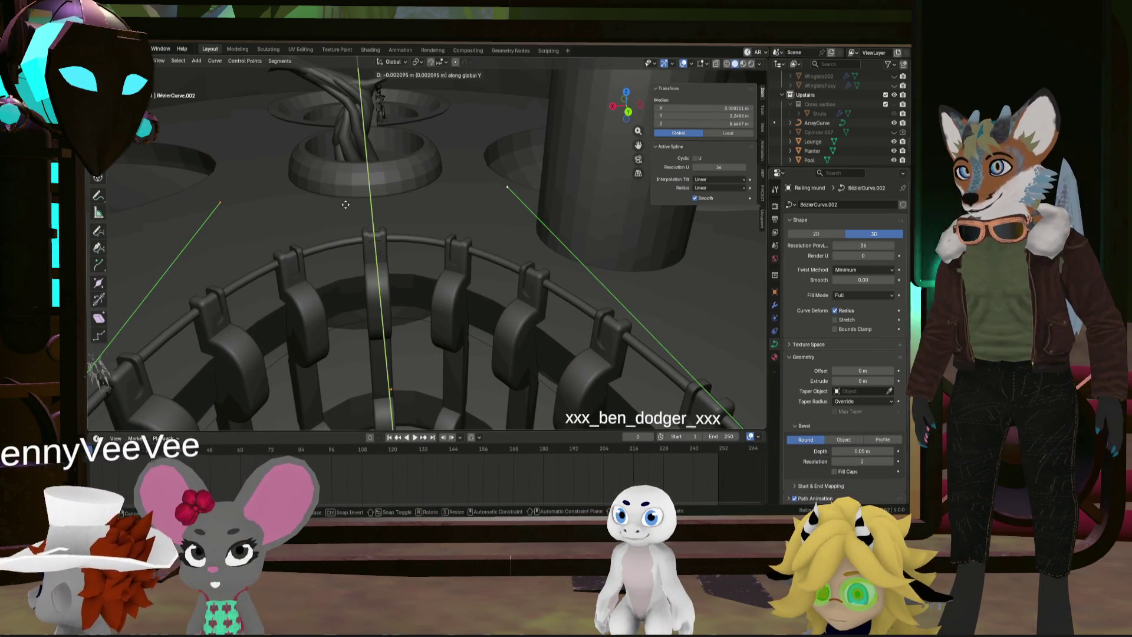
Confirm the -0.018 m Y shift so the rail meets the post clips, then deselect all points
click(345, 206)
mouse_move(345, 206)
middle_down()
mouse_move(476, 257)
mouse_move(421, 157)
mouse_move(469, 183)
mouse_move(419, 192)
mouse_move(433, 229)
mouse_move(562, 253)
middle_up()
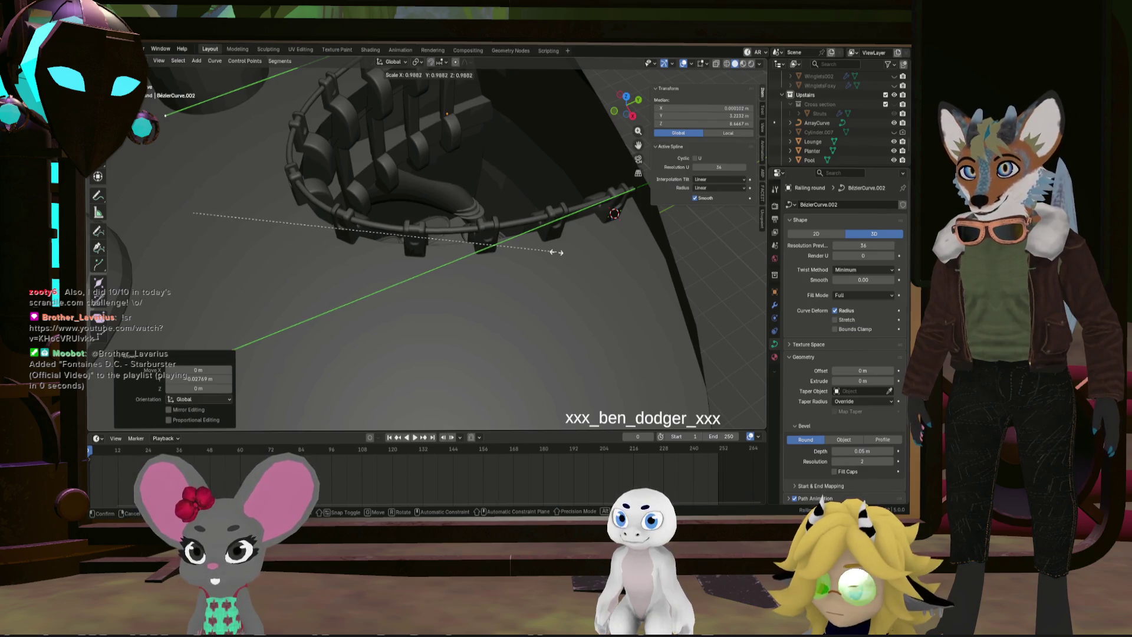
mouse_move(478, 244)
middle_down()
mouse_move(388, 219)
mouse_move(460, 172)
mouse_move(508, 173)
mouse_move(518, 183)
mouse_move(350, 178)
mouse_move(409, 194)
middle_up()
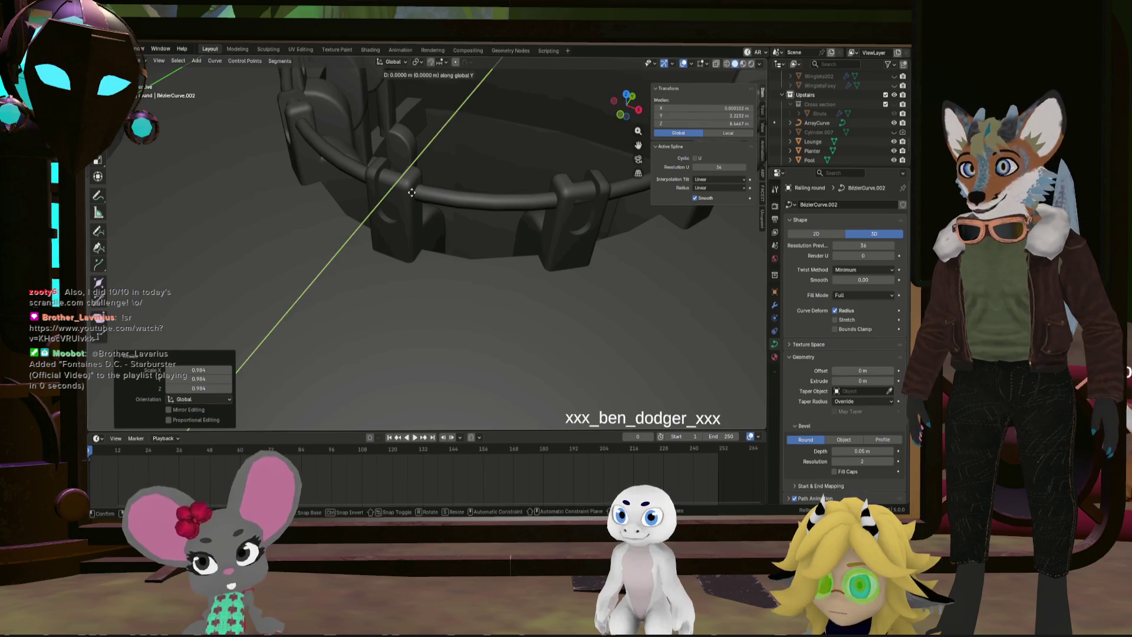
mouse_move(415, 191)
middle_down()
mouse_move(573, 166)
mouse_move(456, 191)
mouse_move(455, 242)
mouse_move(523, 203)
middle_up()
click(464, 240)
scroll(455, 242, up, 5)
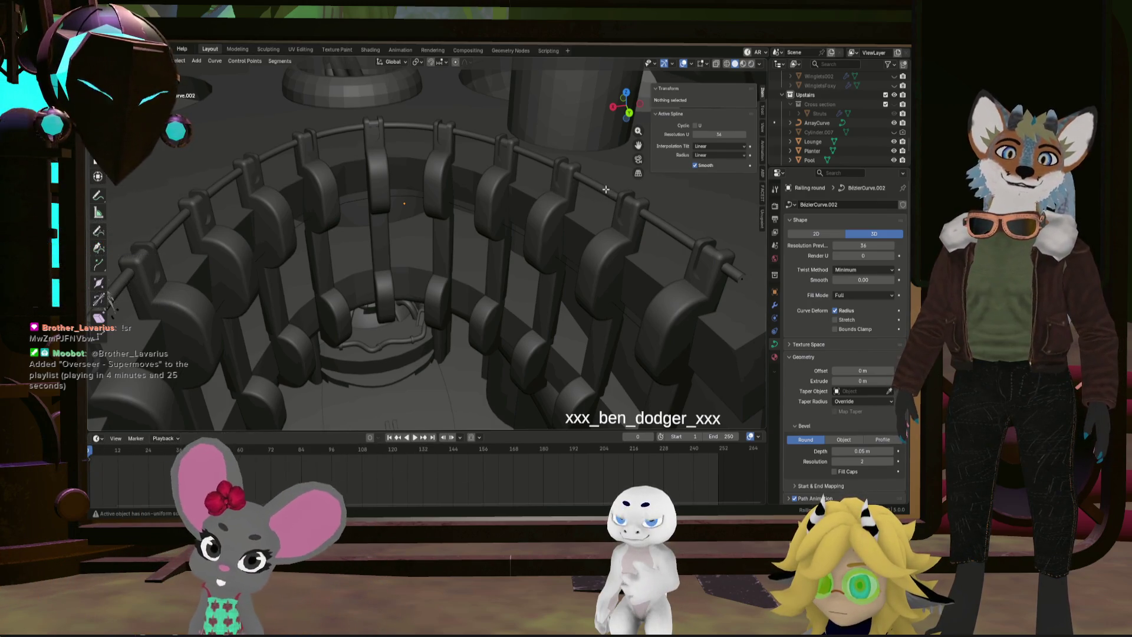
Duplicate the railing as Railing round.001 and lower it about 0.303 m along Z
middle_drag(576, 263, 553, 261)
key(Tab)
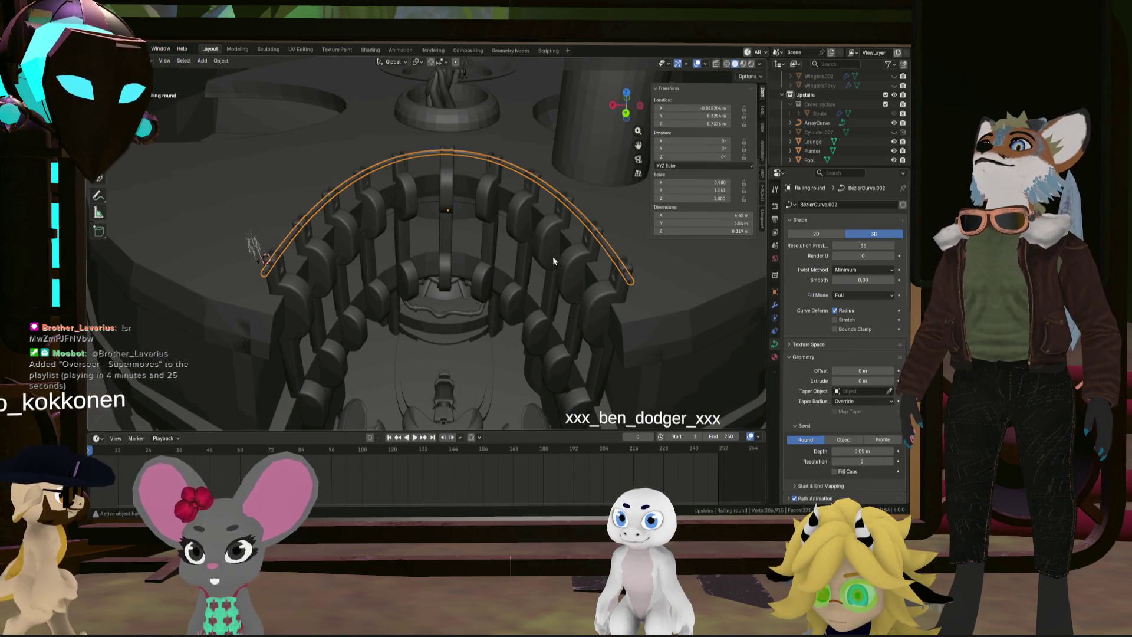
key(shift+d)
key(z)
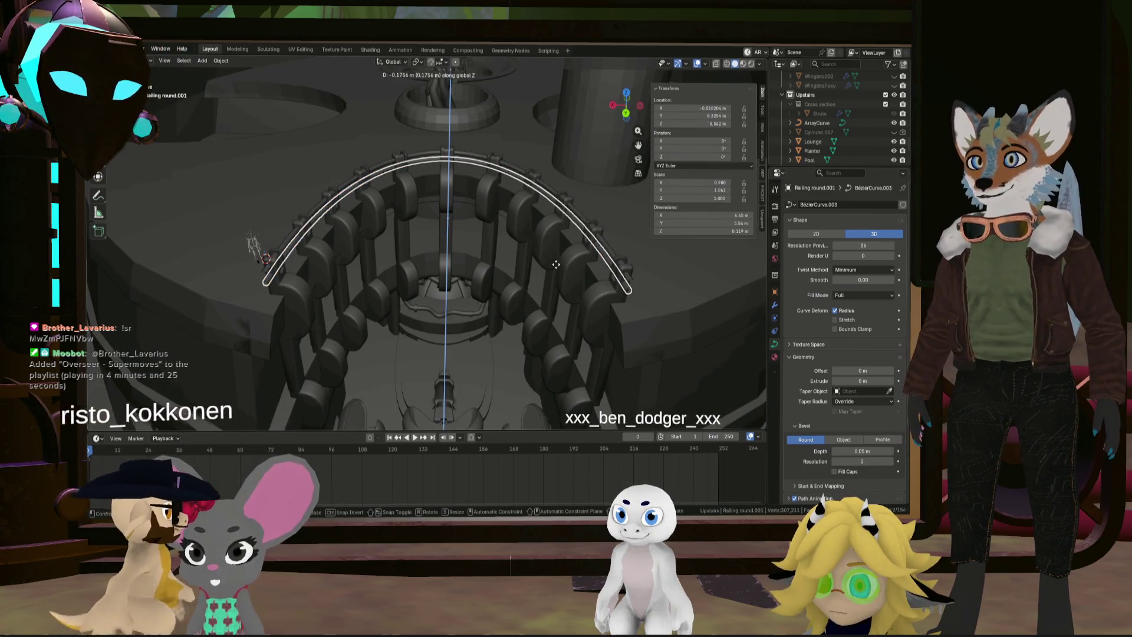
click(557, 271)
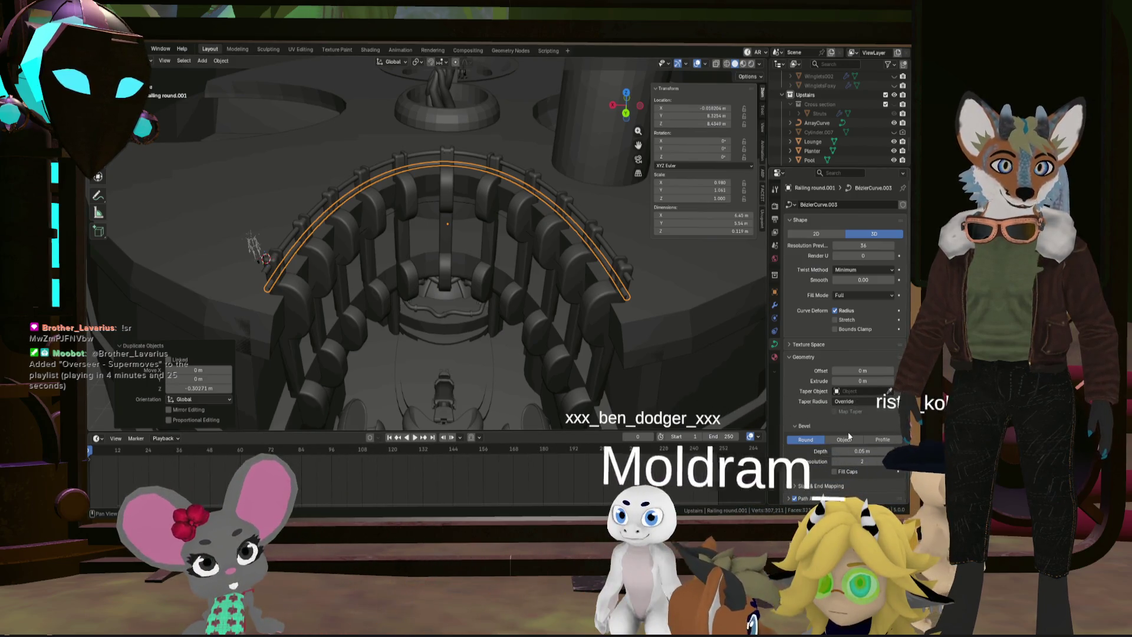
Switch the copy's bevel mode from Round to Profile
click(882, 439)
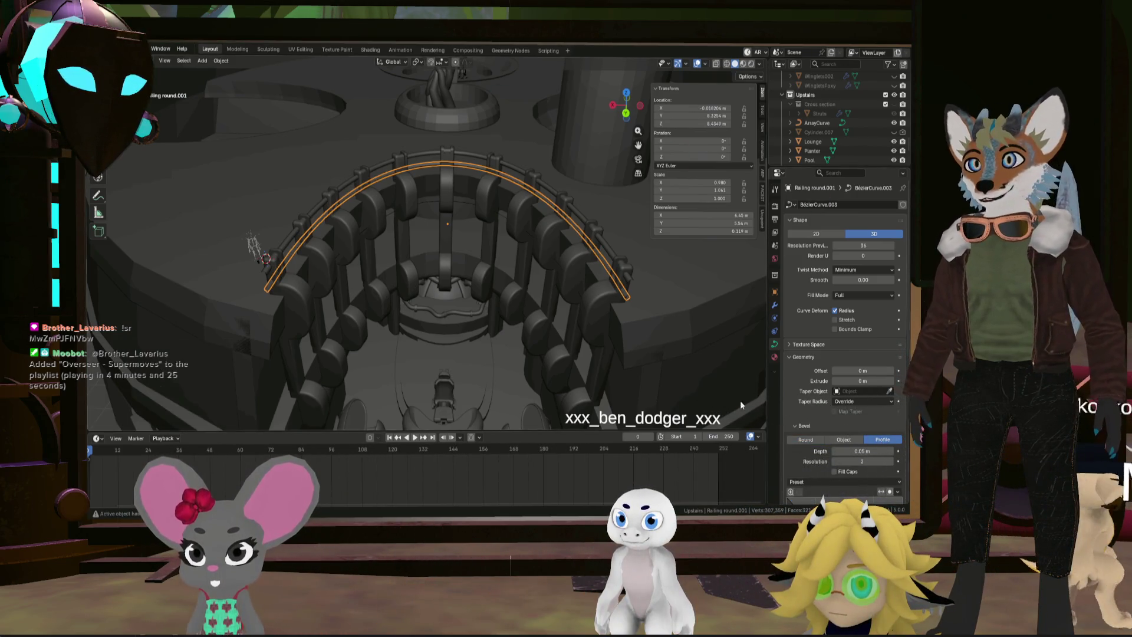
scroll(402, 307, down, 10)
scroll(444, 297, up, 8)
scroll(462, 243, down, 4)
Increase the copy's bevel depth and drag the profile points into a curved arc
middle_drag(462, 242, 476, 256)
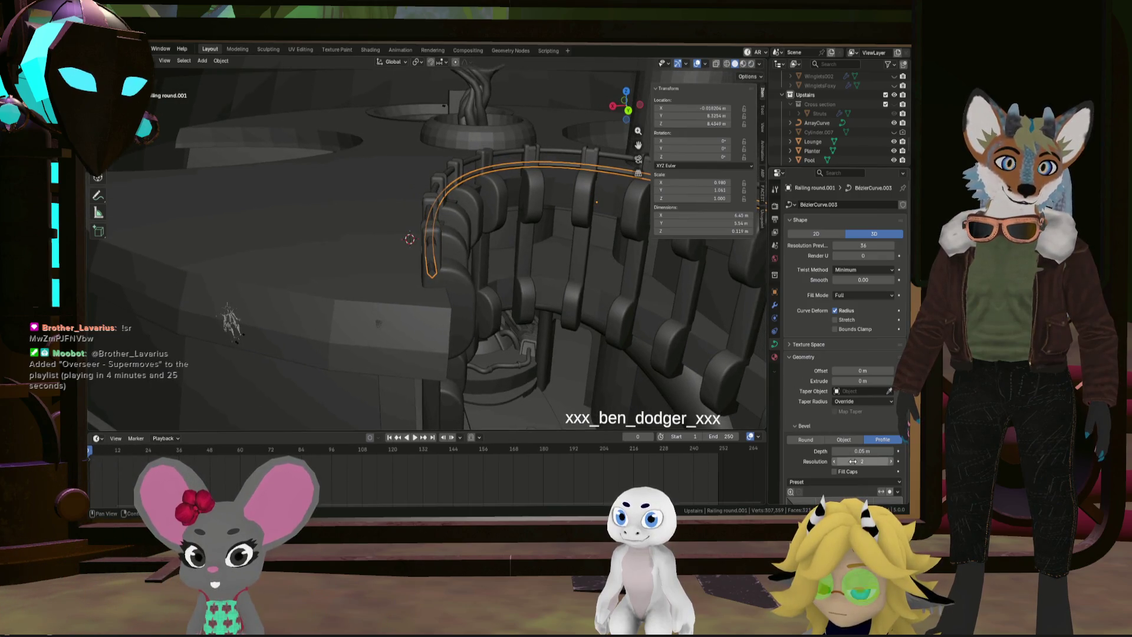
mouse_move(858, 452)
mouse_down()
mouse_move(893, 452)
mouse_move(870, 452)
mouse_up()
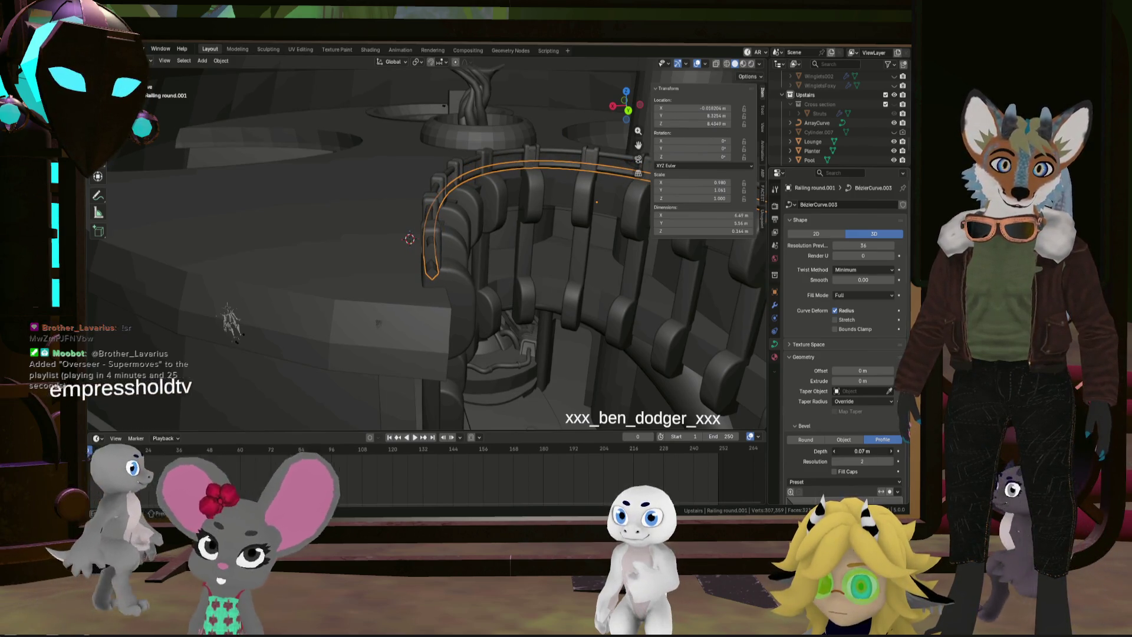
scroll(813, 437, down, 5)
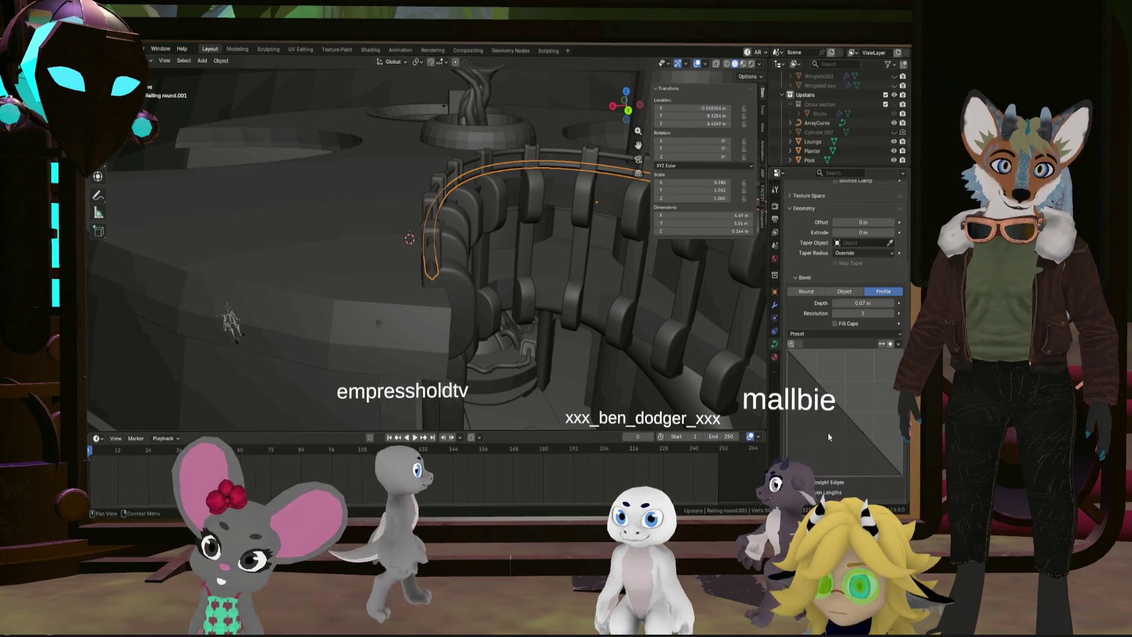
scroll(828, 433, down, 3)
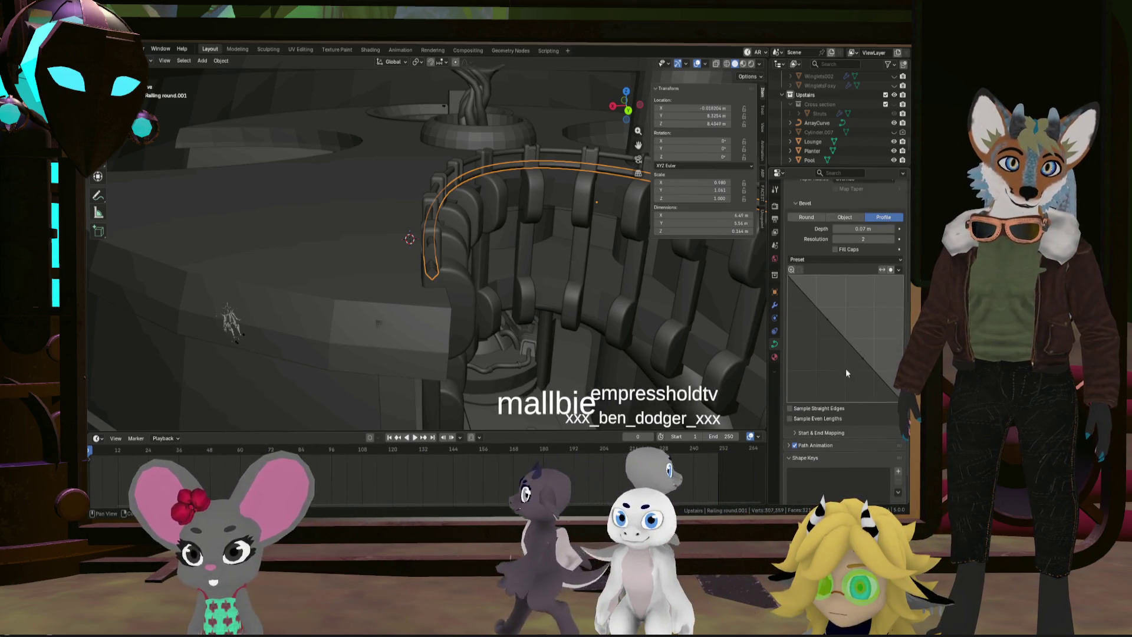
mouse_move(863, 360)
mouse_down()
mouse_move(807, 391)
mouse_move(857, 352)
mouse_up()
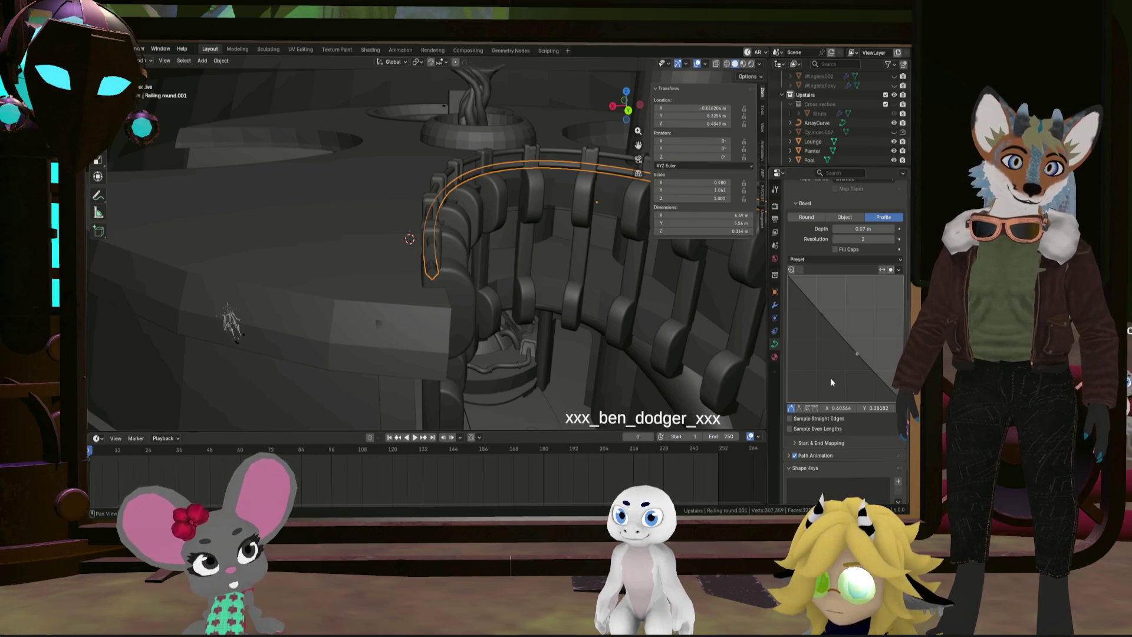
mouse_move(847, 343)
mouse_down()
mouse_move(903, 299)
mouse_move(852, 276)
mouse_move(901, 274)
mouse_up()
mouse_move(623, 299)
middle_down()
mouse_move(505, 279)
mouse_move(566, 277)
middle_up()
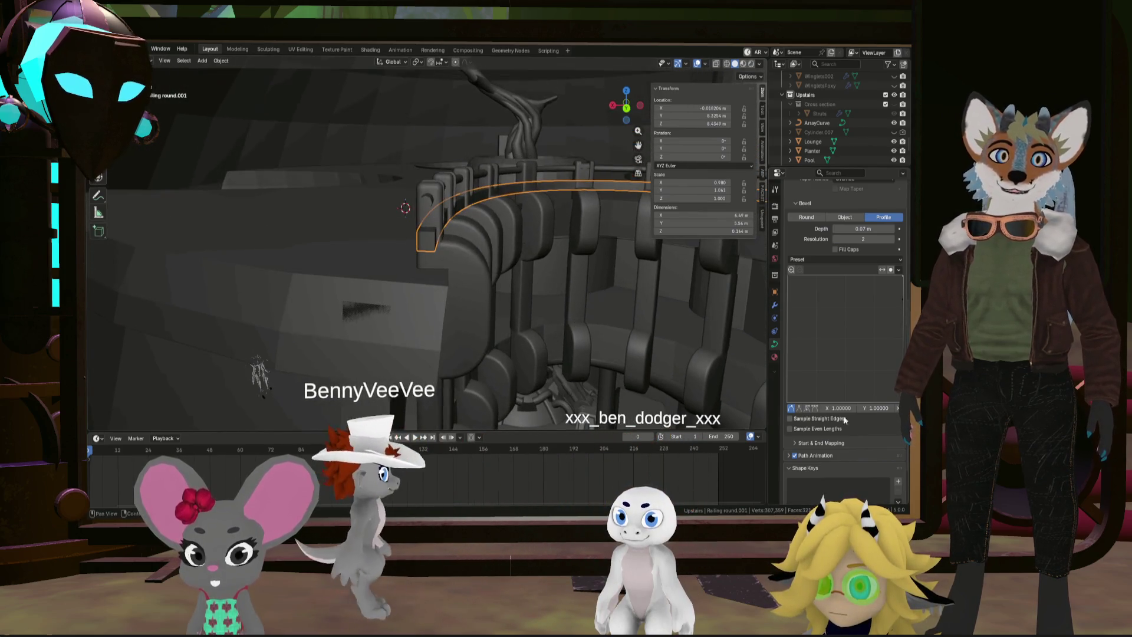
key(ctrl+z)
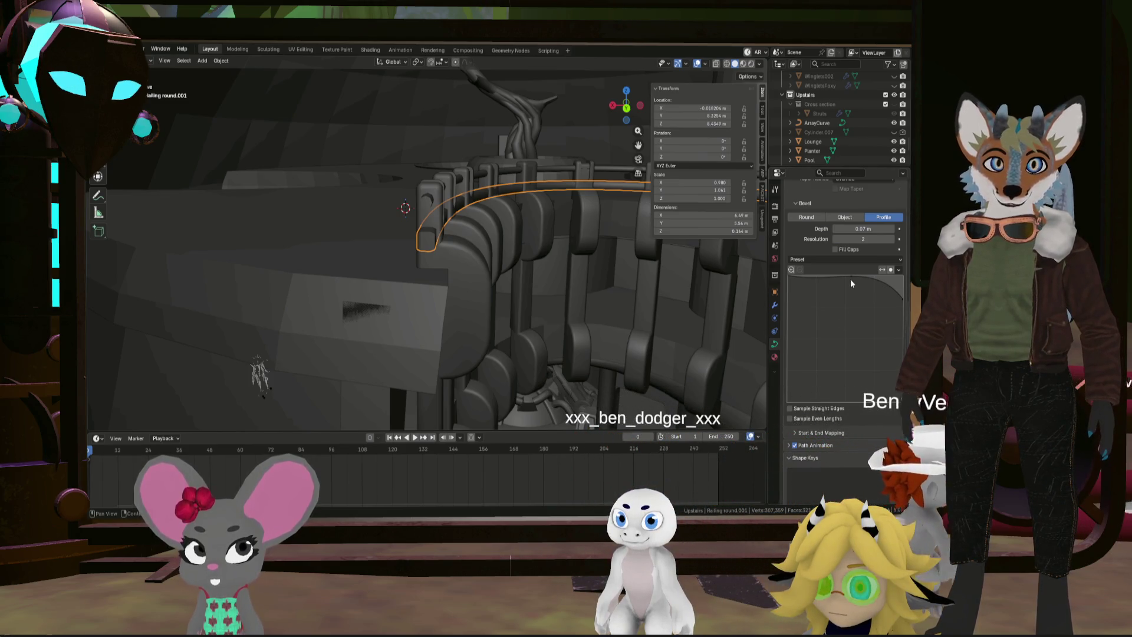
Set the selected bevel profile point's Y value to 1
click(901, 280)
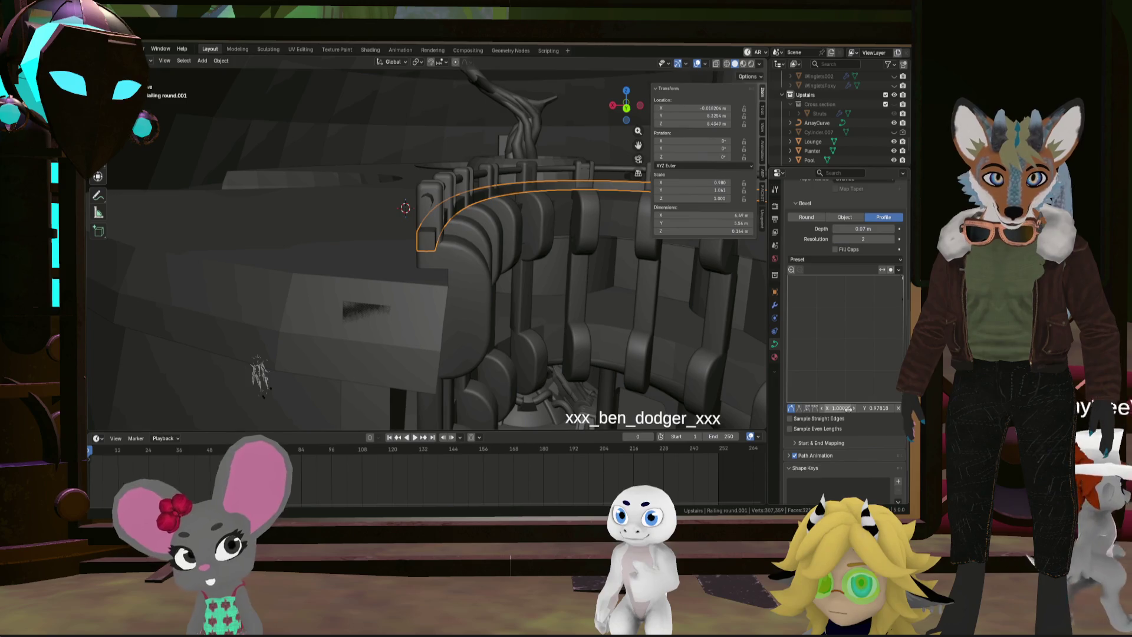
click(879, 408)
text(1)
key(Return)
scroll(590, 301, up, 5)
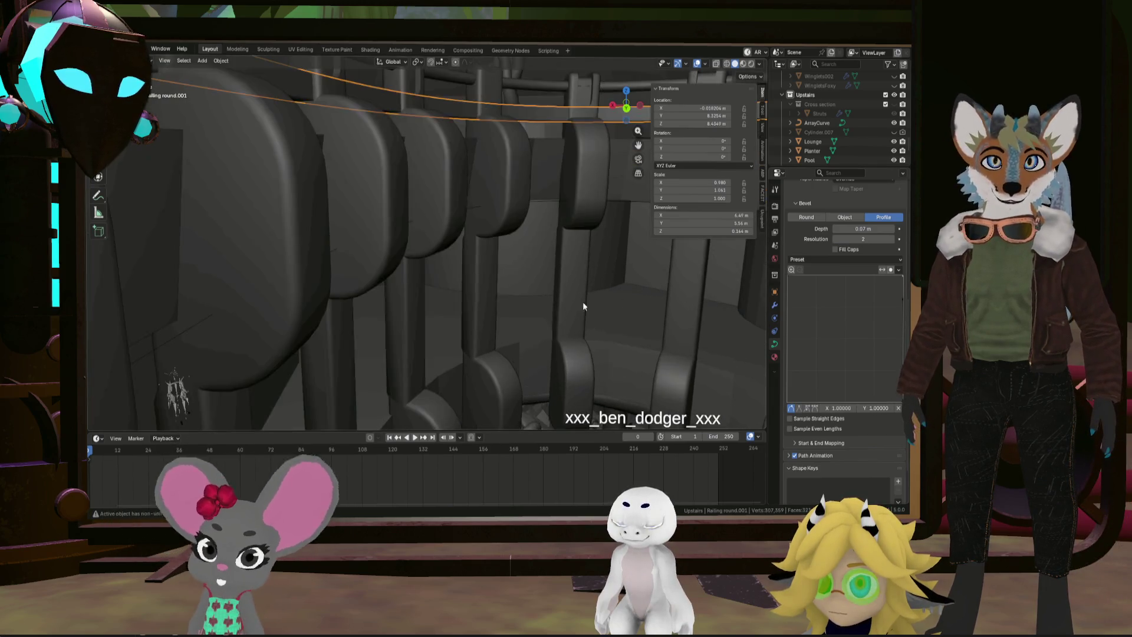
Move the top profile point to about 0.5 and give the profile points sharp Vector corners
scroll(506, 268, down, 5)
mouse_move(477, 275)
middle_down()
mouse_move(432, 302)
mouse_move(375, 300)
mouse_move(459, 289)
mouse_move(356, 281)
middle_up()
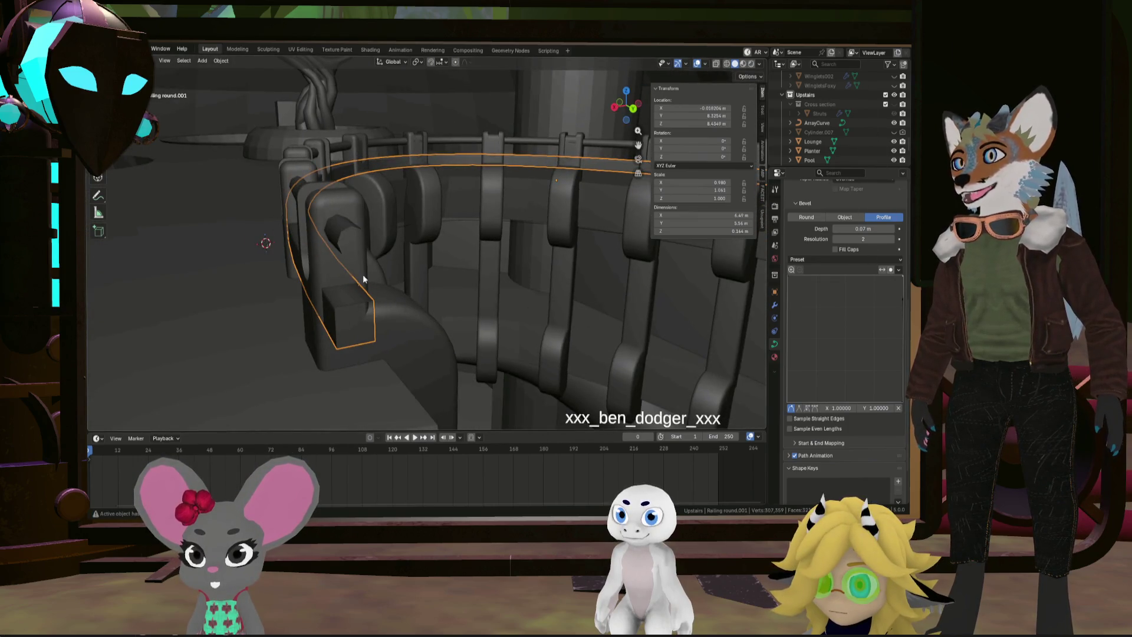
drag(878, 407, 885, 408)
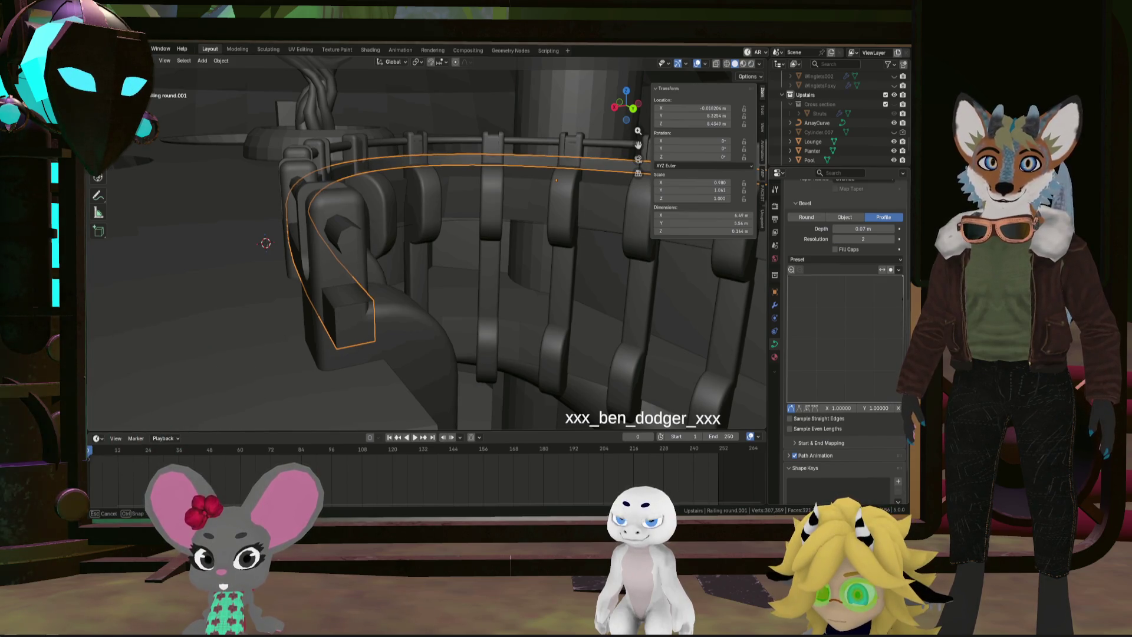
mouse_move(900, 275)
mouse_down()
mouse_move(848, 279)
mouse_move(858, 401)
mouse_move(844, 401)
mouse_up()
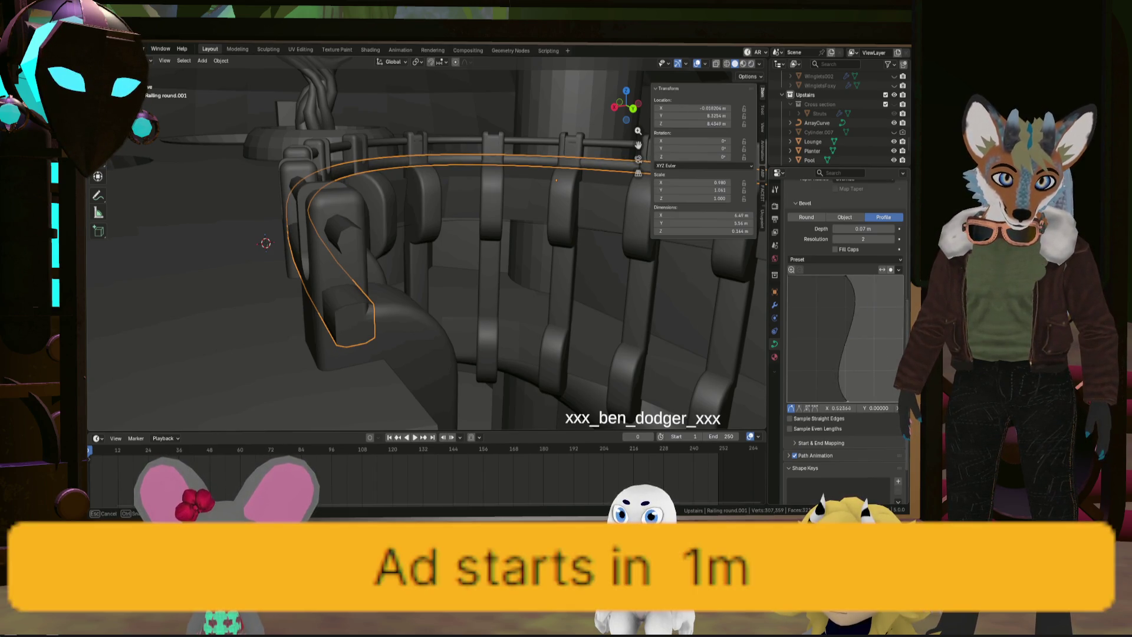
click(799, 407)
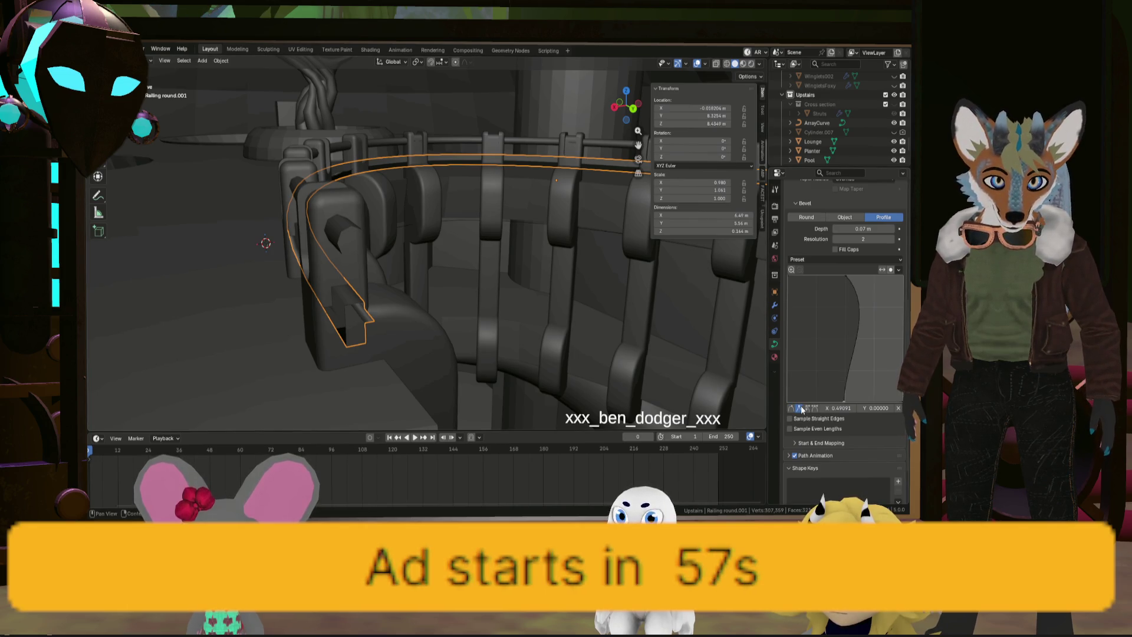
click(845, 275)
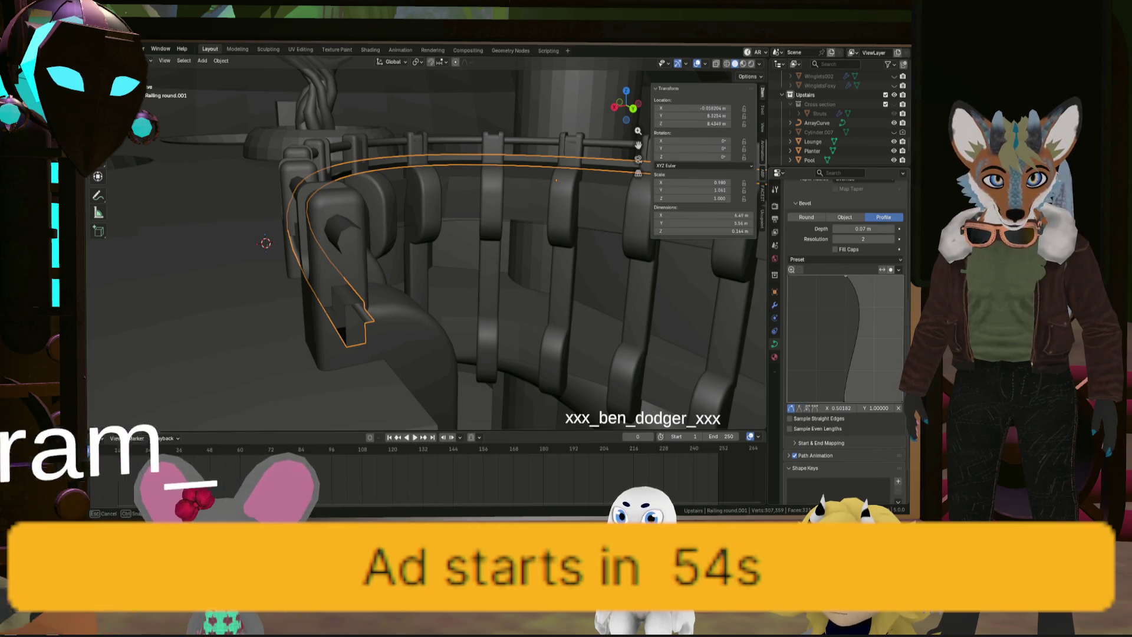
click(799, 407)
Switch the bevel mode to Object and set the geometry offset to -0.54 m
mouse_move(552, 333)
middle_down()
mouse_move(395, 301)
mouse_move(371, 303)
mouse_move(384, 323)
mouse_move(354, 306)
mouse_move(351, 336)
mouse_move(392, 352)
mouse_move(455, 324)
middle_up()
scroll(352, 336, up, 5)
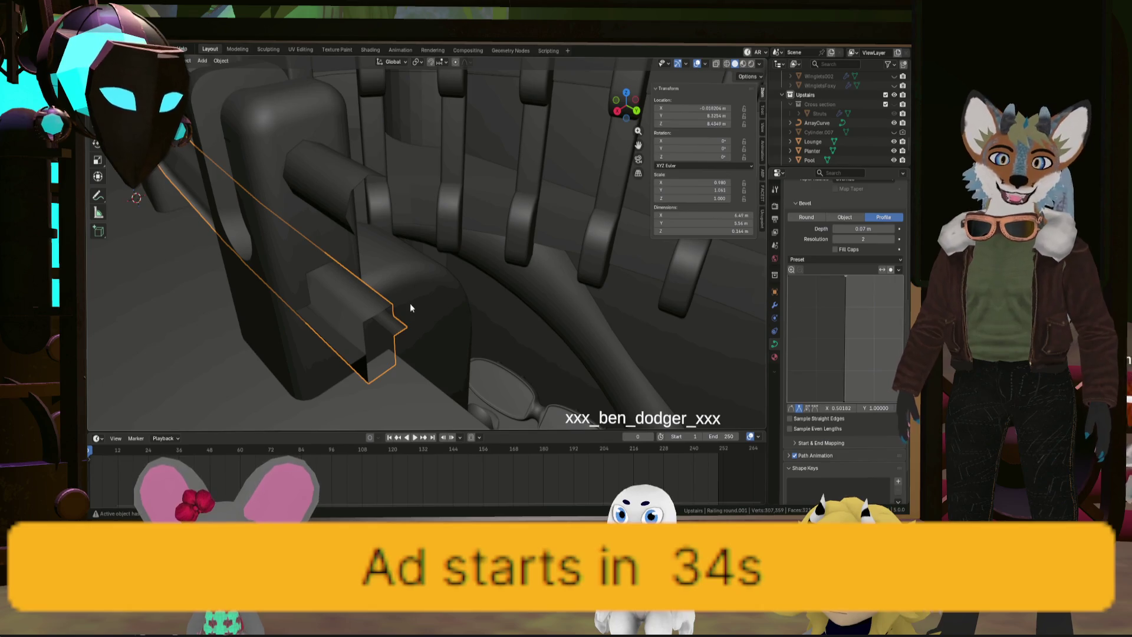
scroll(409, 303, up, 5)
mouse_move(428, 314)
middle_down()
mouse_move(280, 291)
mouse_move(254, 270)
mouse_move(421, 288)
middle_up()
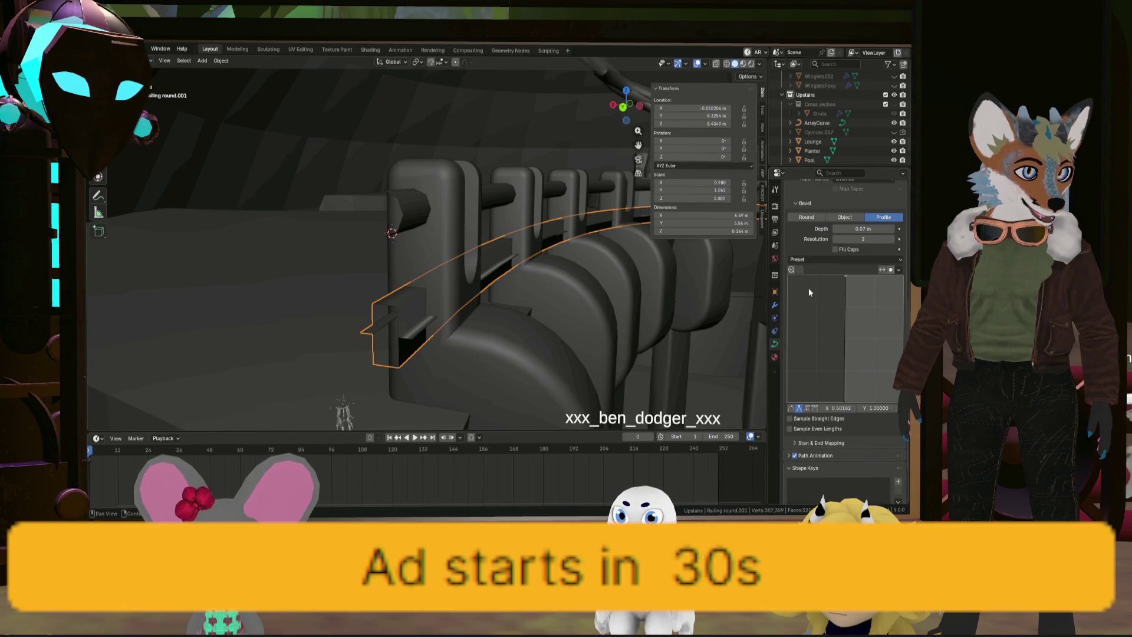
click(855, 218)
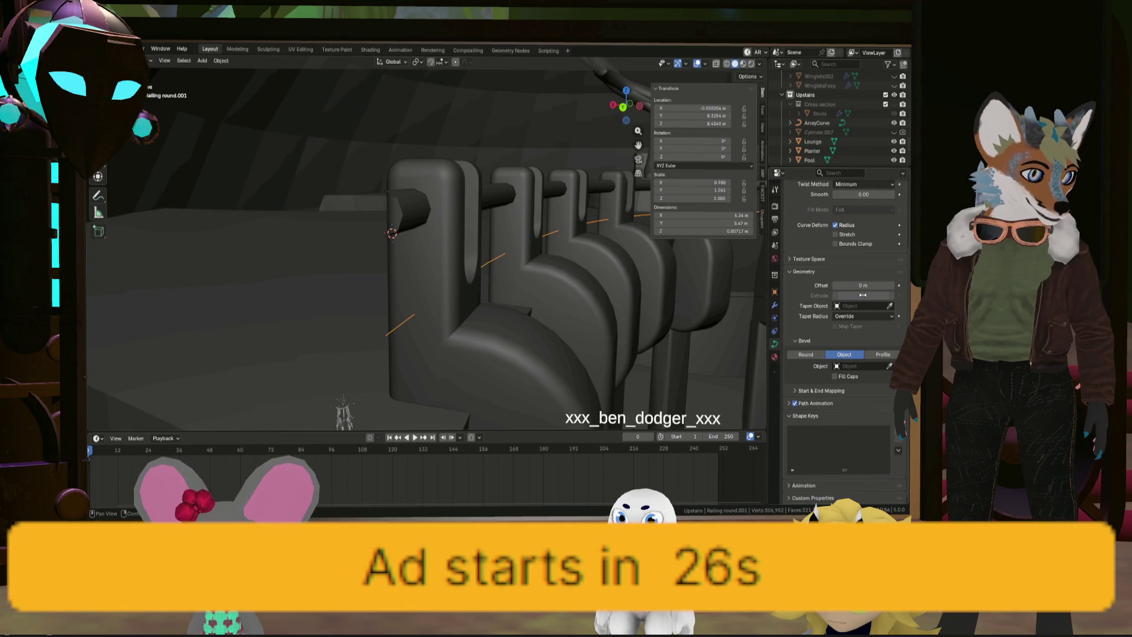
drag(862, 285, 843, 286)
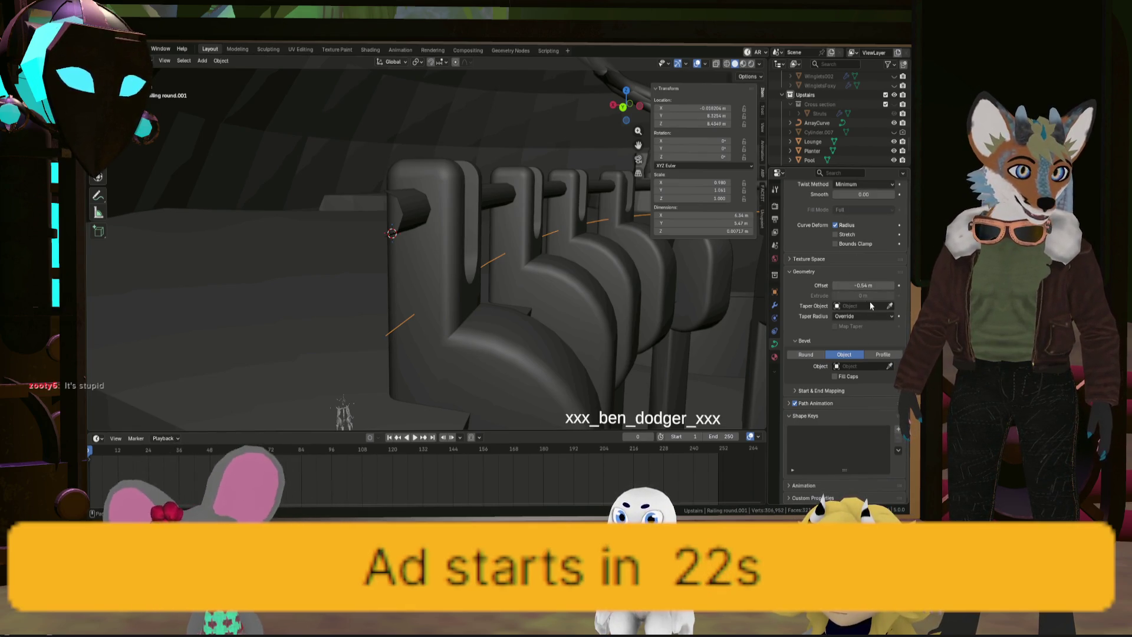
Return the bevel to Round, reset offset to 0 m, set extrude 0.09 m and resolution 1
click(816, 356)
mouse_move(720, 335)
middle_down()
mouse_move(525, 295)
mouse_move(514, 309)
mouse_move(585, 298)
middle_up()
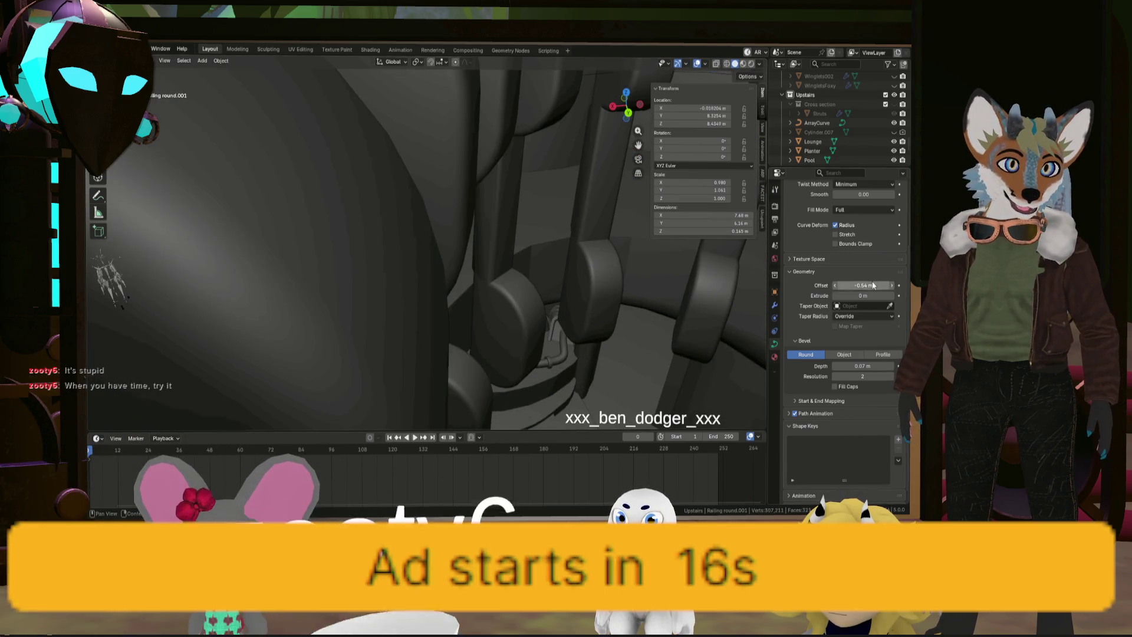
key(BackSpace)
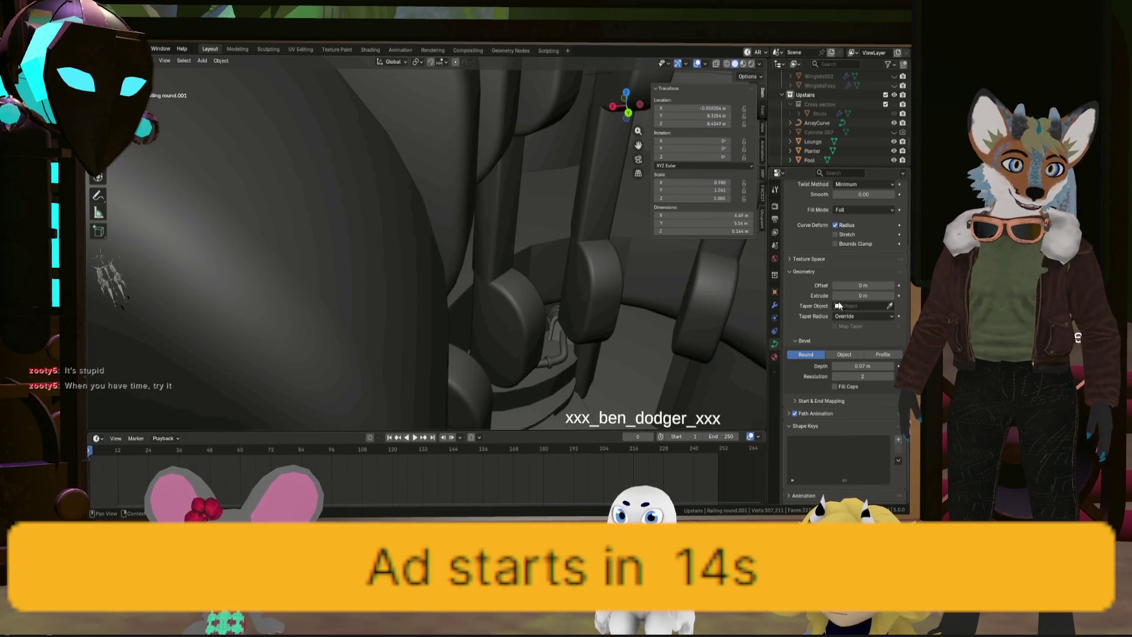
scroll(838, 306, down, 1)
key(KP_Decimal)
mouse_move(863, 286)
mouse_down()
mouse_move(878, 286)
mouse_move(866, 286)
mouse_up()
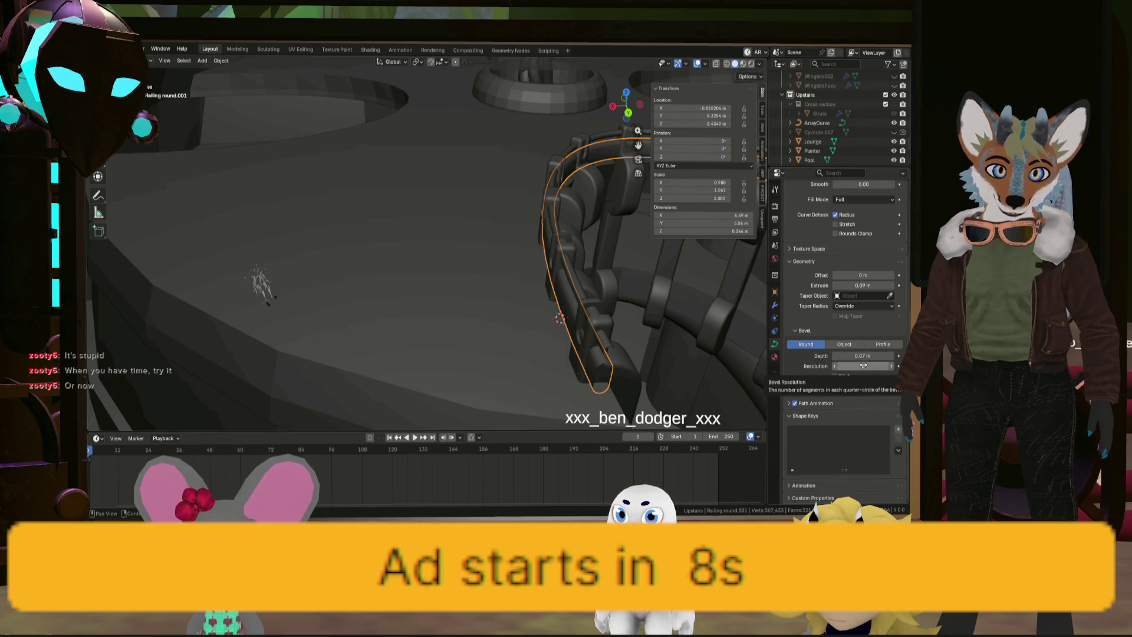
drag(863, 366, 849, 365)
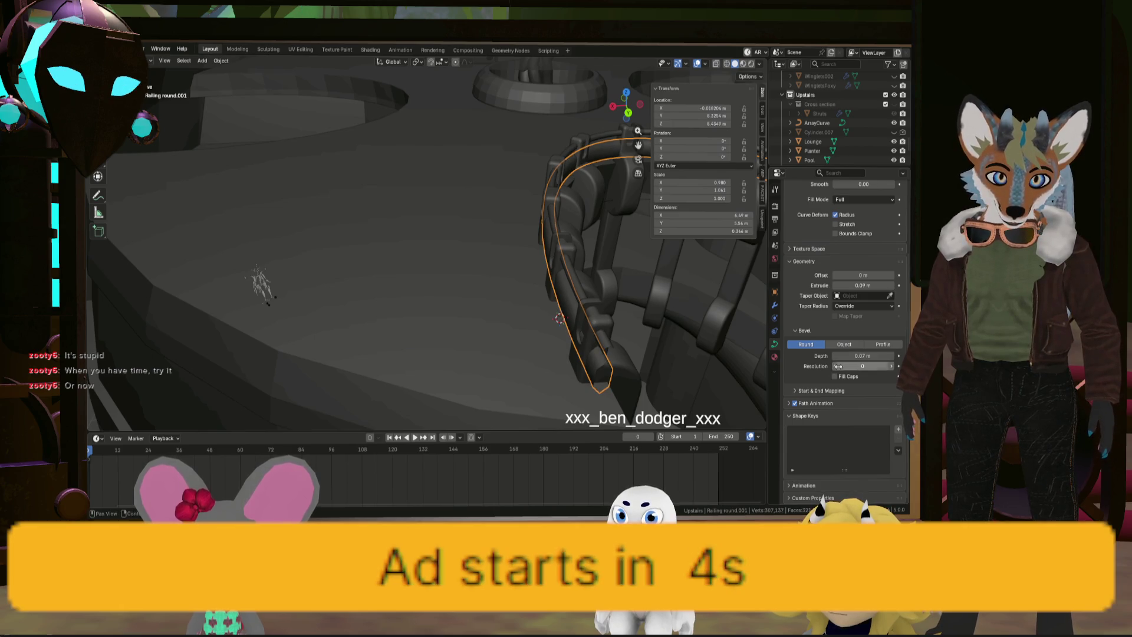
Reduce the bevel depth from 0.05 m to 0.02 m for a thin rail
scroll(630, 329, down, 5)
middle_drag(606, 324, 380, 223)
scroll(342, 151, up, 5)
shift+middle_drag(342, 151, 507, 235)
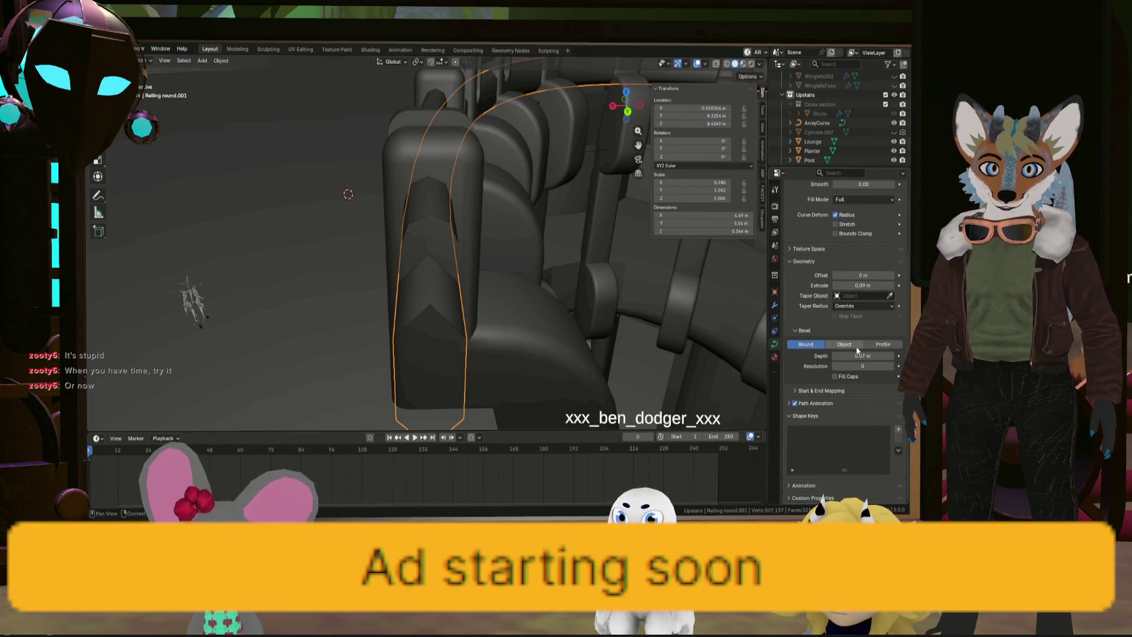
click(834, 356)
click(835, 356)
click(834, 356)
click(835, 356)
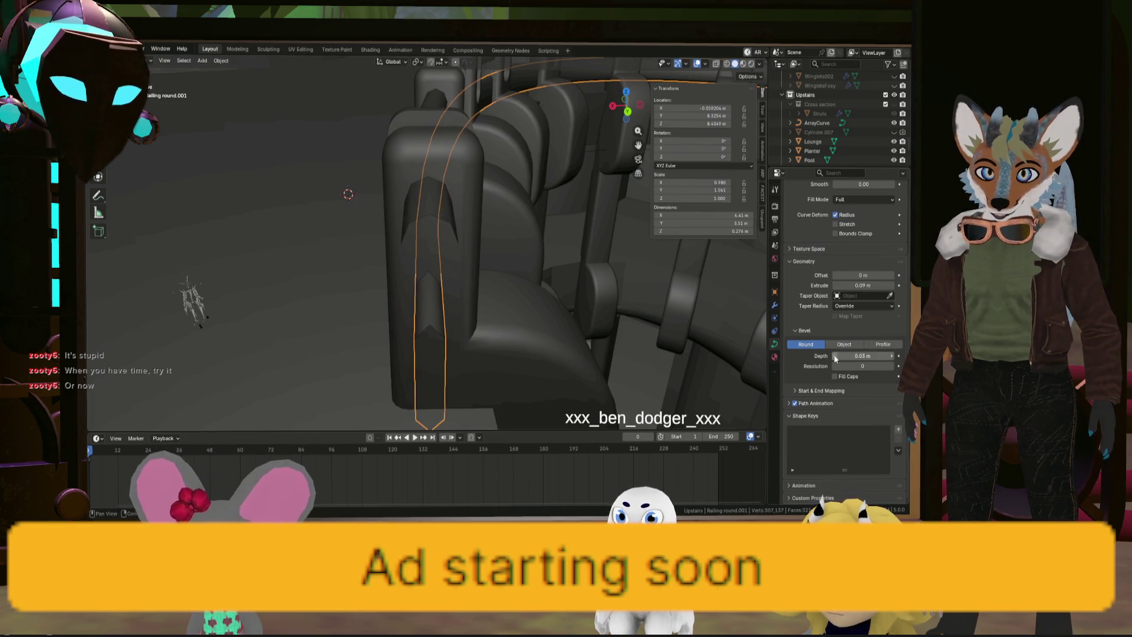
click(835, 356)
mouse_move(531, 248)
middle_down()
mouse_move(497, 232)
mouse_move(518, 260)
mouse_move(465, 249)
mouse_move(460, 262)
mouse_move(387, 245)
mouse_move(469, 251)
mouse_move(501, 231)
mouse_move(488, 243)
middle_up()
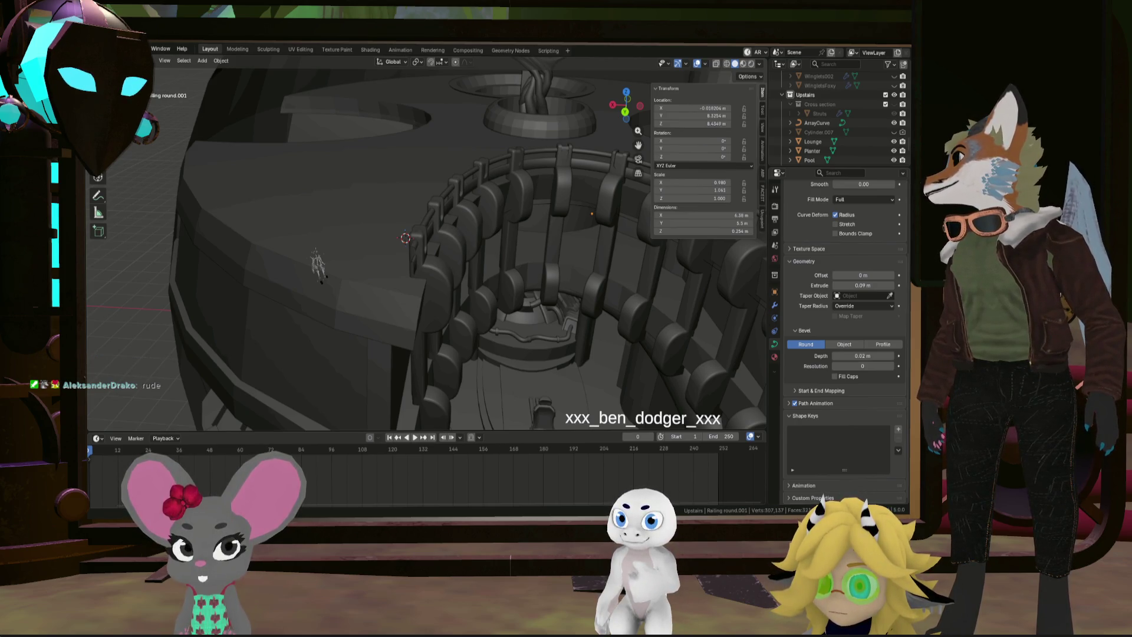
Switch from Blender to the browser showing the Scrandle food game
key(alt+Tab)
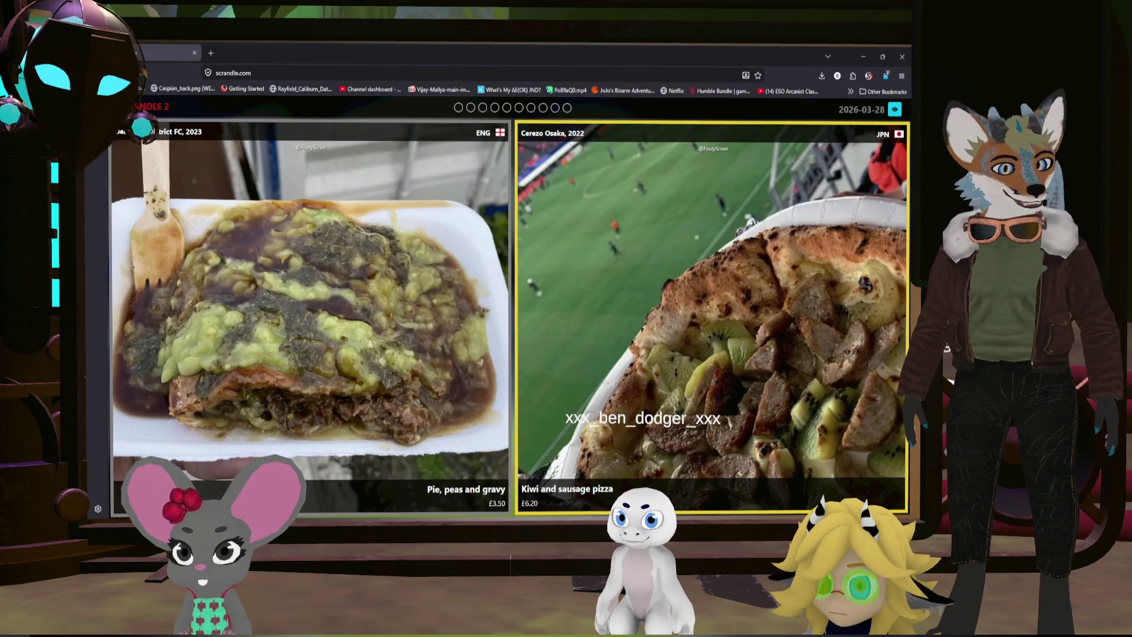
Pick kiwi-sausage pizza, cheeseburger, burger and chips, hot dog, chicken schnitzel and steak pie
click(674, 339)
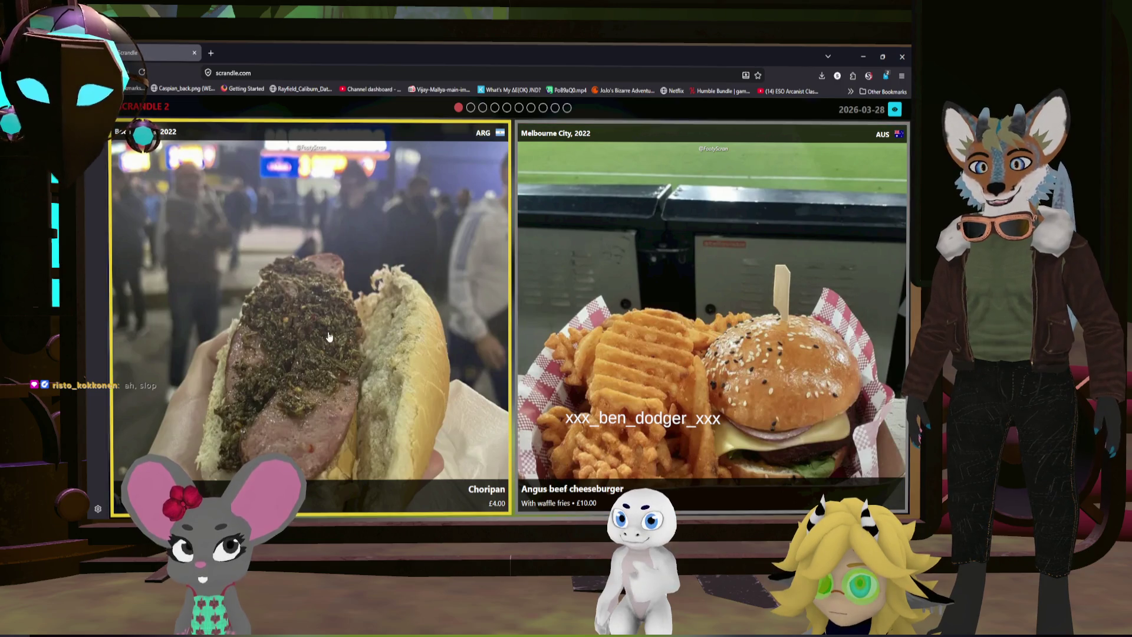
click(699, 345)
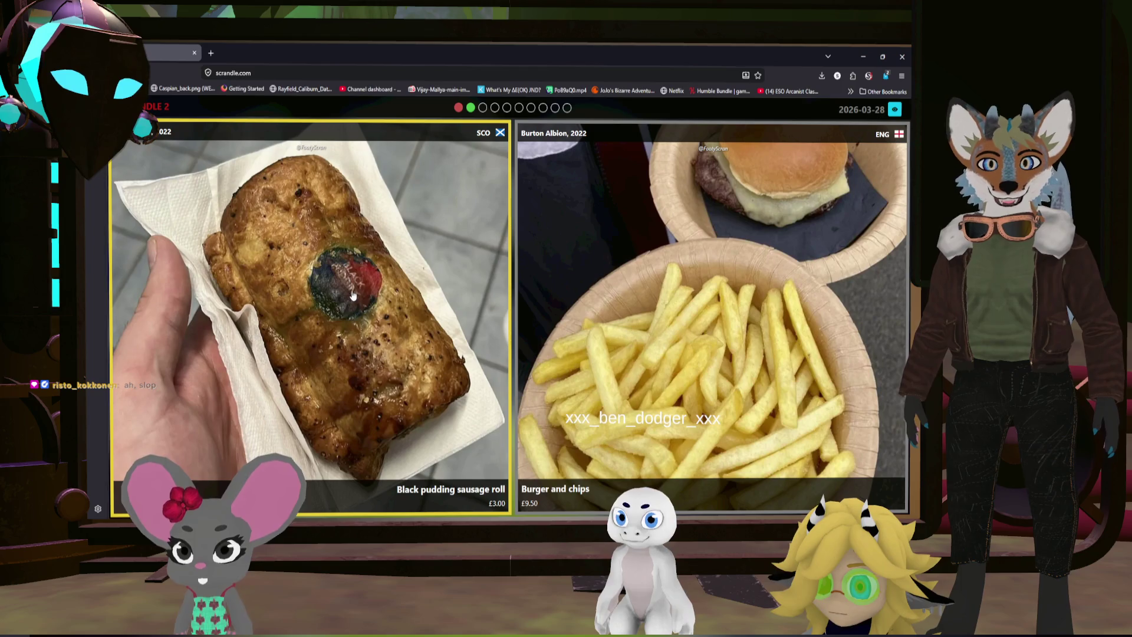
click(704, 348)
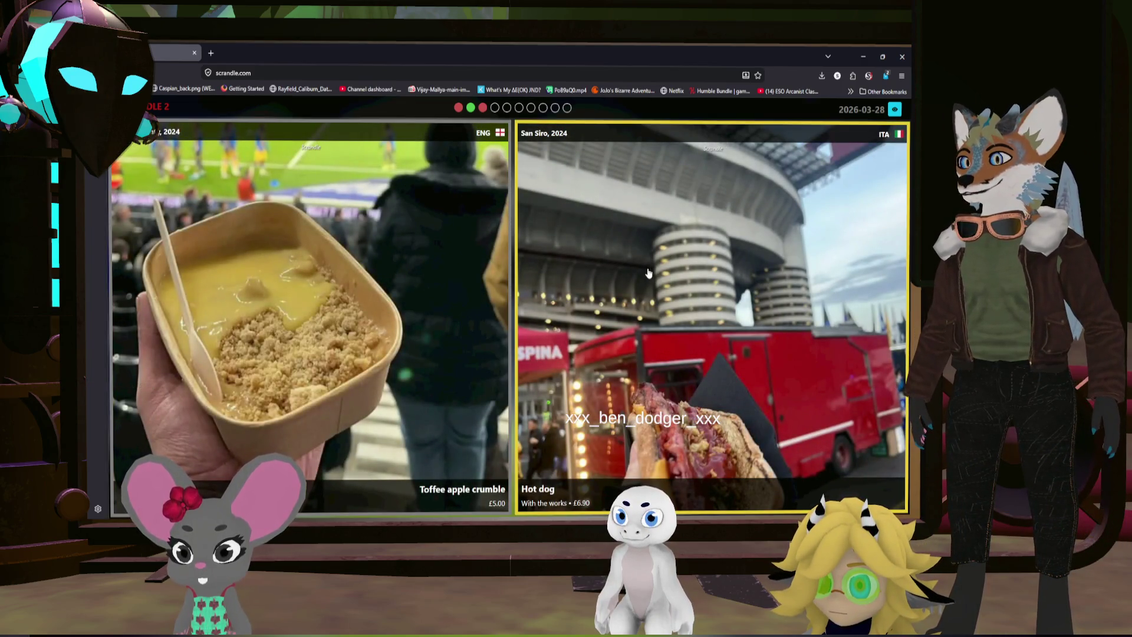
click(678, 436)
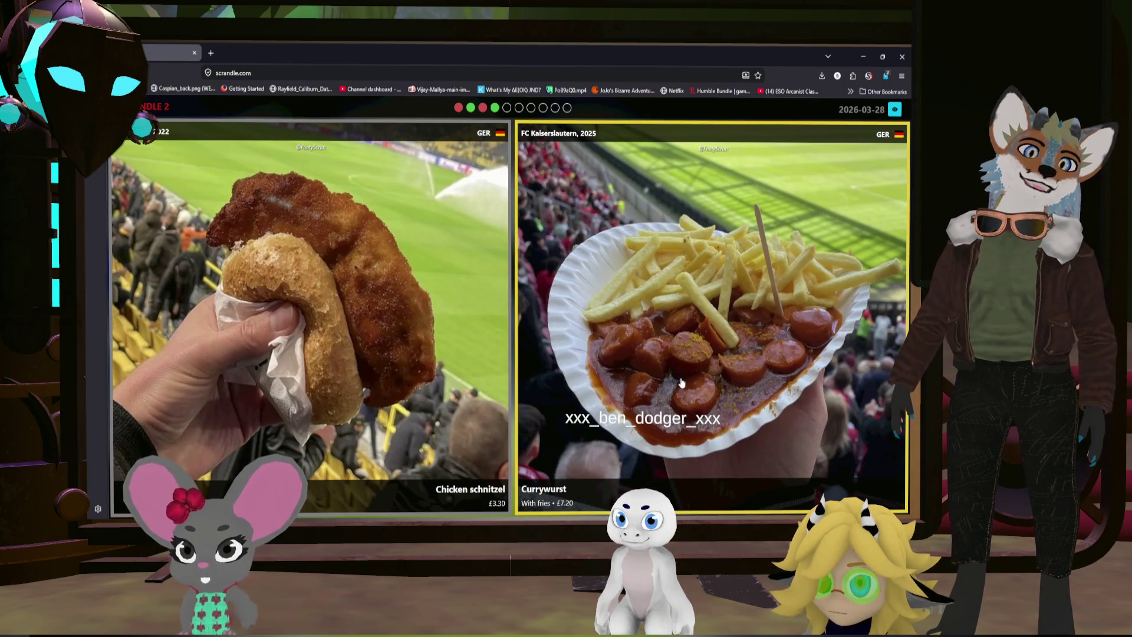
click(326, 315)
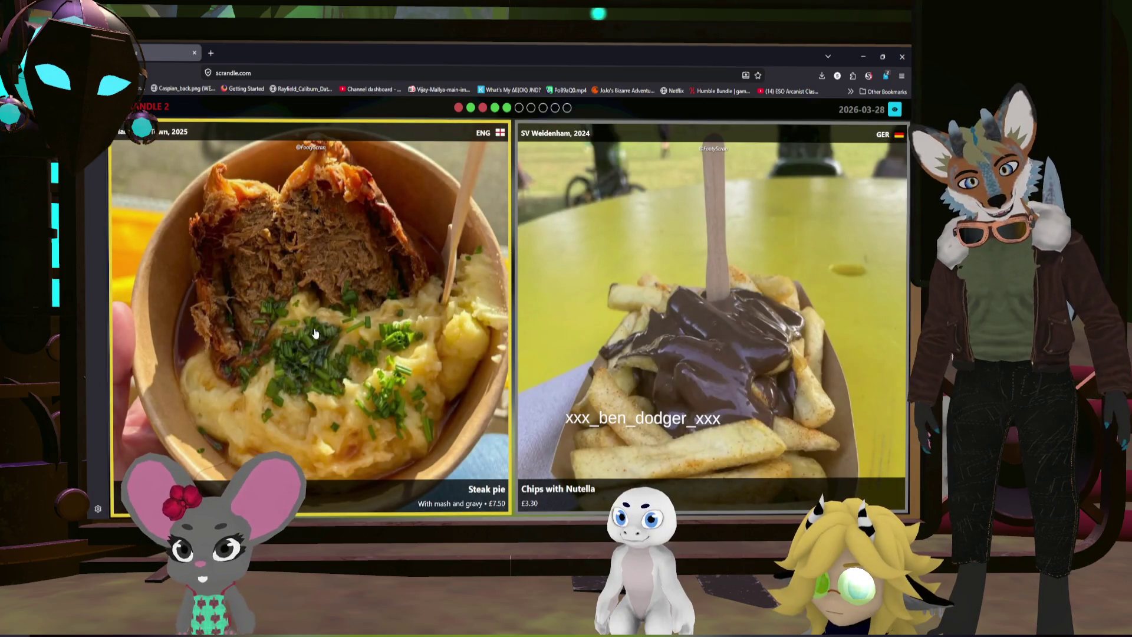
click(314, 334)
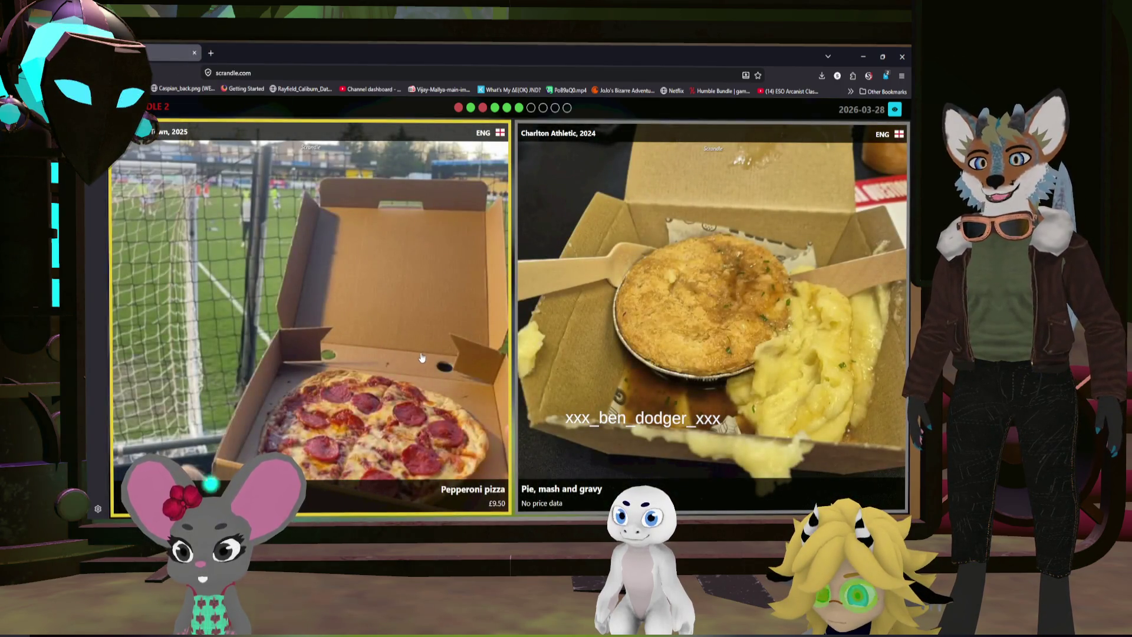
Vote in the last rounds: Pepperoni pizza, Jerk chicken, Chicken burger, then return to Blender
click(400, 321)
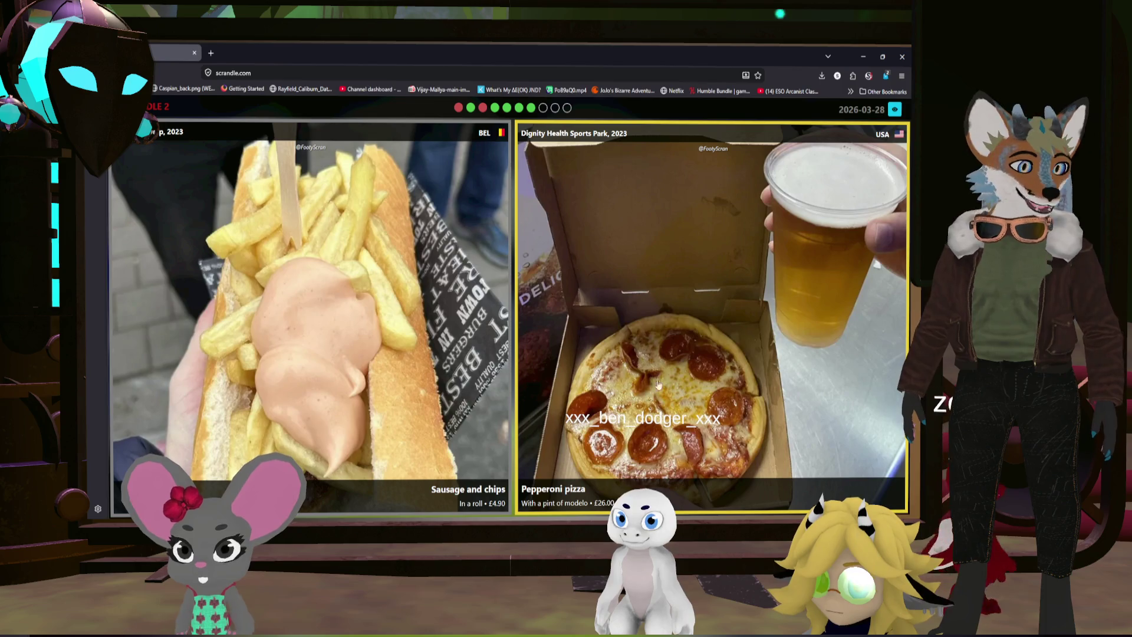
click(701, 377)
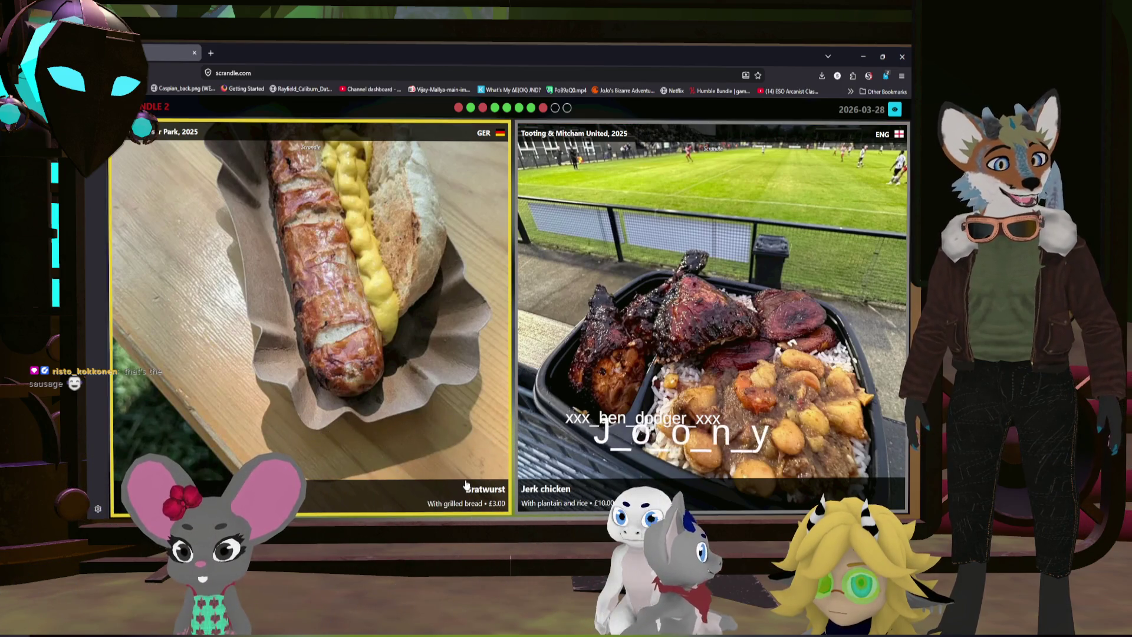
key(Right)
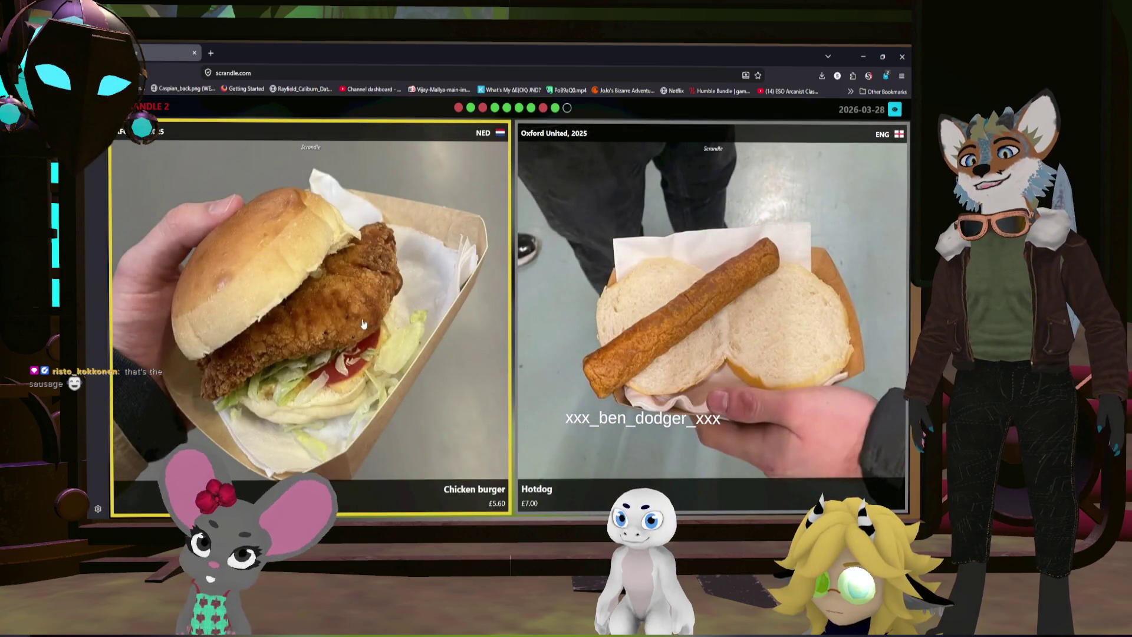
click(364, 324)
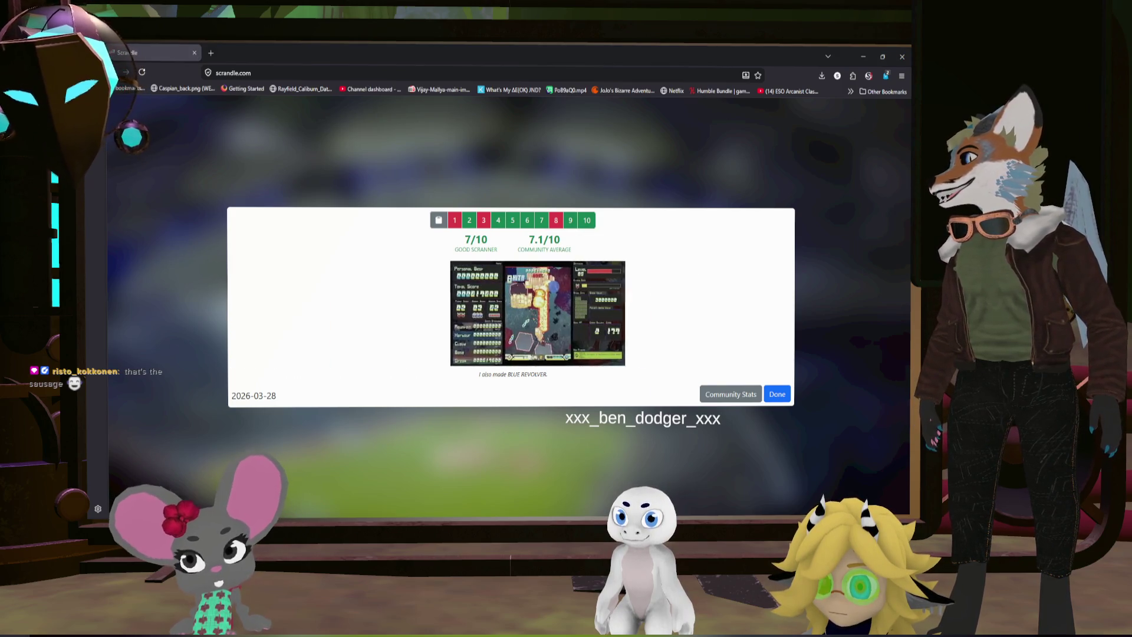
key(alt+Tab)
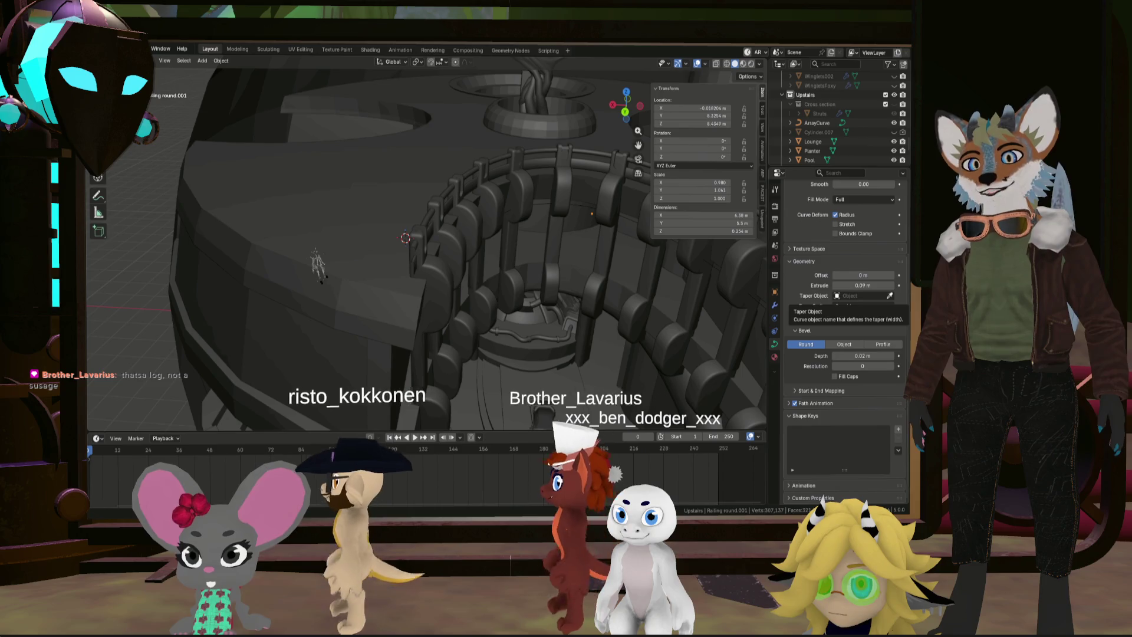
scroll(451, 283, down, 3)
mouse_move(451, 283)
middle_down()
mouse_move(451, 302)
mouse_move(433, 150)
mouse_move(444, 281)
mouse_move(446, 227)
mouse_move(424, 219)
mouse_move(468, 229)
mouse_move(429, 247)
mouse_move(450, 250)
mouse_move(426, 262)
middle_up()
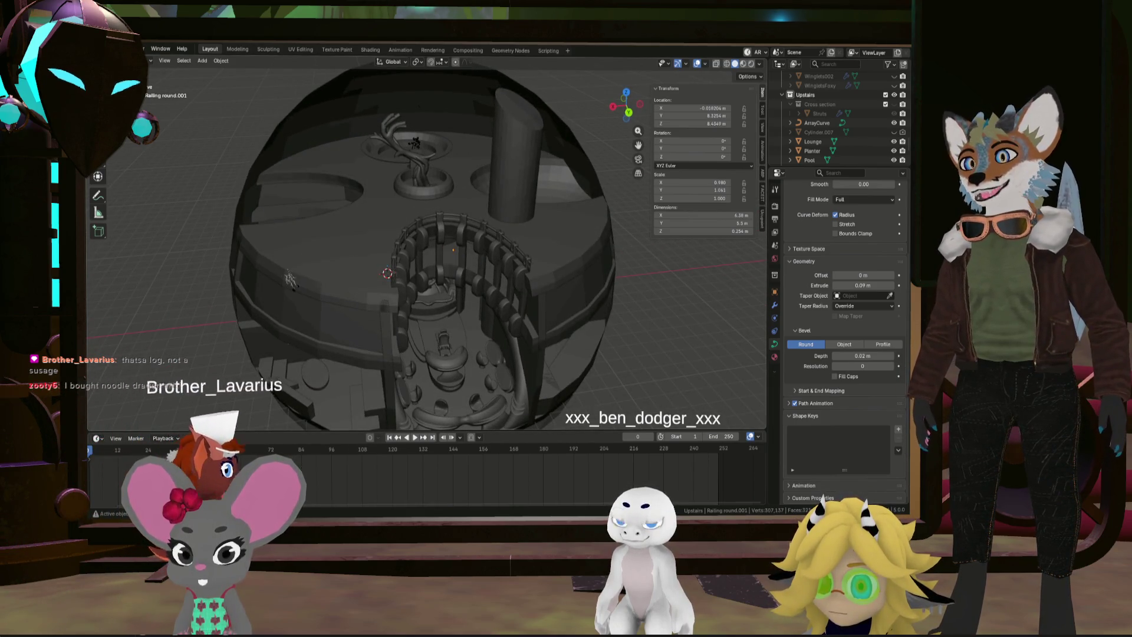
scroll(437, 299, up, 5)
mouse_move(437, 299)
middle_down()
mouse_move(429, 308)
mouse_move(409, 302)
mouse_move(429, 292)
middle_up()
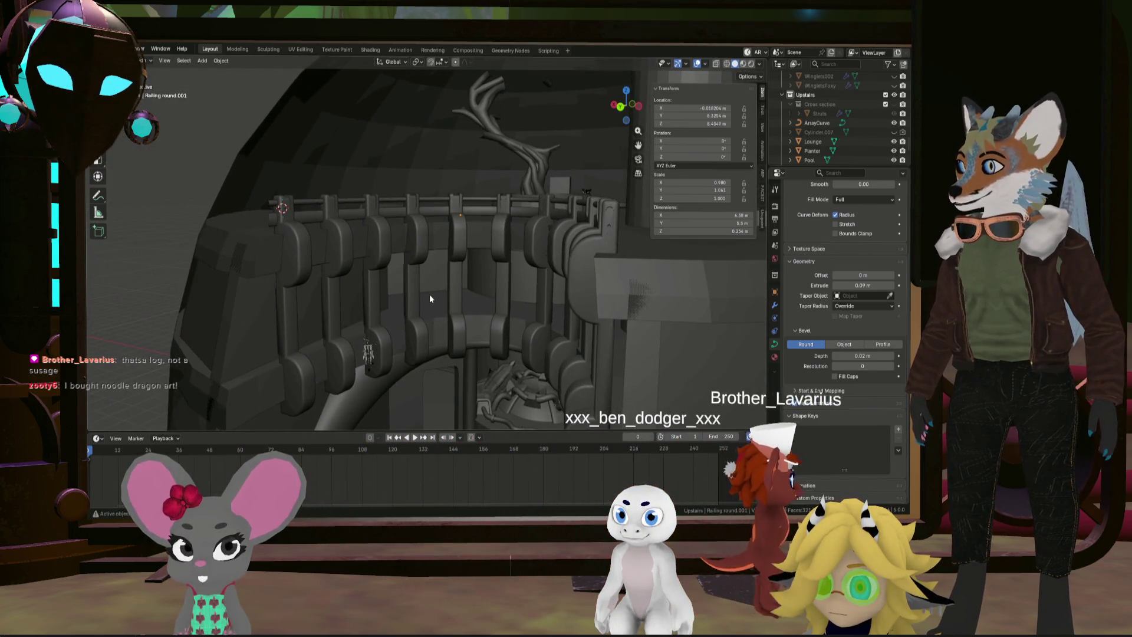
mouse_move(429, 294)
middle_down()
mouse_move(417, 286)
mouse_move(440, 278)
mouse_move(517, 295)
mouse_move(468, 303)
mouse_move(461, 289)
mouse_move(463, 311)
mouse_move(465, 286)
middle_up()
scroll(417, 286, down, 2)
scroll(439, 279, down, 6)
click(462, 292)
scroll(466, 281, up, 3)
click(484, 251)
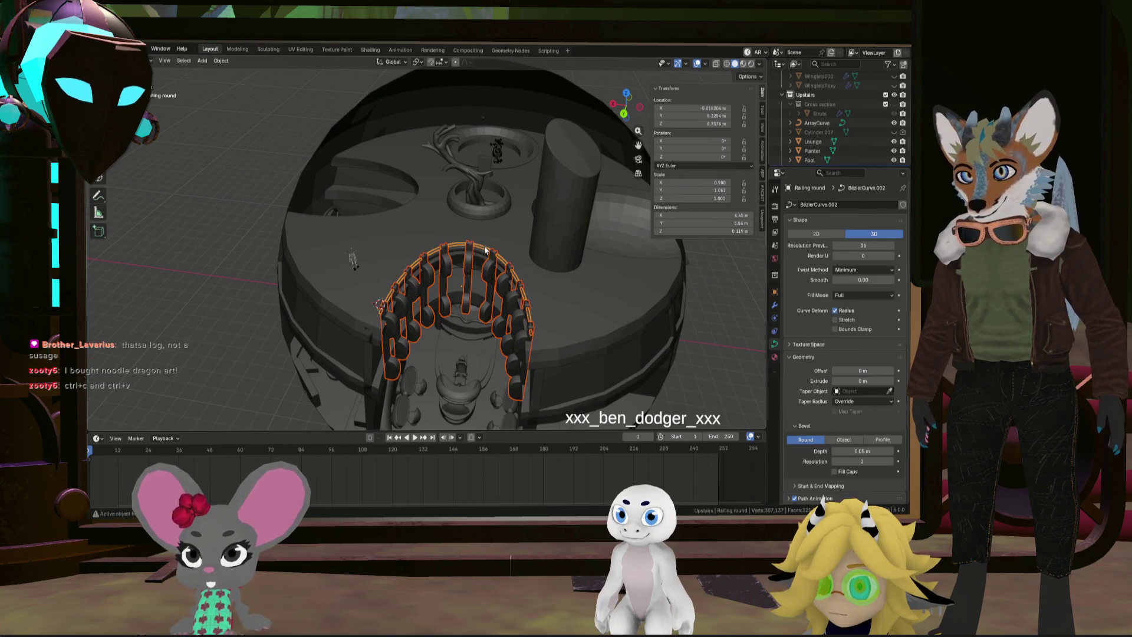
mouse_move(467, 290)
middle_down()
mouse_move(466, 278)
mouse_move(495, 291)
middle_up()
key(shift+d)
right_click(399, 252)
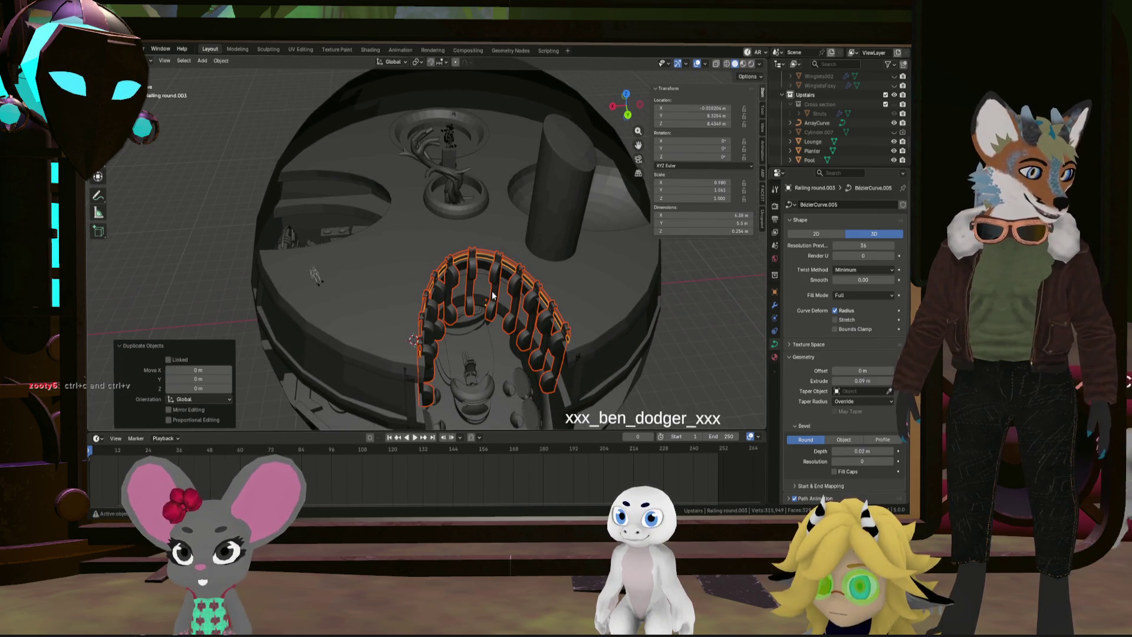
key(g)
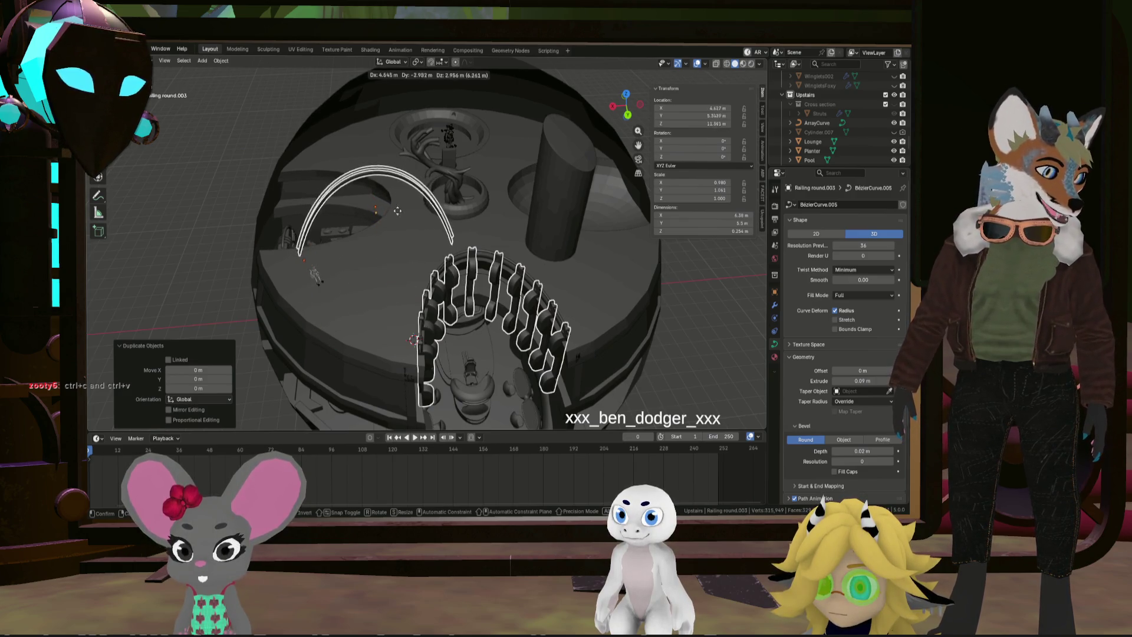
right_click(401, 214)
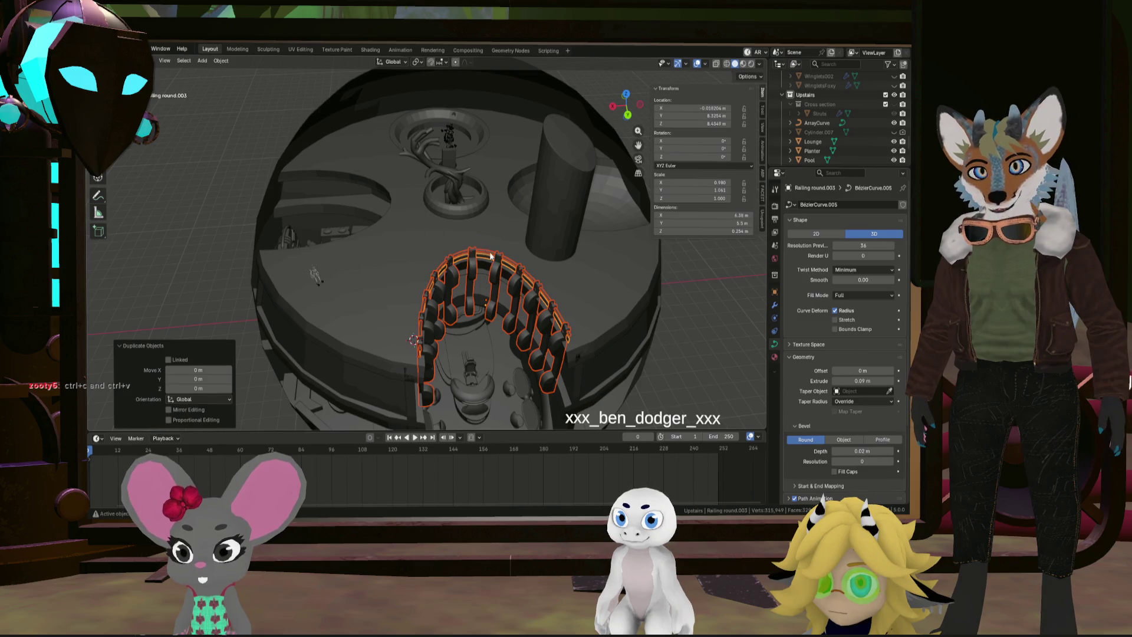
click(551, 267)
click(554, 275)
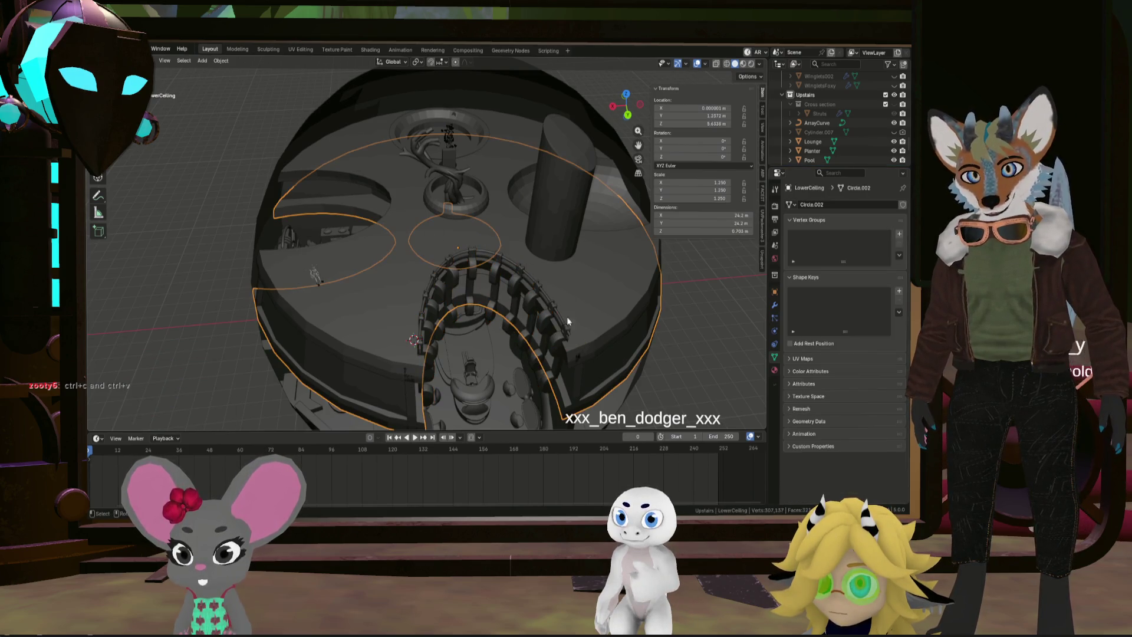
click(556, 344)
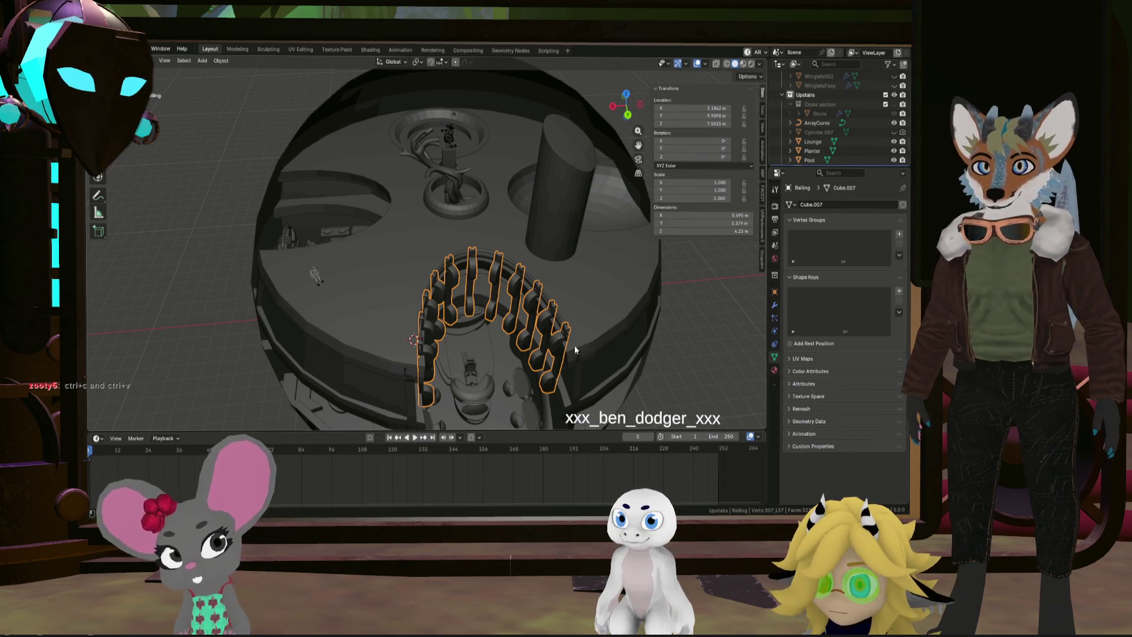
key(shift+d)
right_click(471, 246)
mouse_move(471, 246)
middle_down()
mouse_move(517, 293)
mouse_move(516, 322)
middle_up()
key(ctrl+z)
key(ctrl+z)
key(ctrl+shift+z)
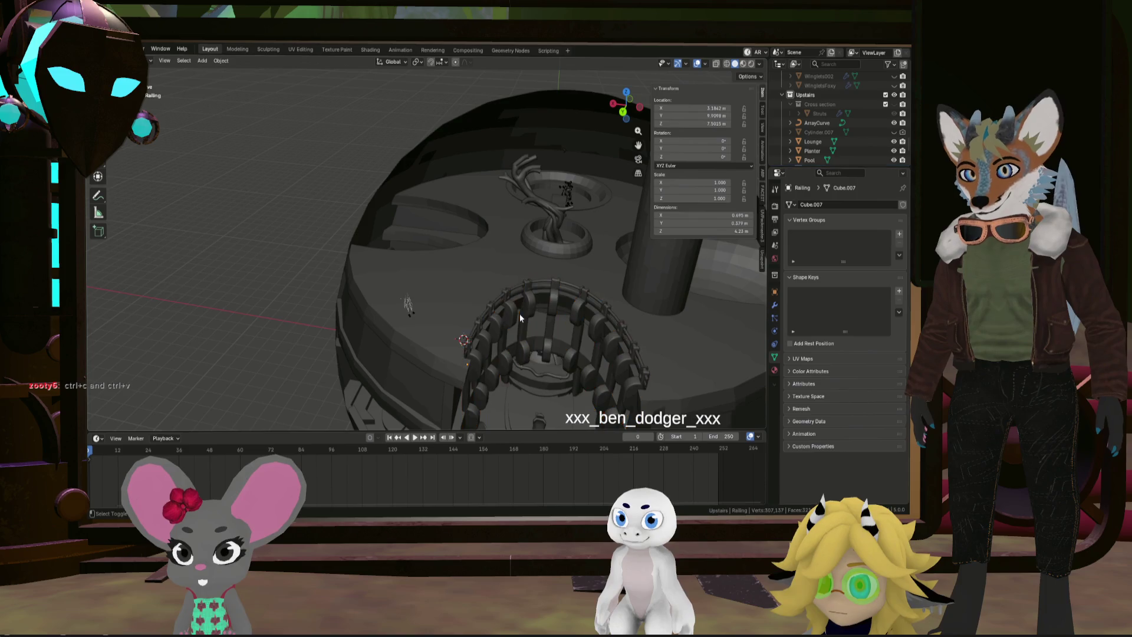
click(522, 315)
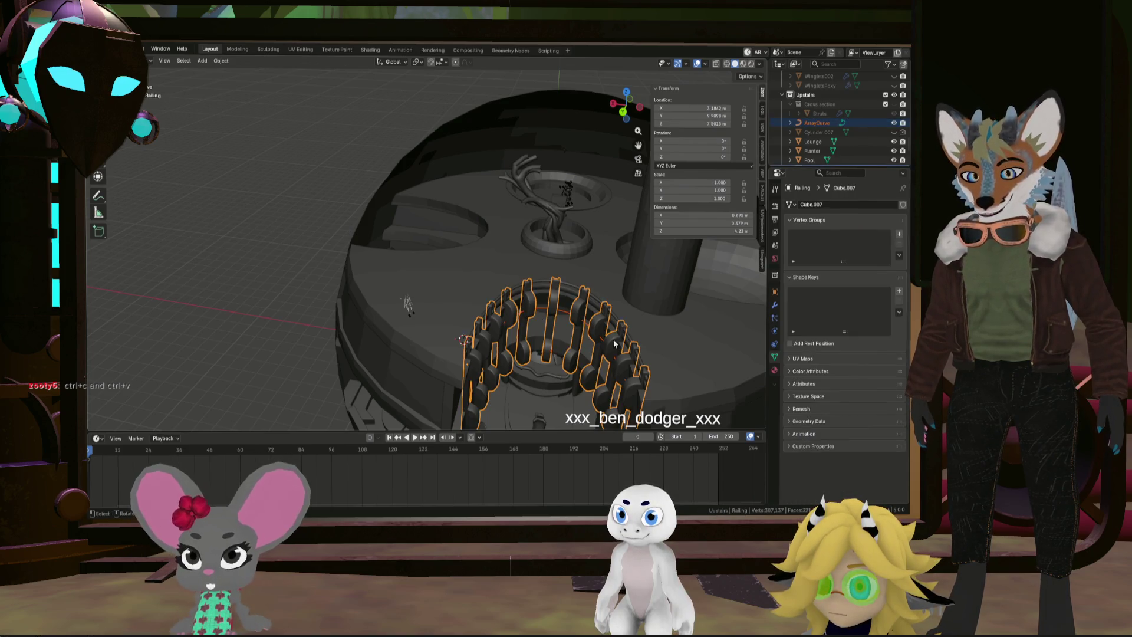
key(shift+d)
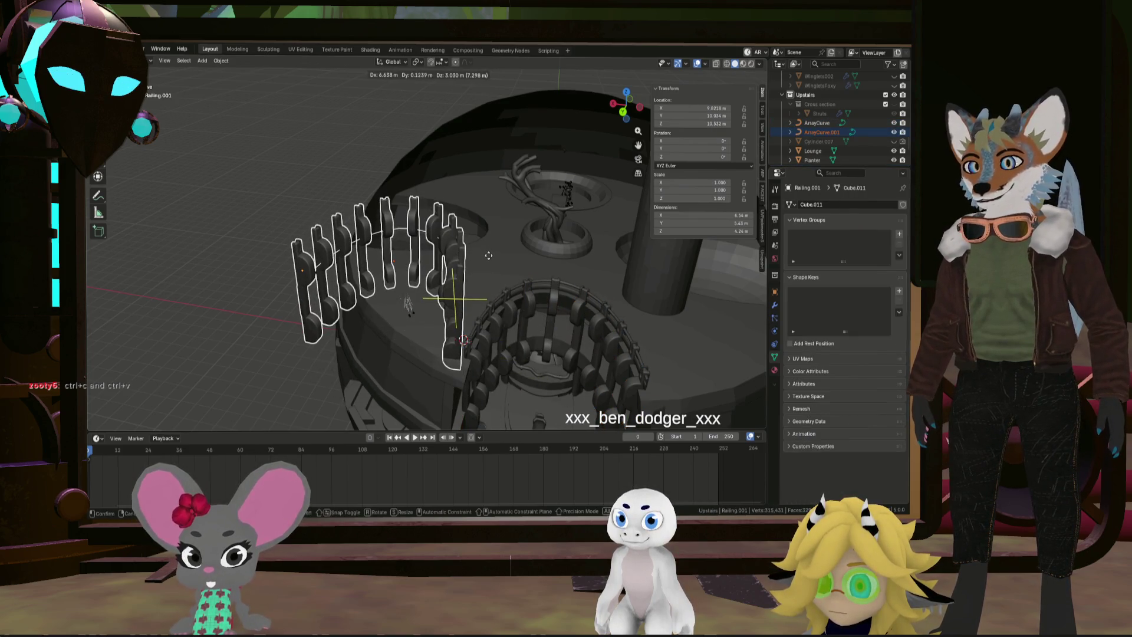
middle_drag(488, 255, 476, 255)
click(466, 248)
key(r)
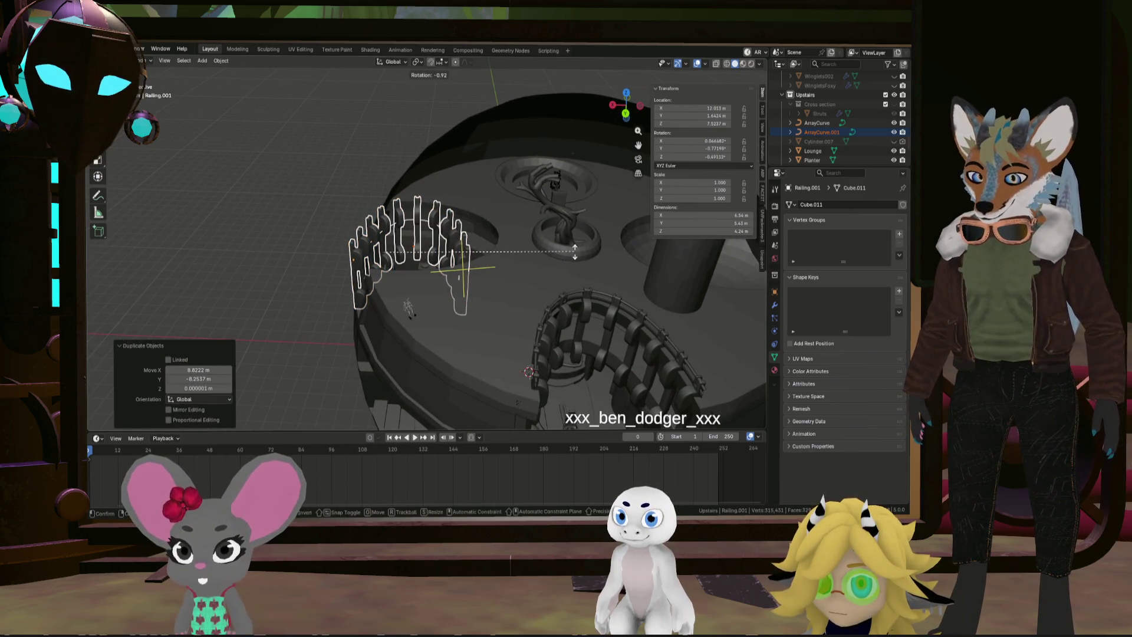
text(z90)
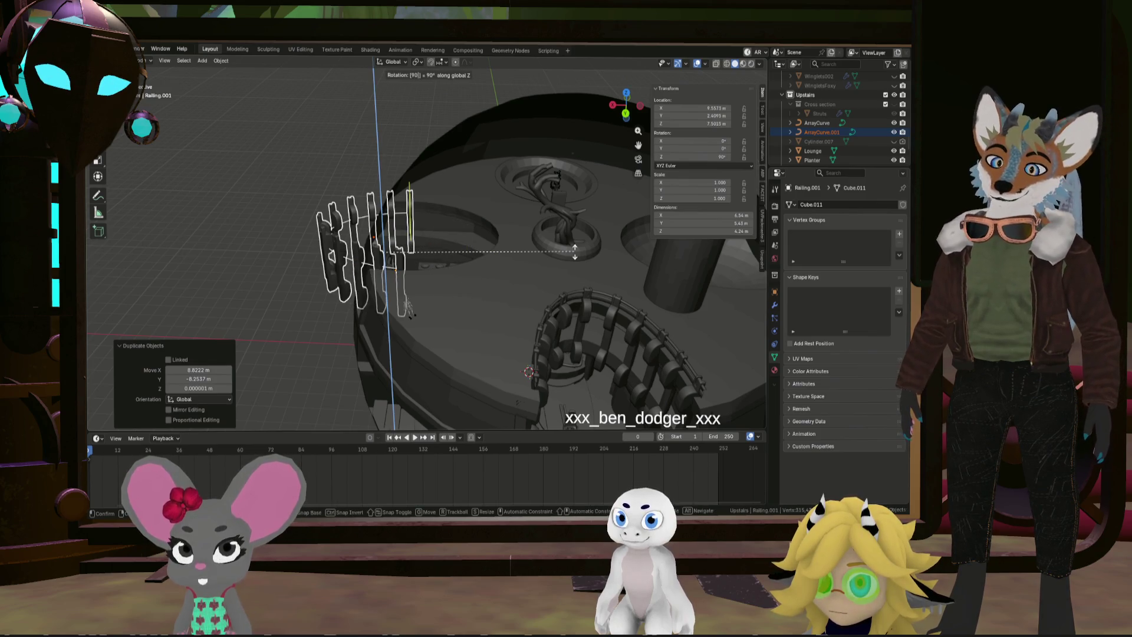
key(minus)
key(Return)
mouse_move(575, 252)
middle_down()
mouse_move(493, 288)
mouse_move(410, 289)
mouse_move(424, 319)
mouse_move(436, 263)
mouse_move(442, 318)
middle_up()
key(g)
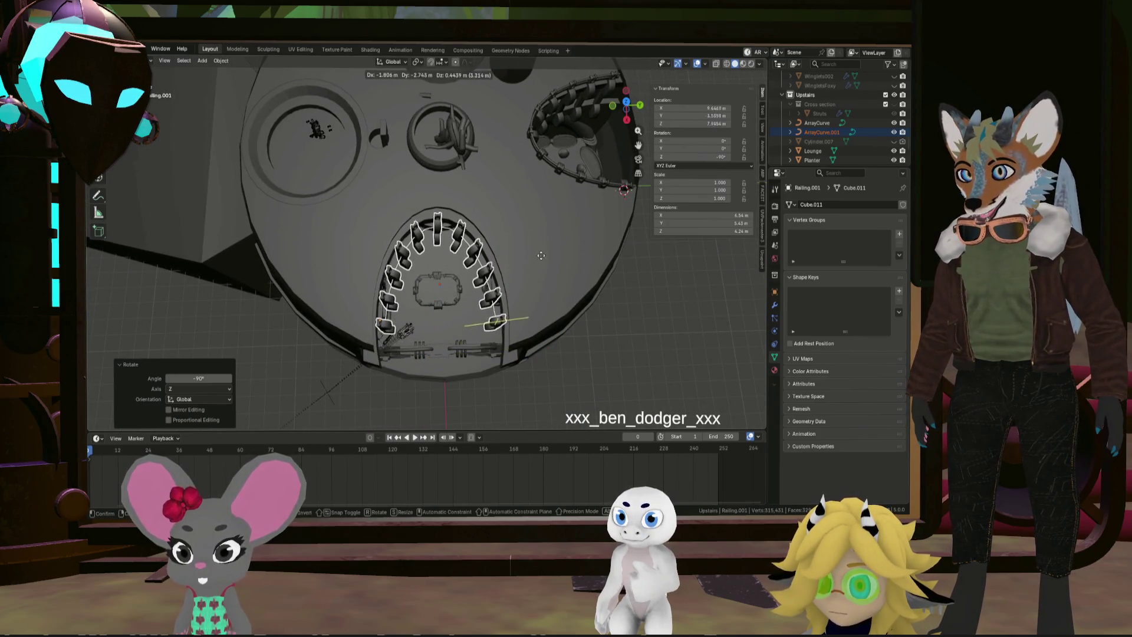
click(541, 237)
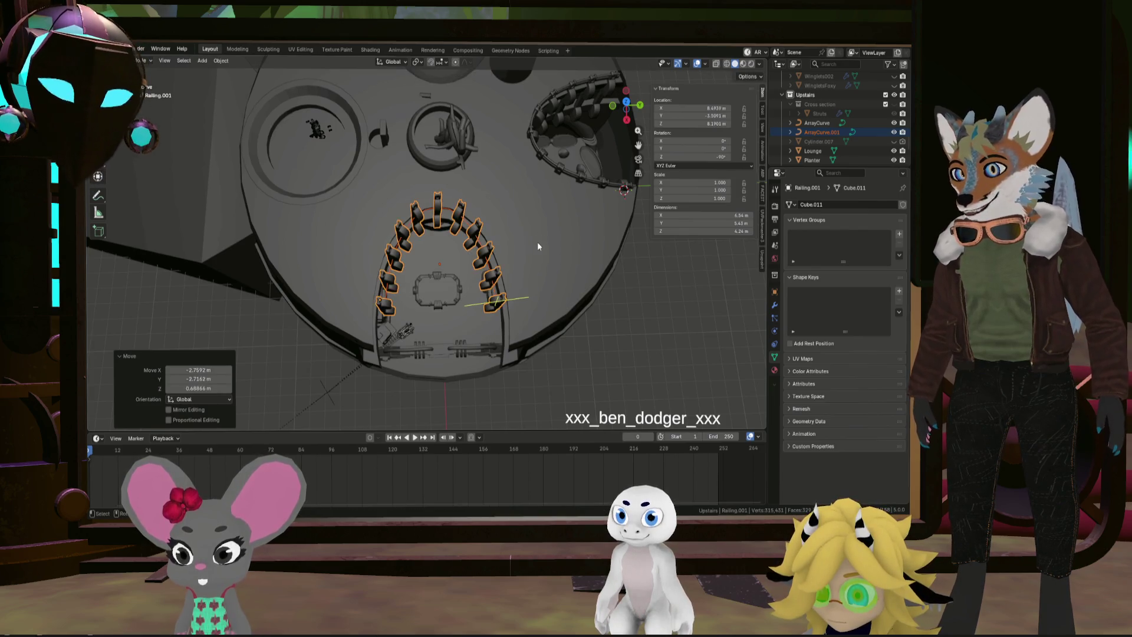
mouse_move(532, 239)
middle_down()
mouse_move(521, 312)
mouse_move(534, 298)
middle_up()
key(ctrl+z)
key(ctrl+z)
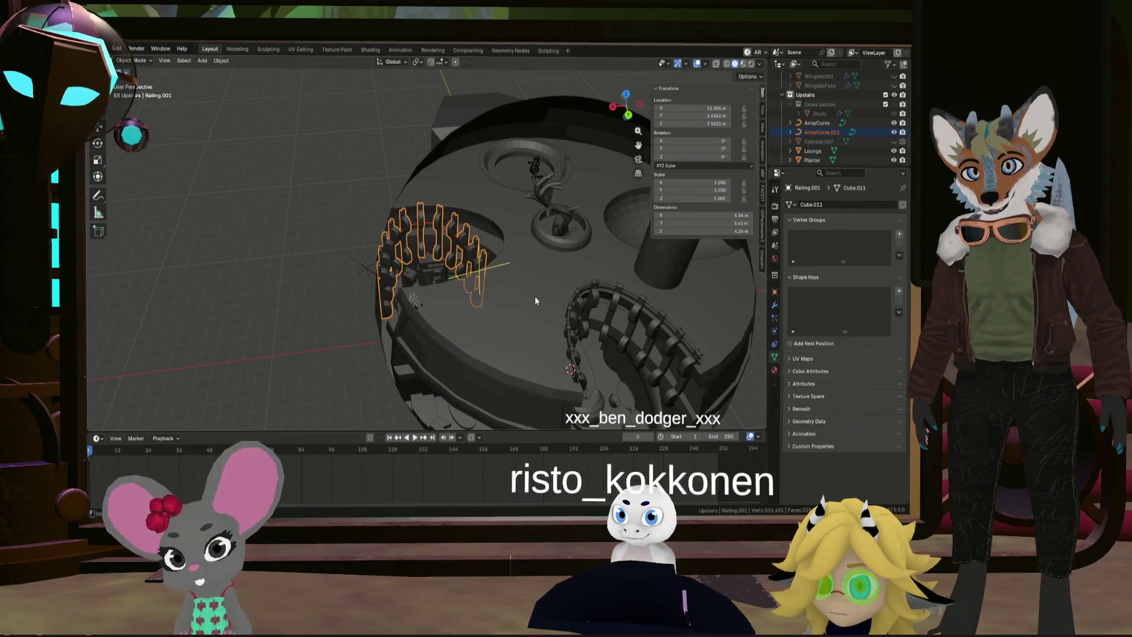
click(586, 320)
click(588, 322)
middle_drag(589, 322, 659, 369)
click(652, 320)
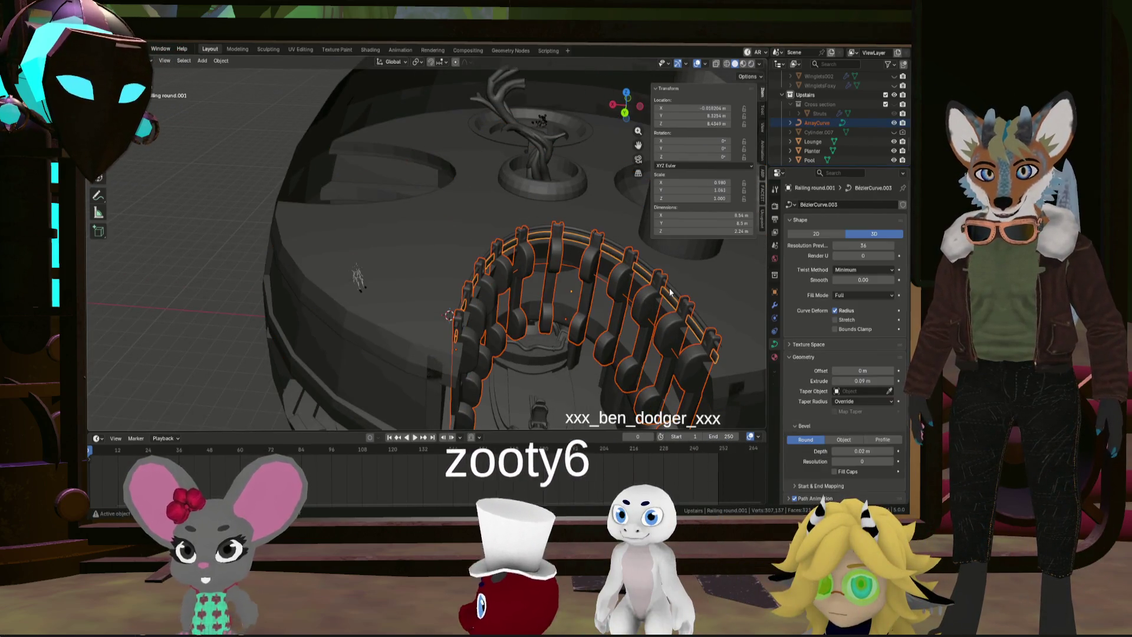
Duplicate the railing posts and curved rail, placing the copy near the second balcony
scroll(554, 305, down, 5)
click(561, 330)
mouse_move(554, 305)
middle_down()
mouse_move(561, 330)
mouse_move(581, 341)
middle_up()
key(shift+d)
key(shift+z)
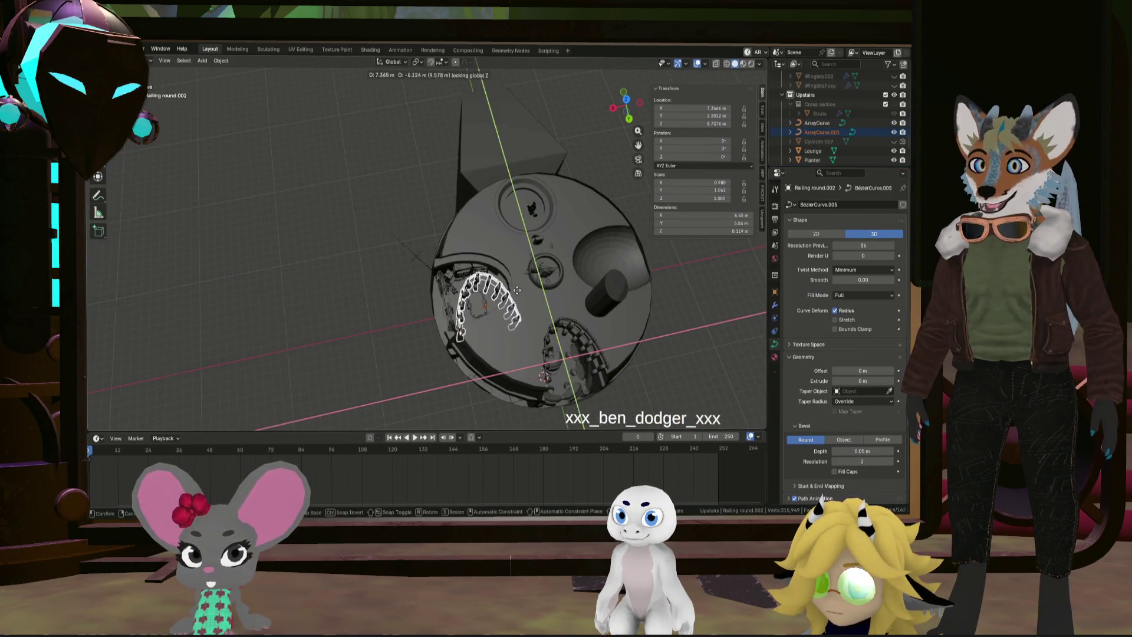
click(508, 274)
Rotate the copy -90° about Z and fit it around the second balcony
scroll(529, 327, up, 5)
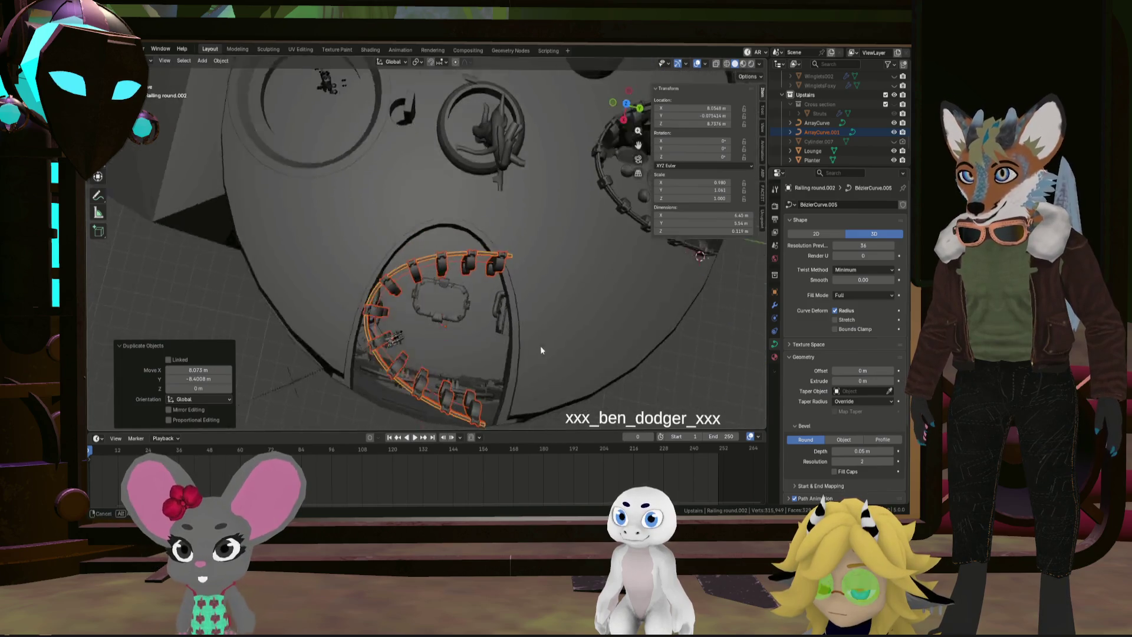
text(r)
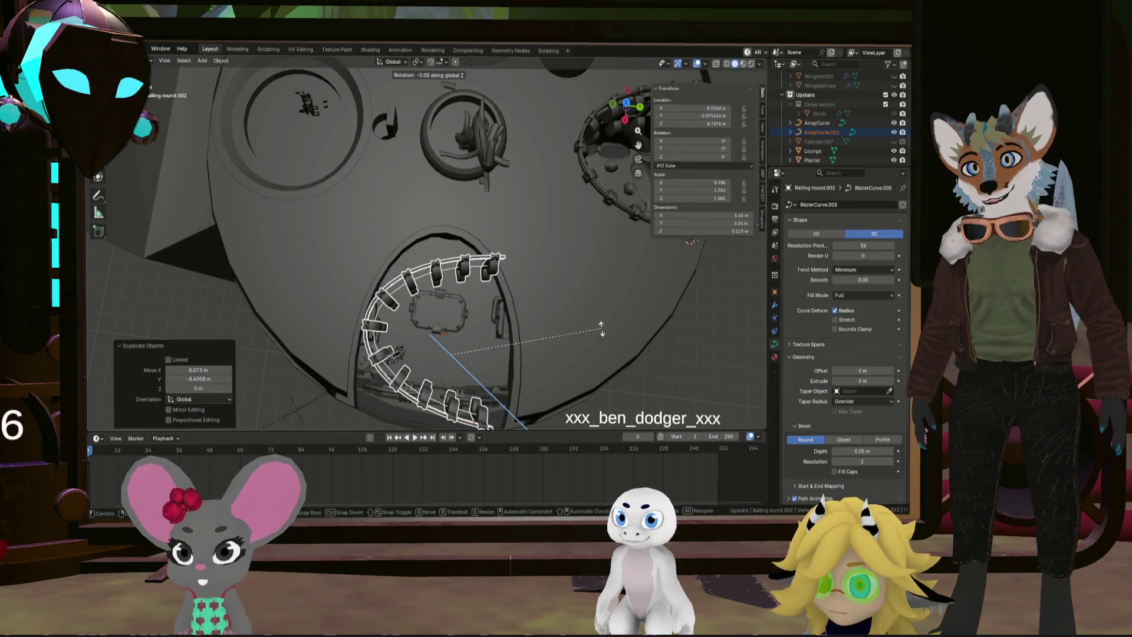
text(90)
key(minus)
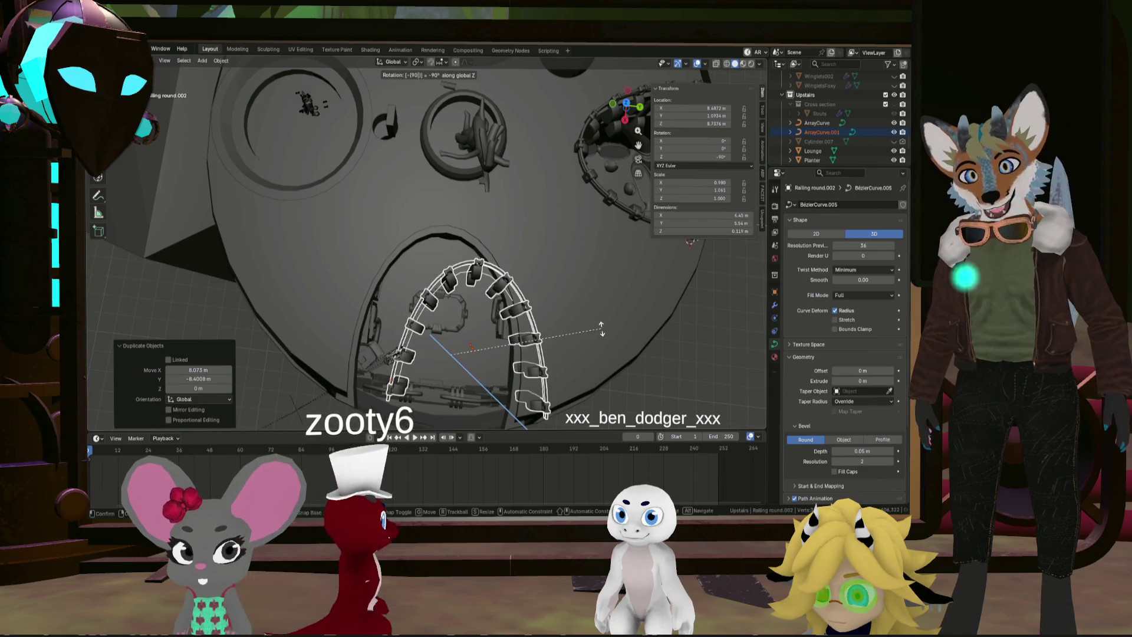
key(Return)
key(g)
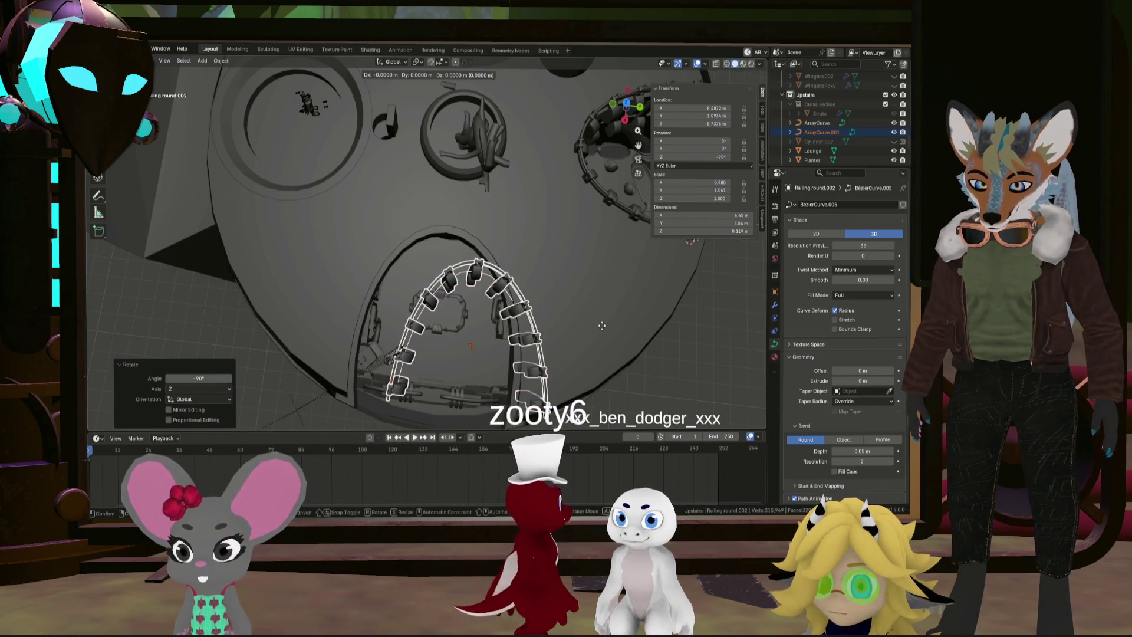
key(shift+z)
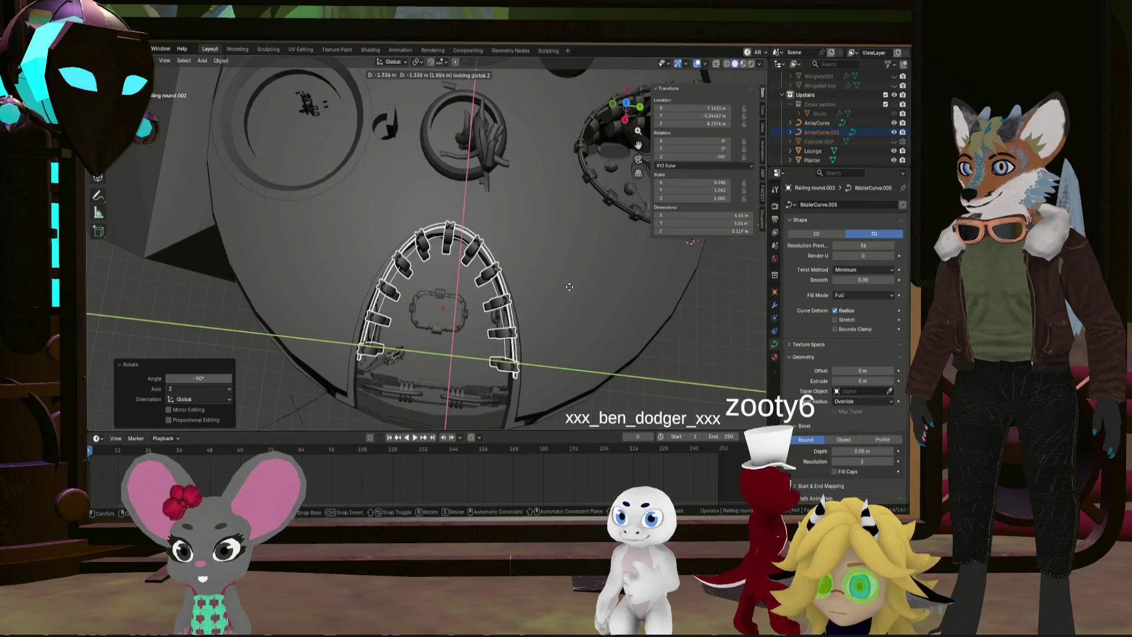
click(568, 284)
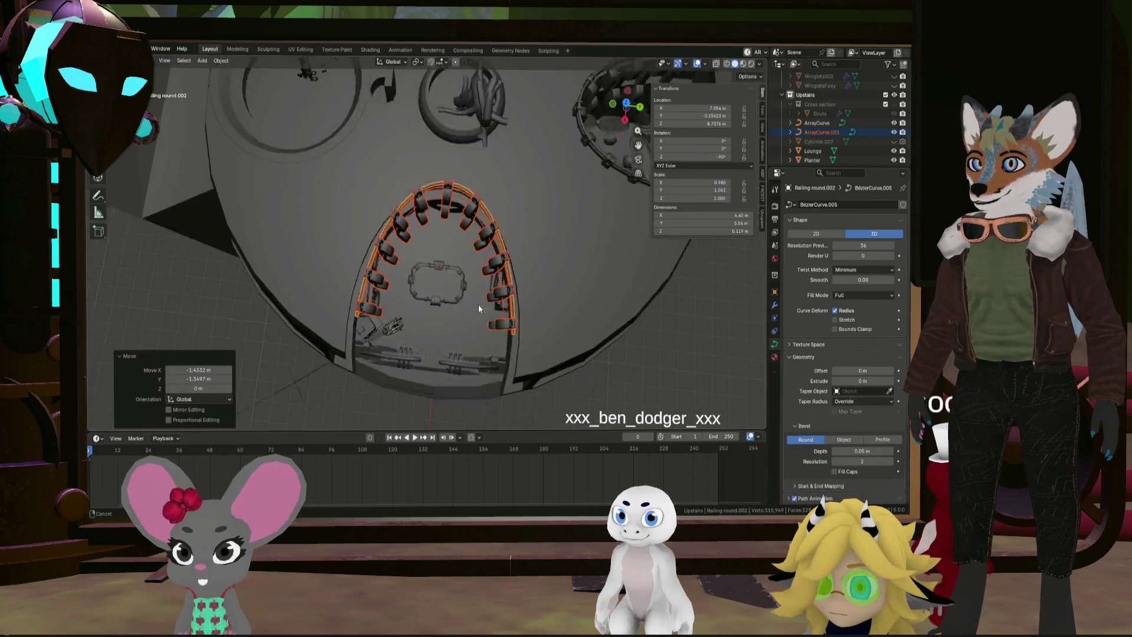